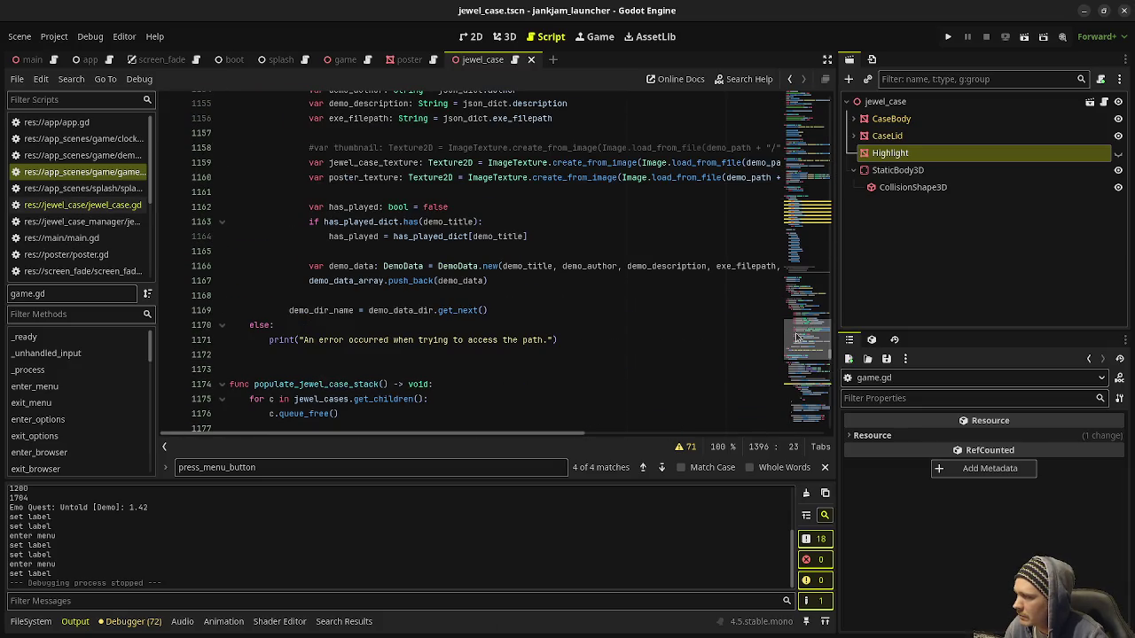
Select the ui_cancel lines 692–693 in game.gd and comment them out with Ctrl+K
scroll(797, 338, up, 20)
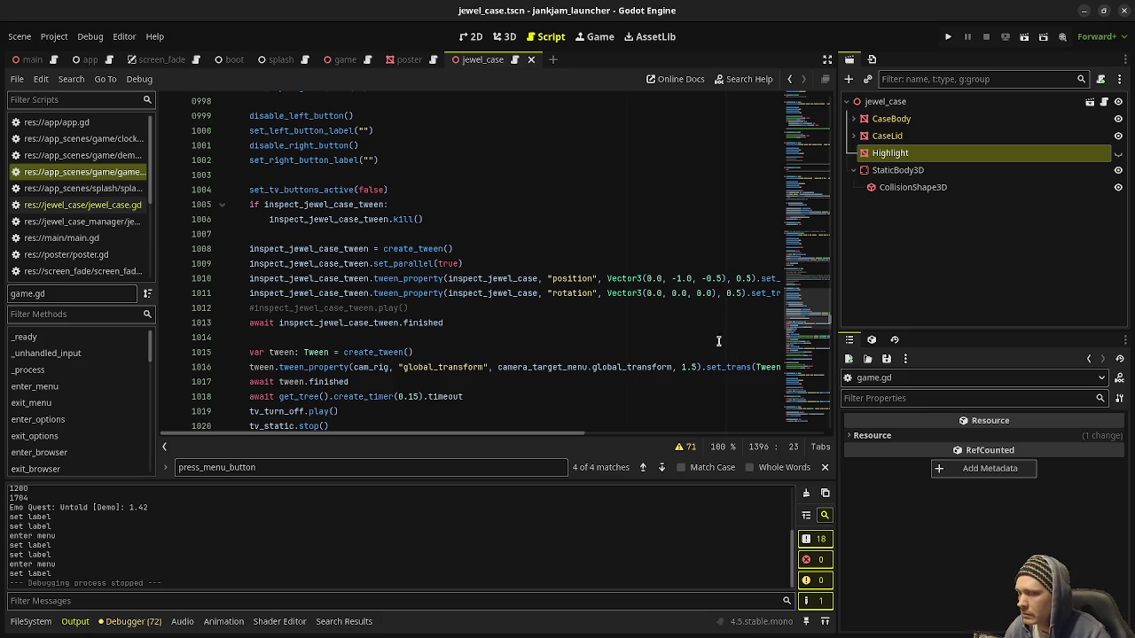
scroll(766, 339, up, 18)
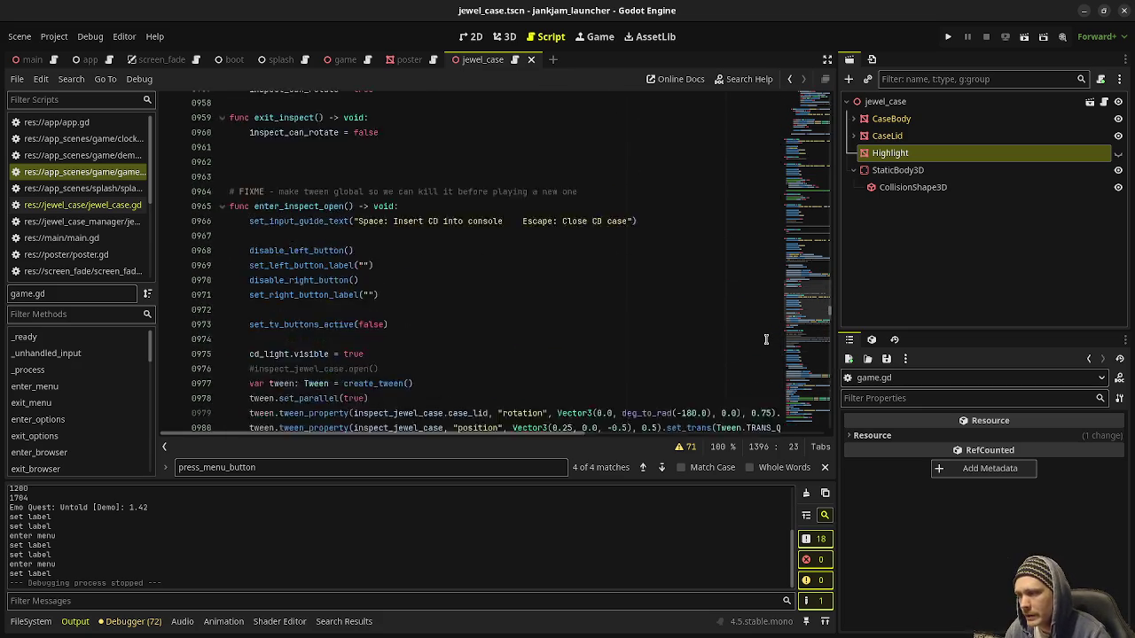
scroll(766, 339, up, 7)
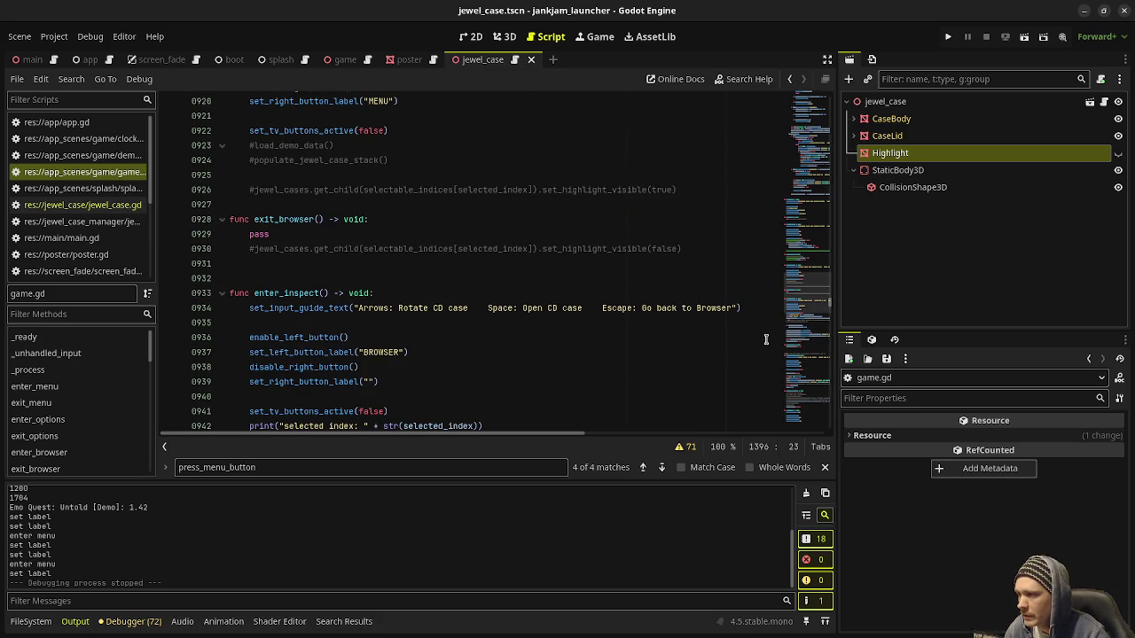
scroll(767, 338, up, 11)
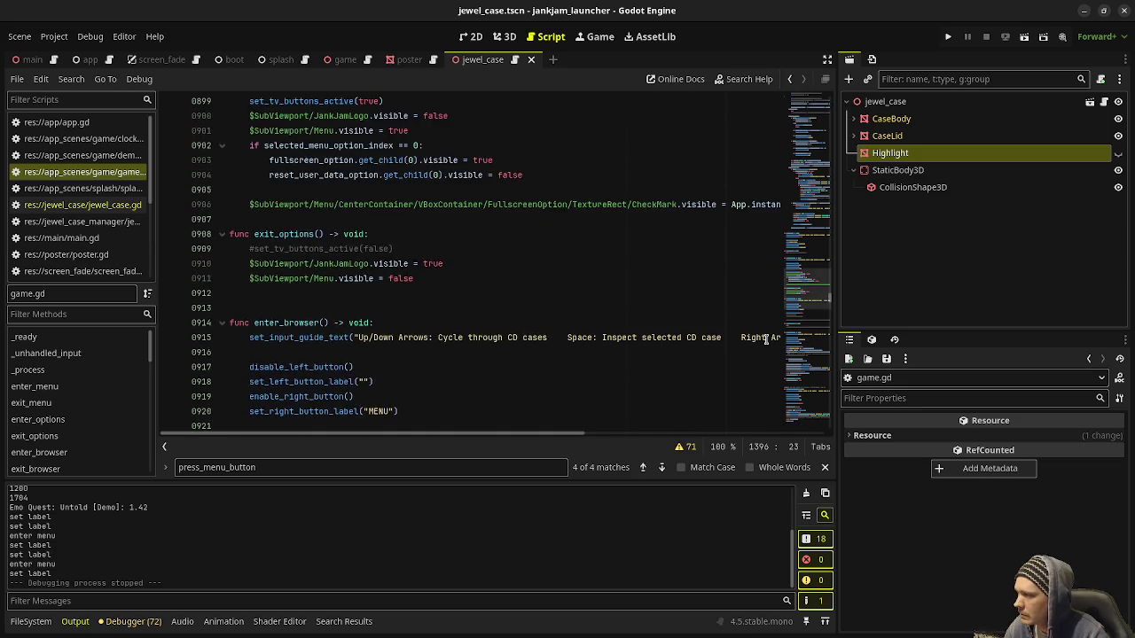
scroll(766, 339, up, 20)
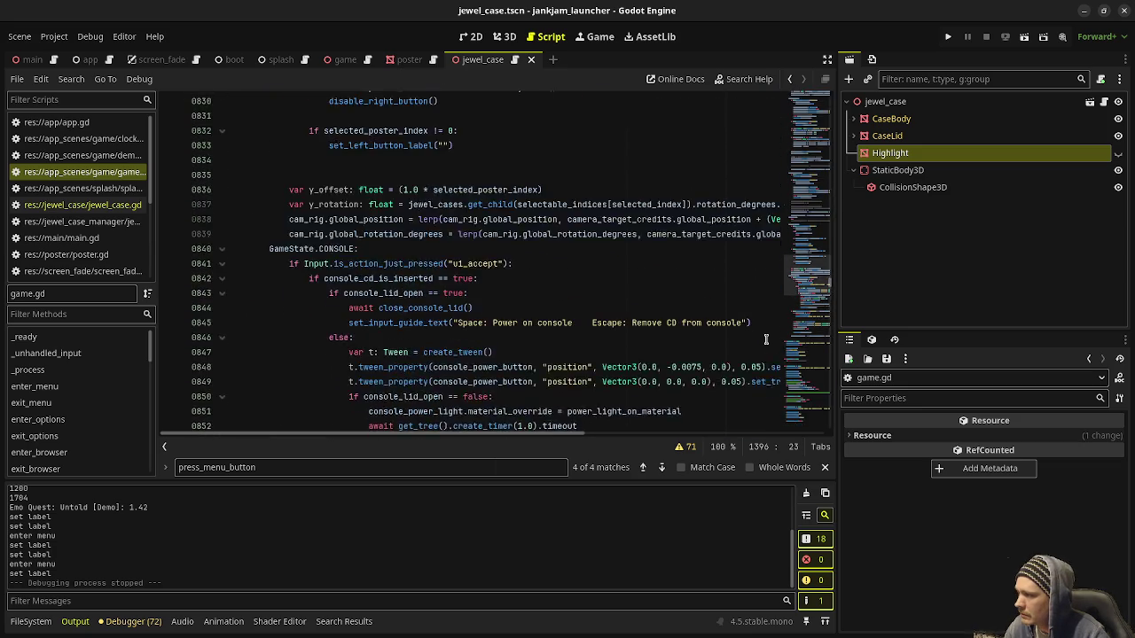
scroll(766, 338, up, 20)
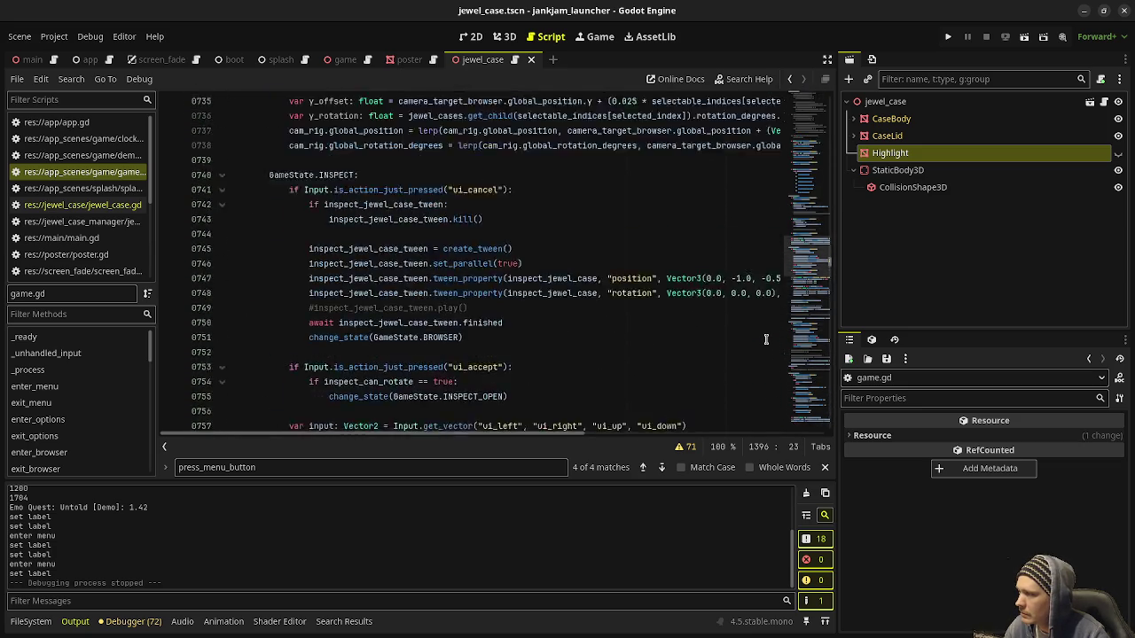
scroll(766, 339, up, 9)
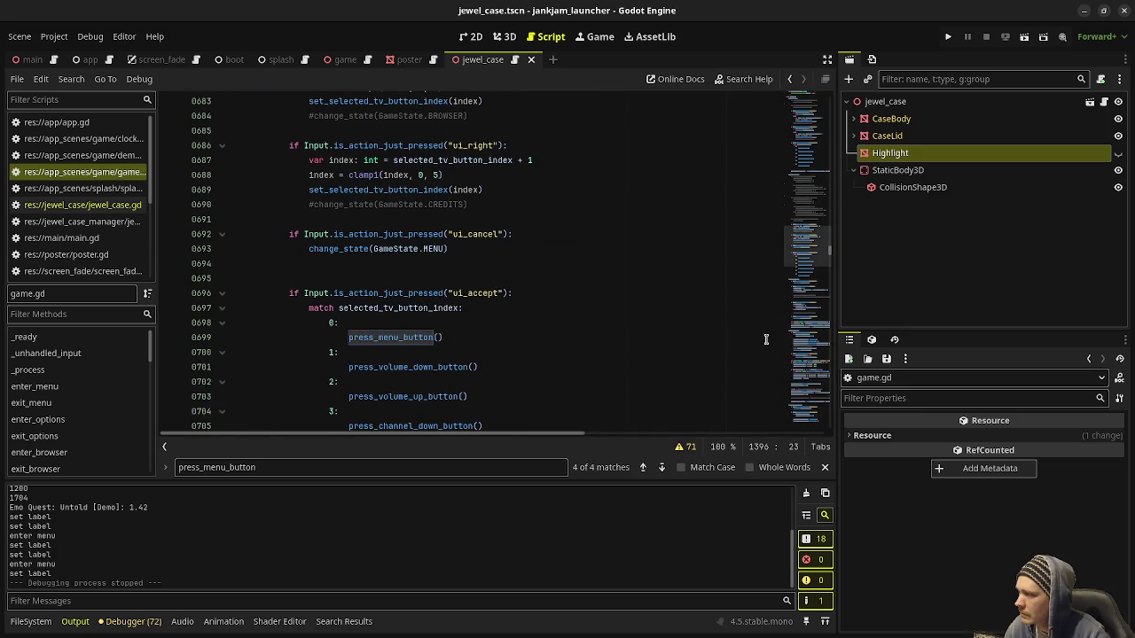
scroll(767, 339, up, 1)
drag(448, 295, 329, 279)
scroll(411, 284, up, 4)
scroll(411, 284, up, 8)
scroll(414, 261, down, 7)
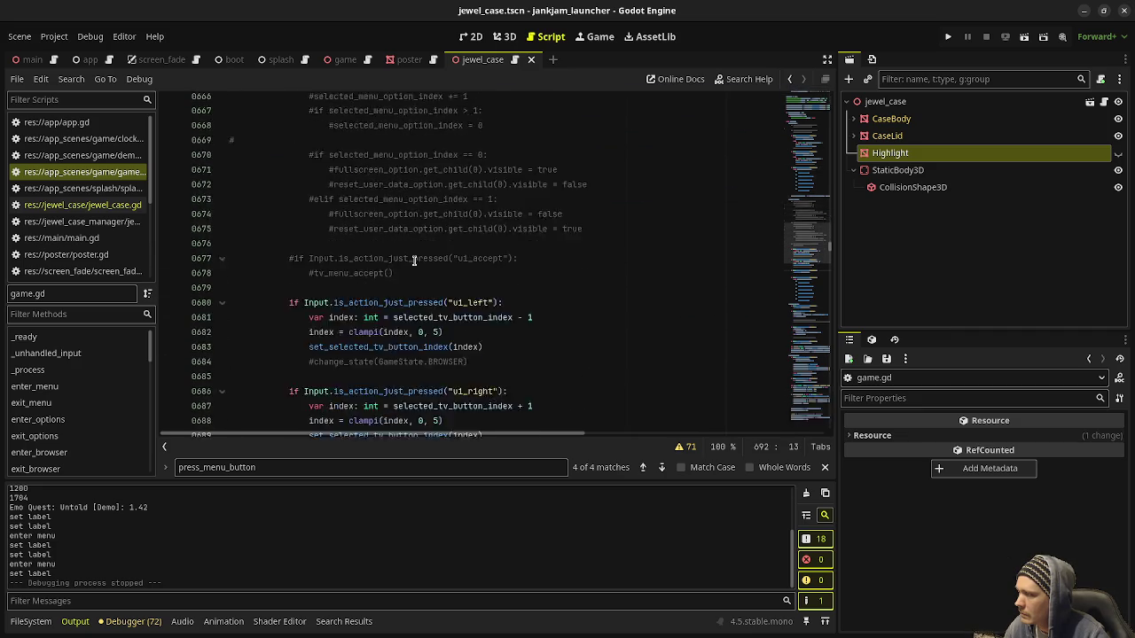
scroll(414, 260, down, 4)
key(ctrl+k)
key(F5)
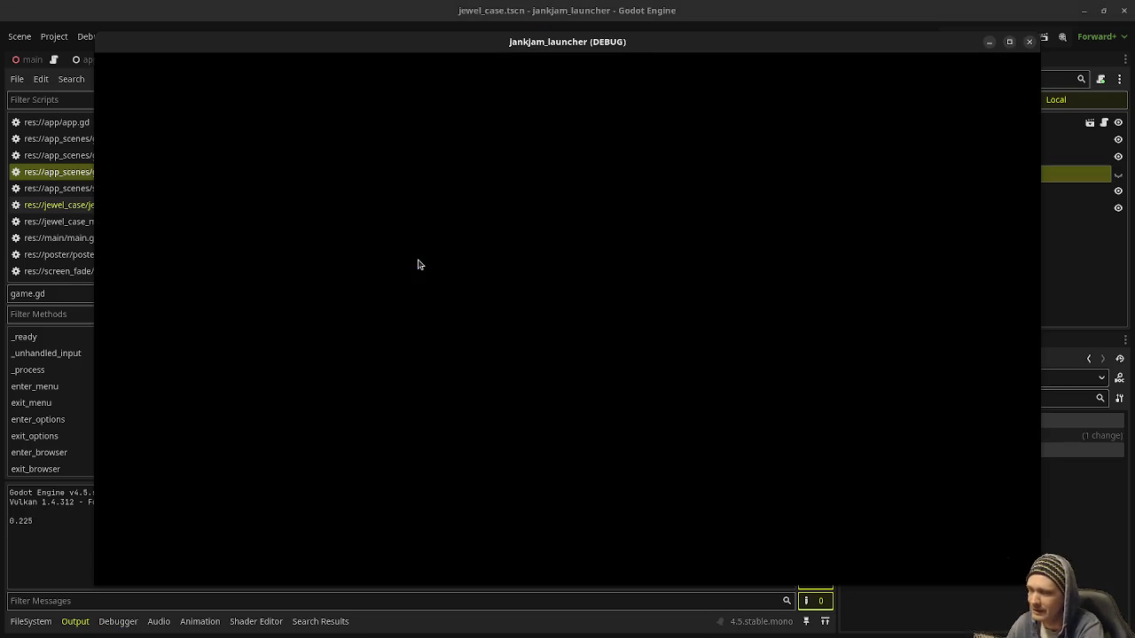
key(Right)
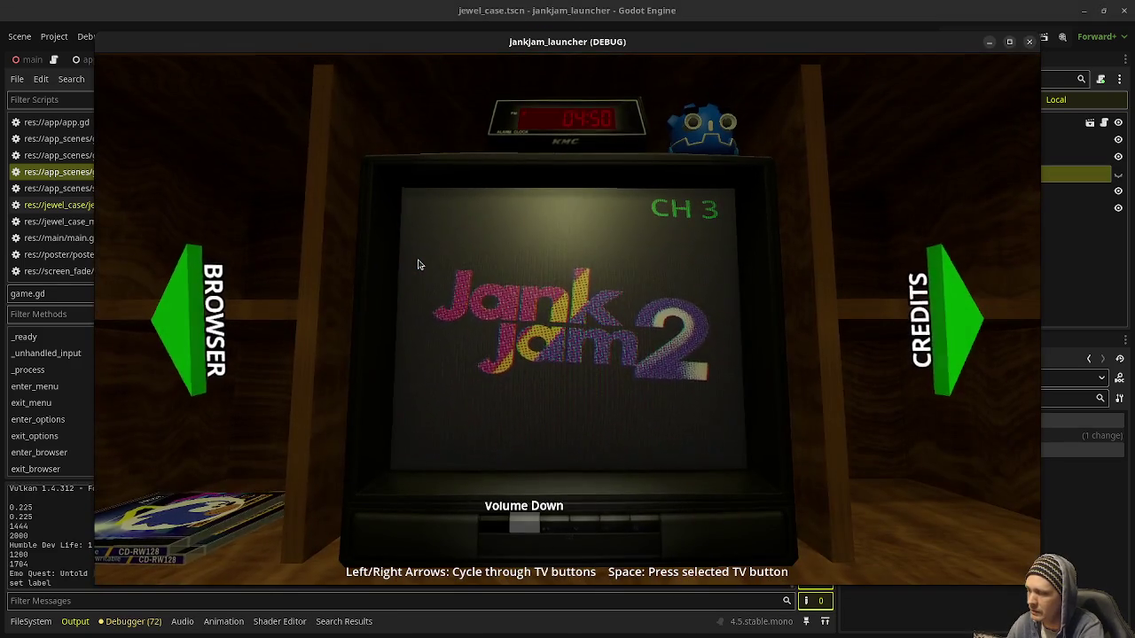
key(Left)
key(space)
key(Right)
key(Right)
key(Left)
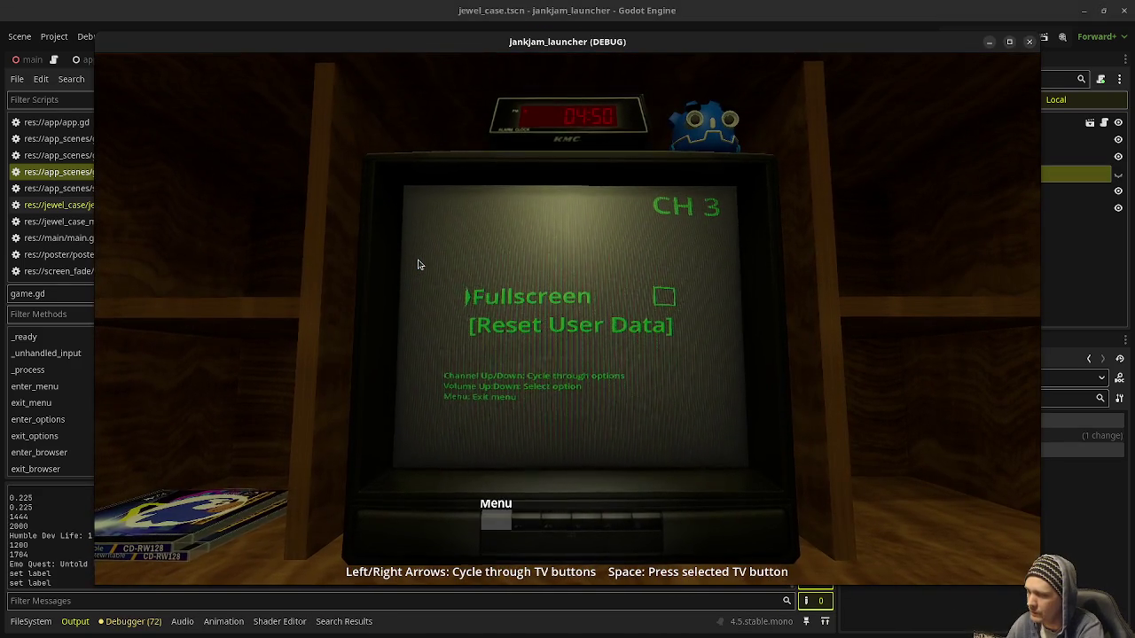
key(Left)
key(space)
key(Left)
key(Right)
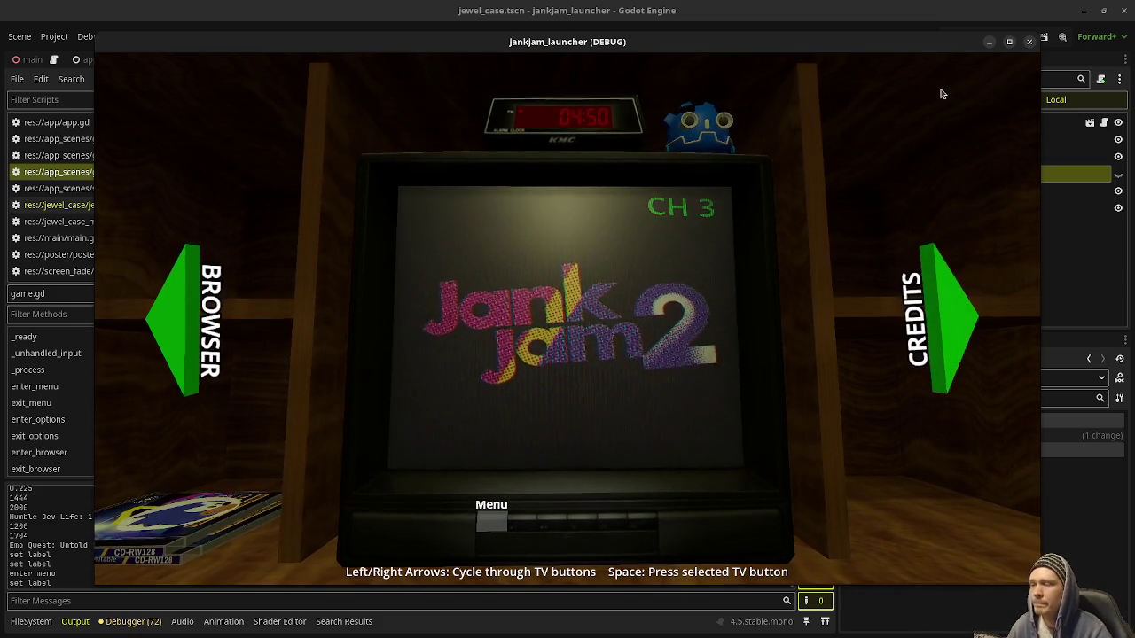
key(space)
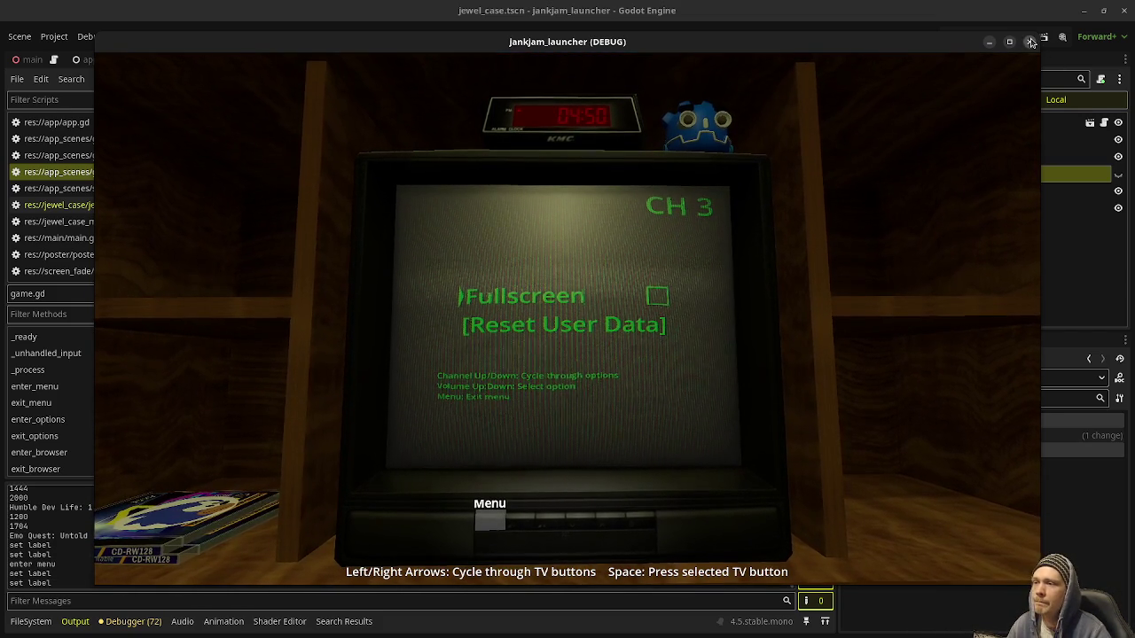
click(980, 39)
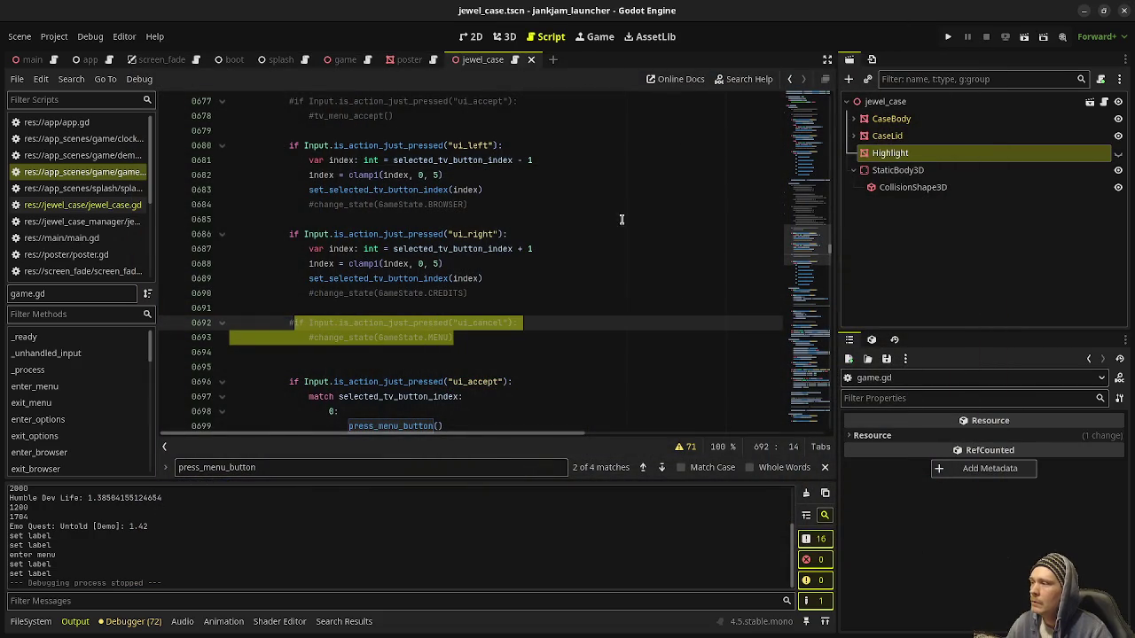
Delete the 'add escape to go back from TV menu' to-do line and turn on distraction-free mode
drag(820, 264, 820, 100)
scroll(341, 312, down, 5)
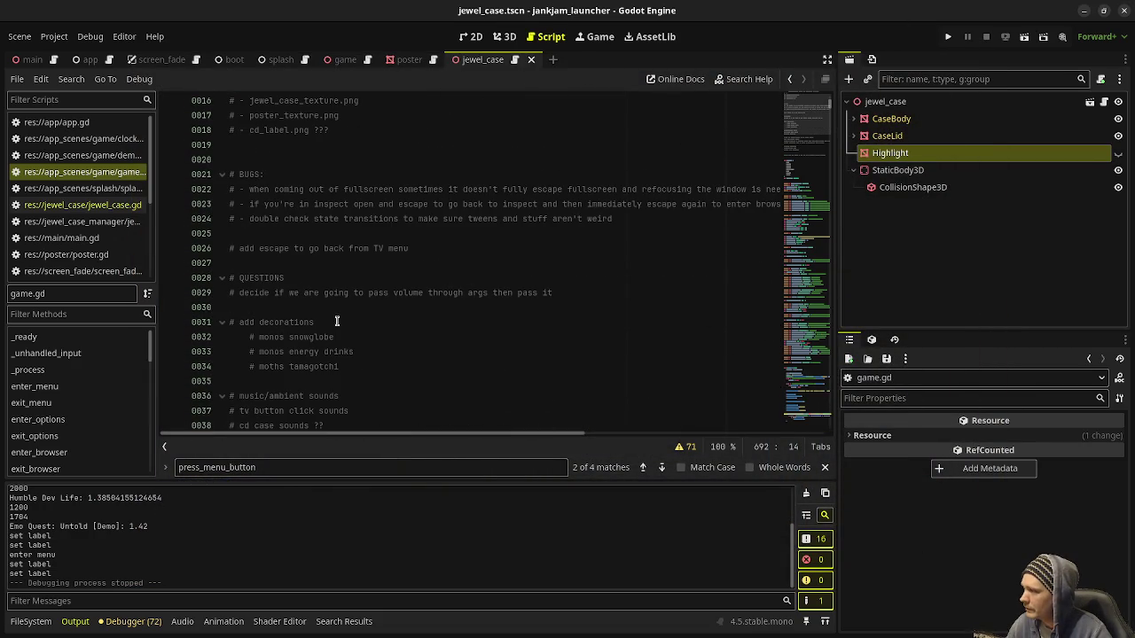
drag(420, 247, 217, 242)
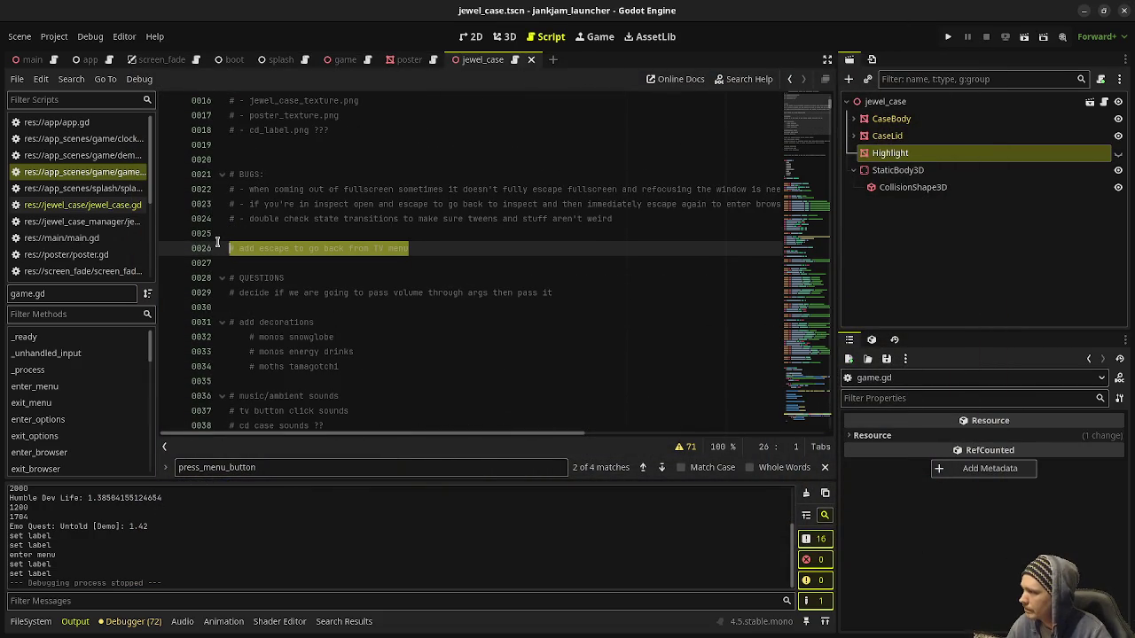
key(BackSpace)
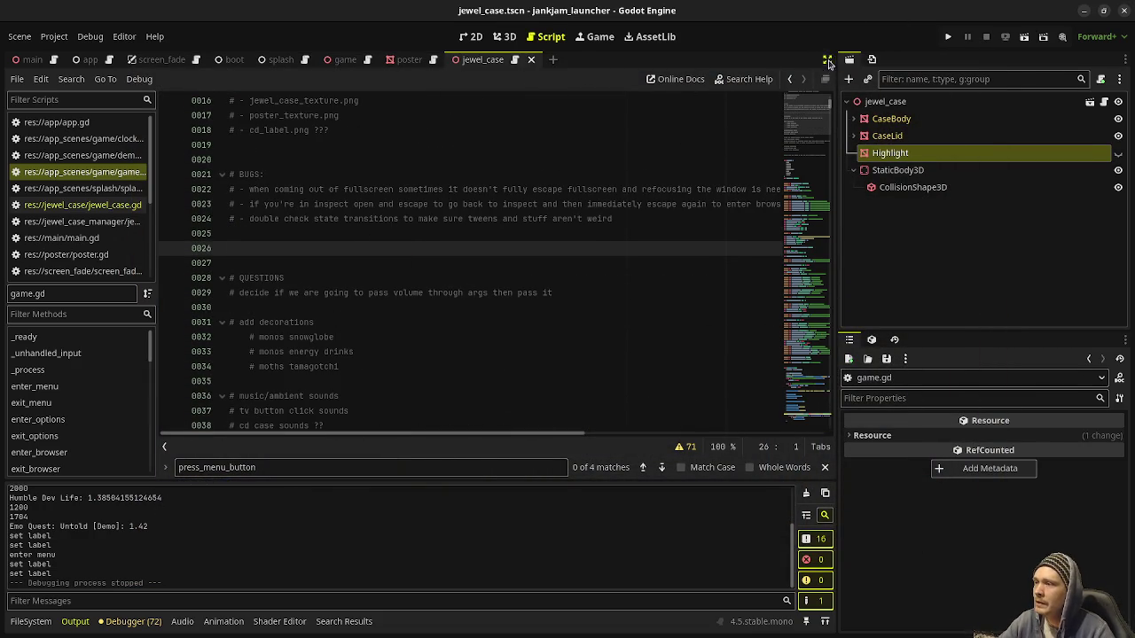
click(827, 60)
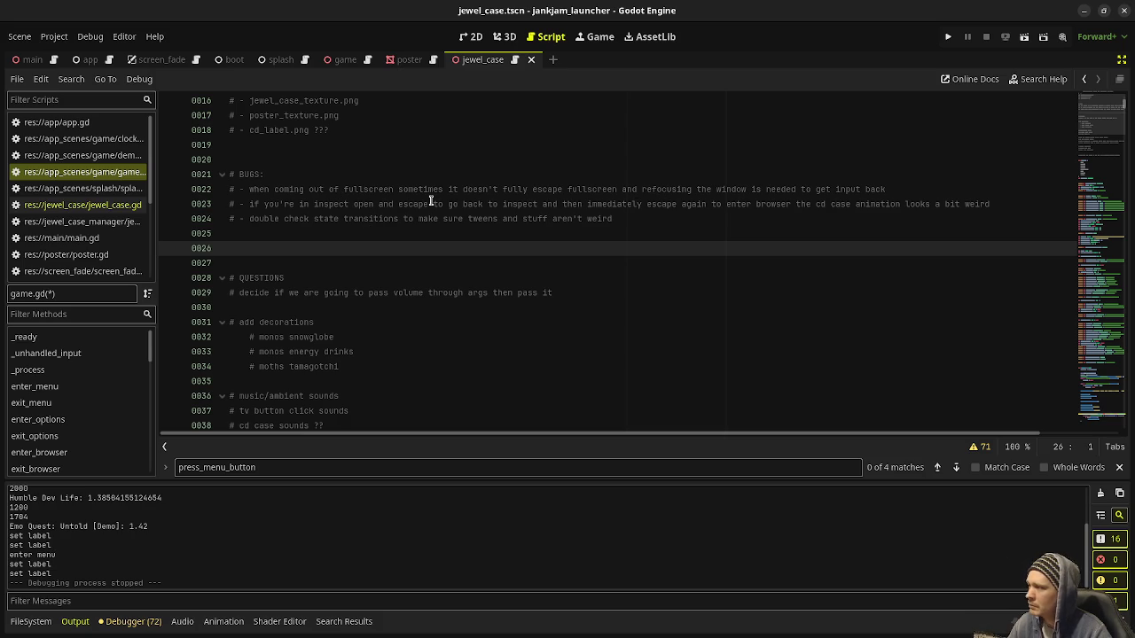
Insert a blank line after the fullscreen bug note, then run the project again
mouse_move(885, 189)
mouse_down()
mouse_move(469, 203)
mouse_move(293, 189)
mouse_up()
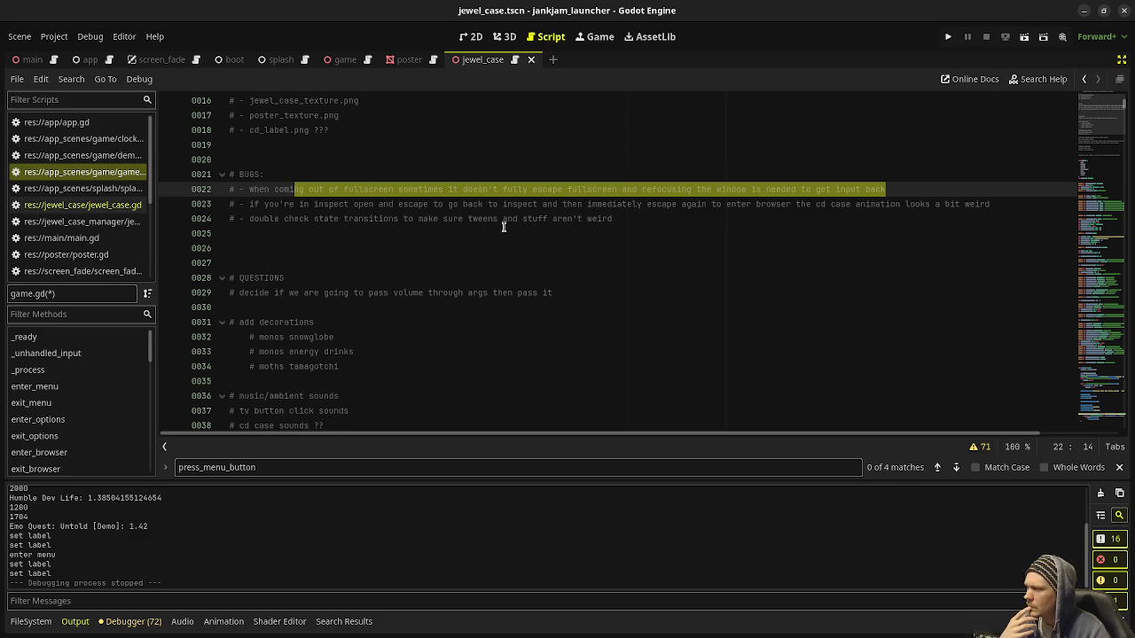
click(906, 193)
key(Return)
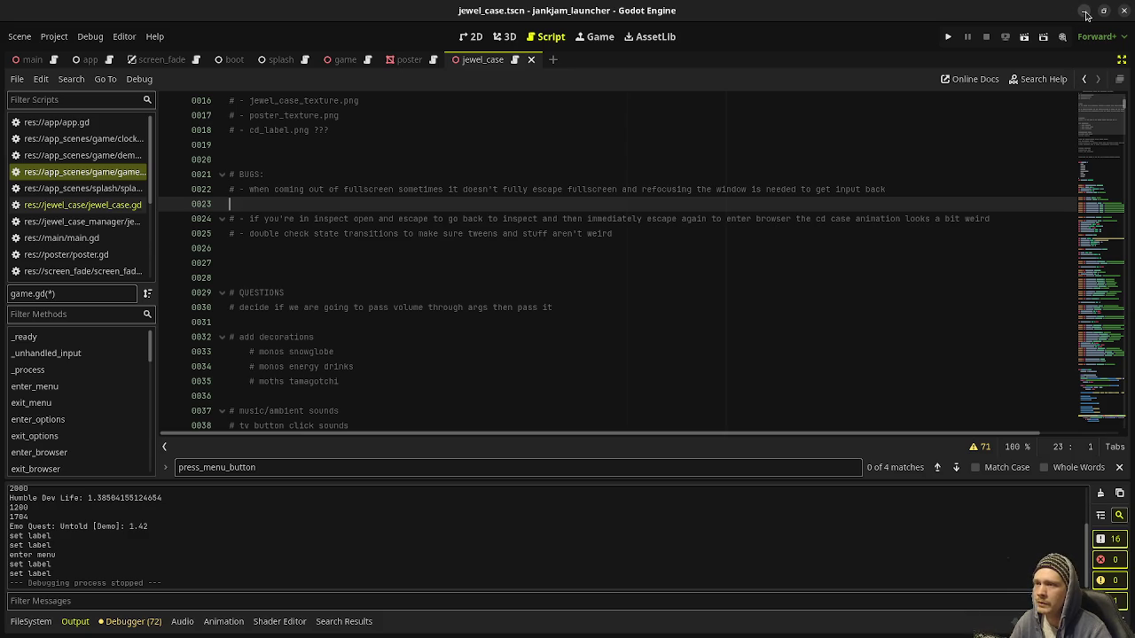
click(948, 37)
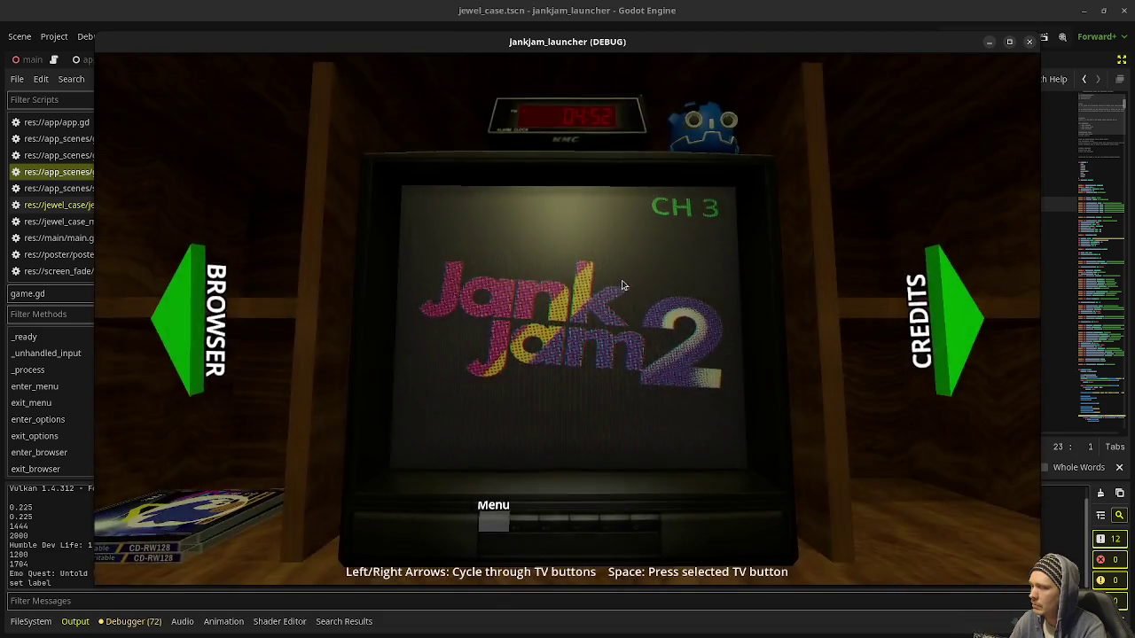
In the CD browser, inspect and open the JNKY CD case, then back out to the shelf
key(Left)
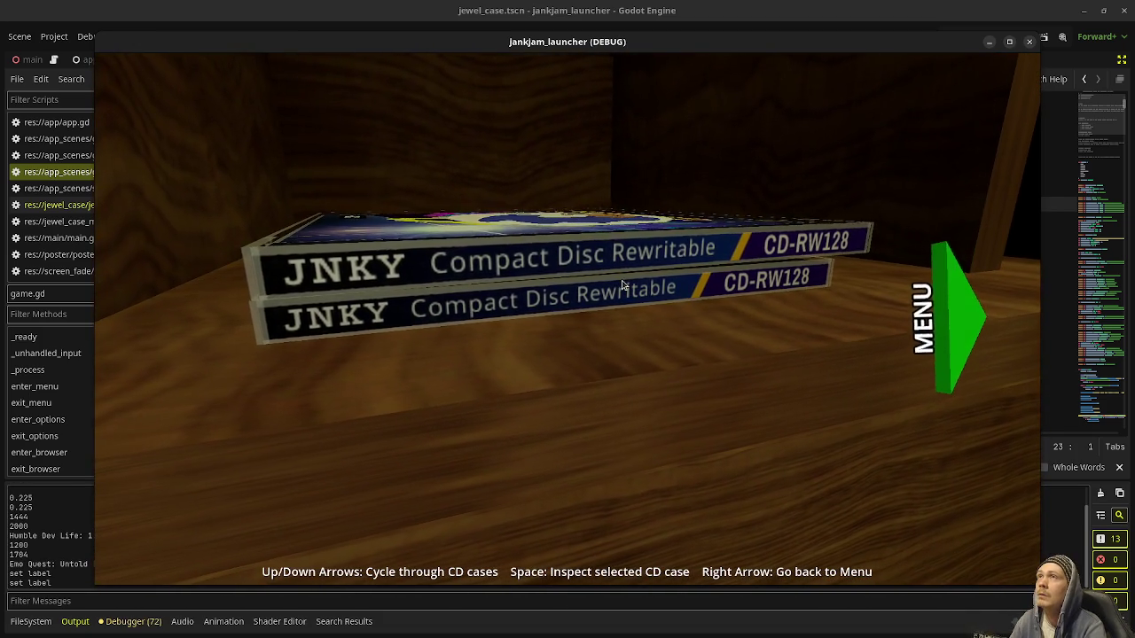
key(space)
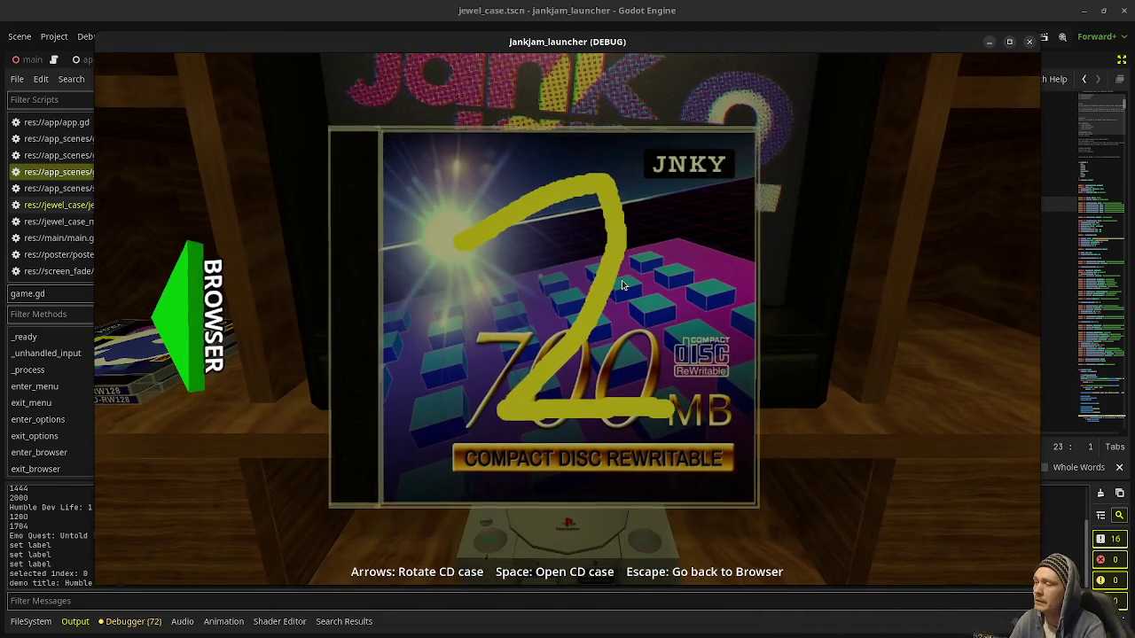
key(space)
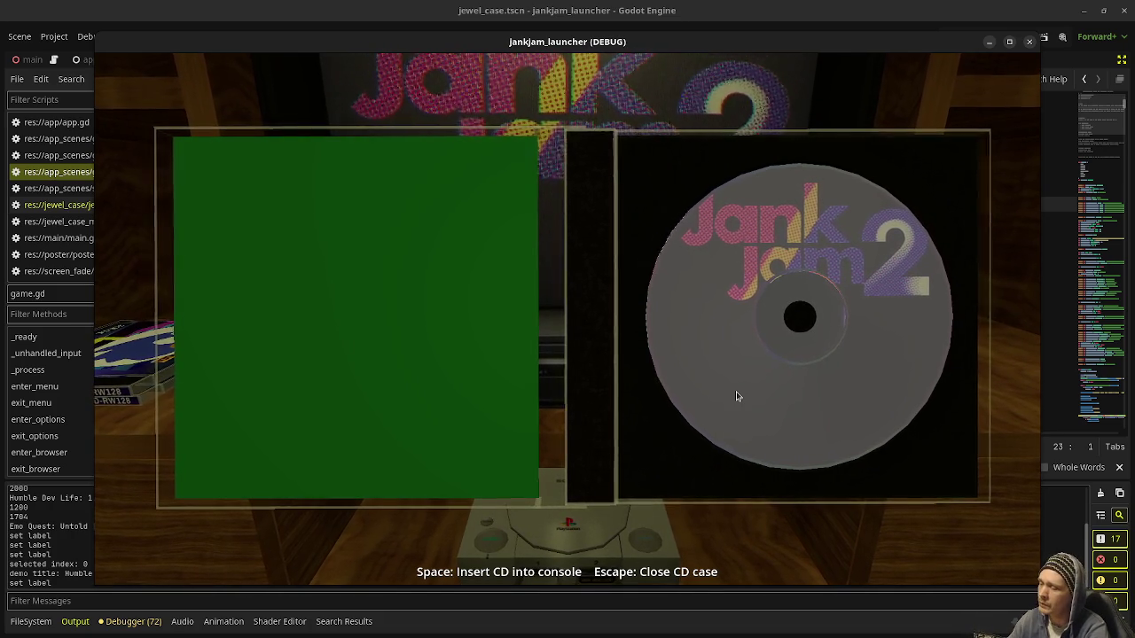
key(Escape)
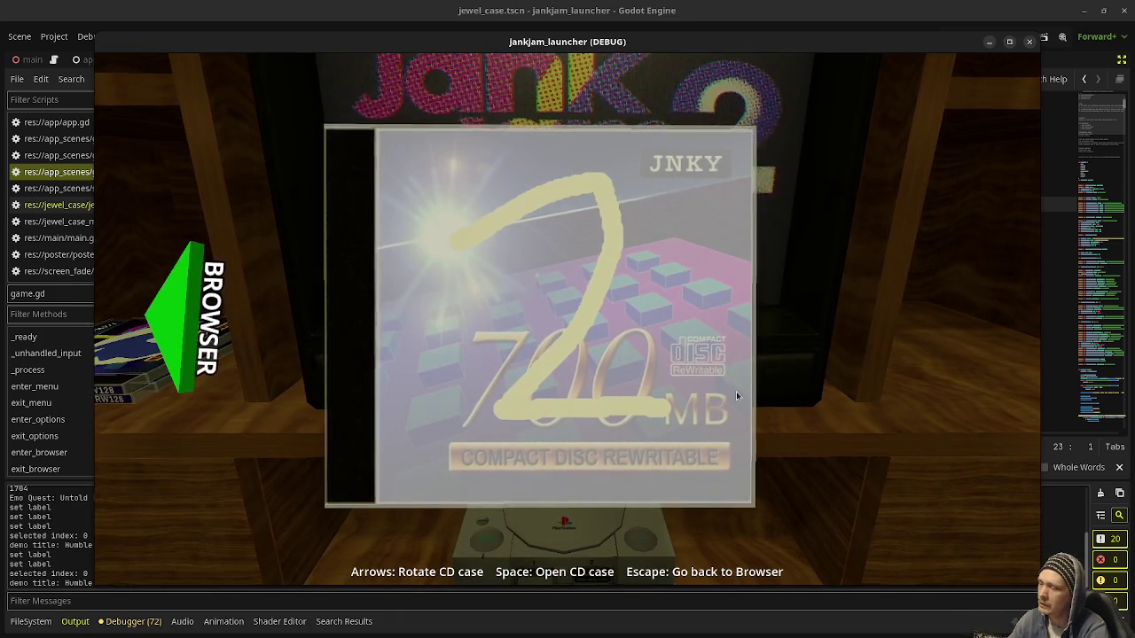
key(Escape)
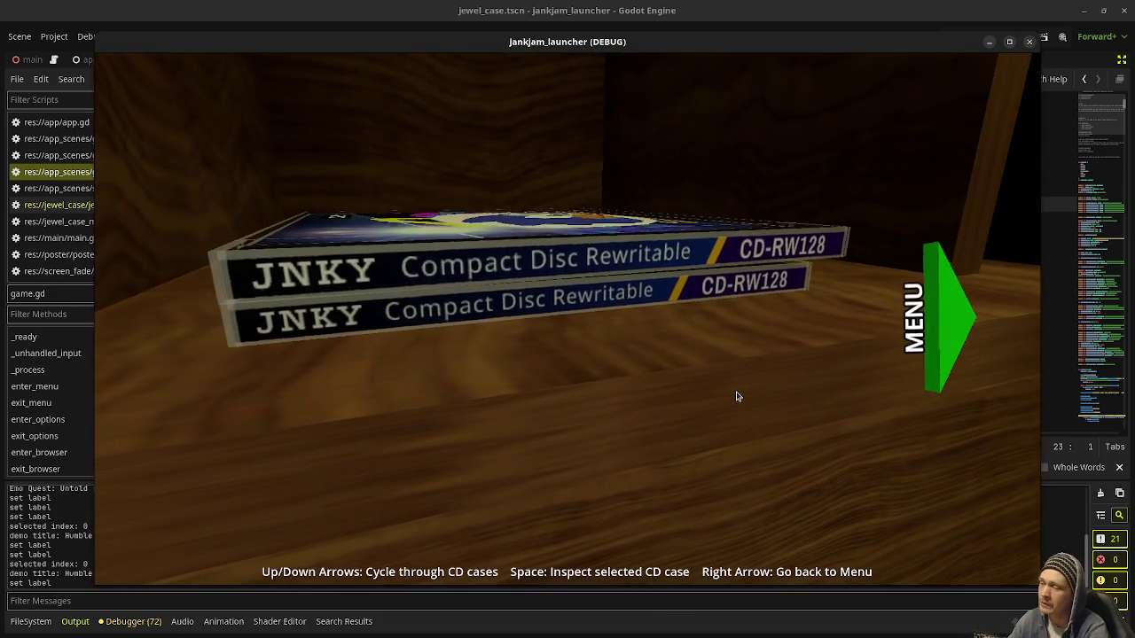
key(space)
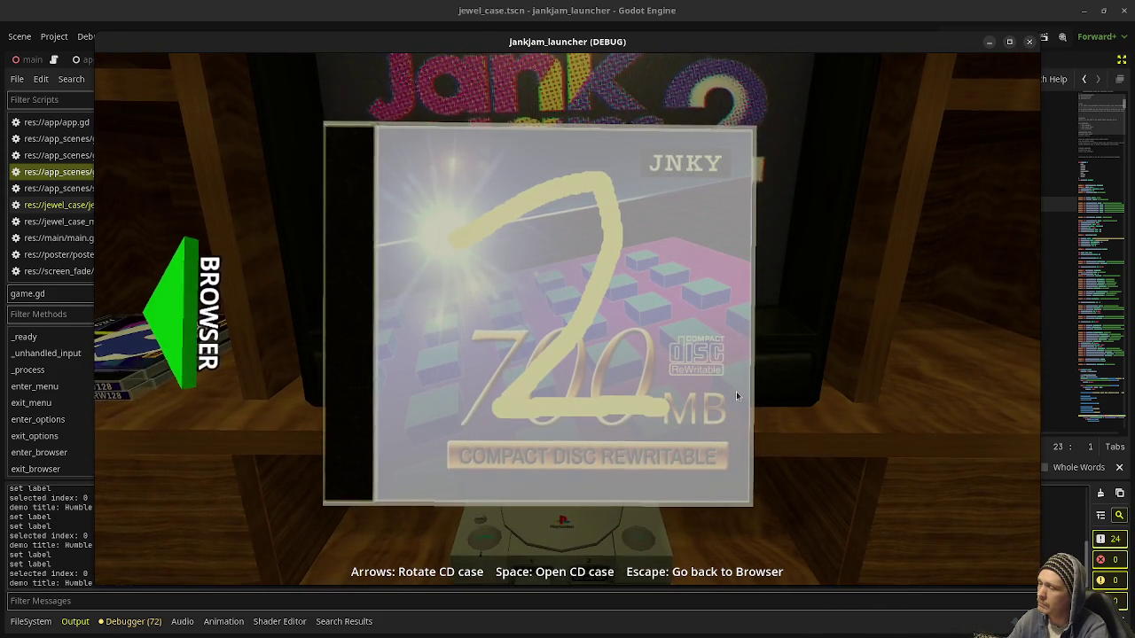
key(Escape)
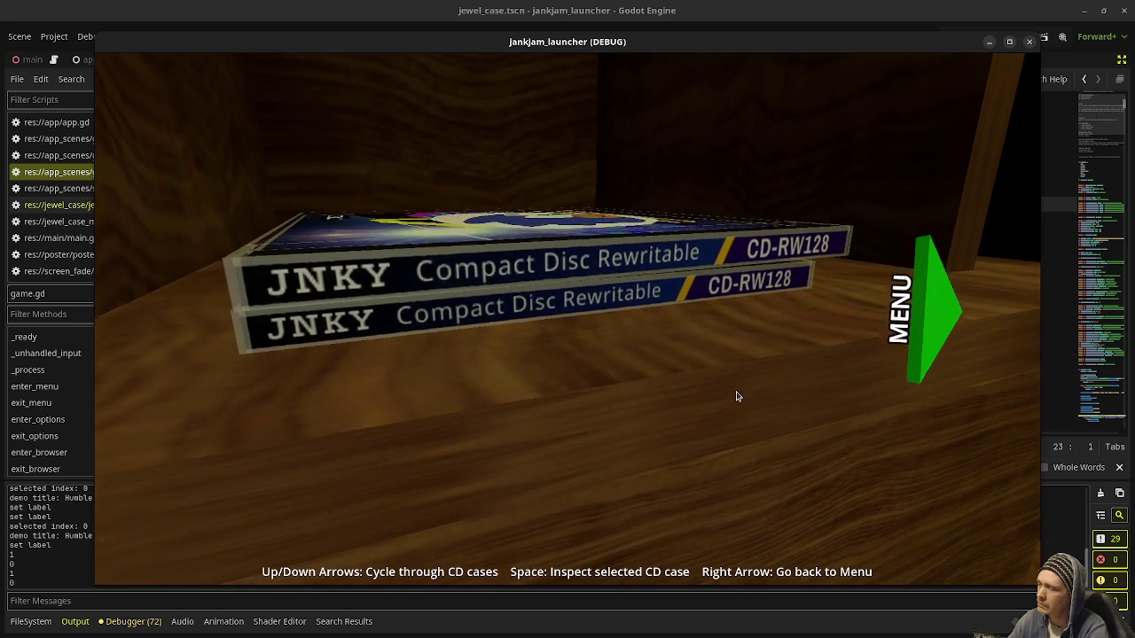
Inspect and open a CD case once more, return to the shelf, and stop the game
key(space)
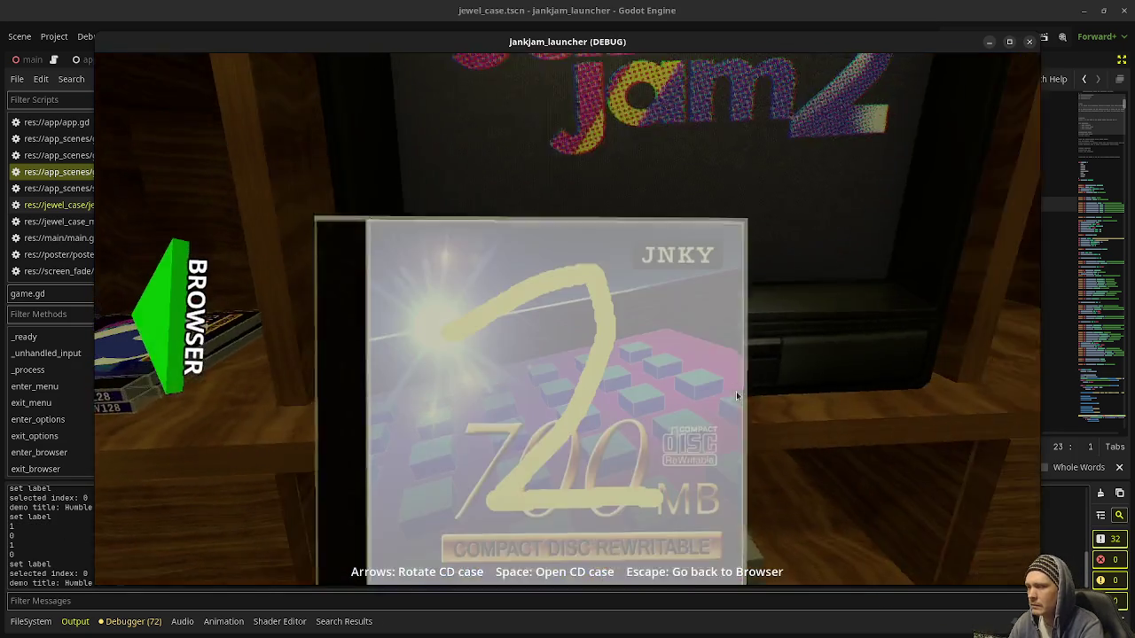
key(space)
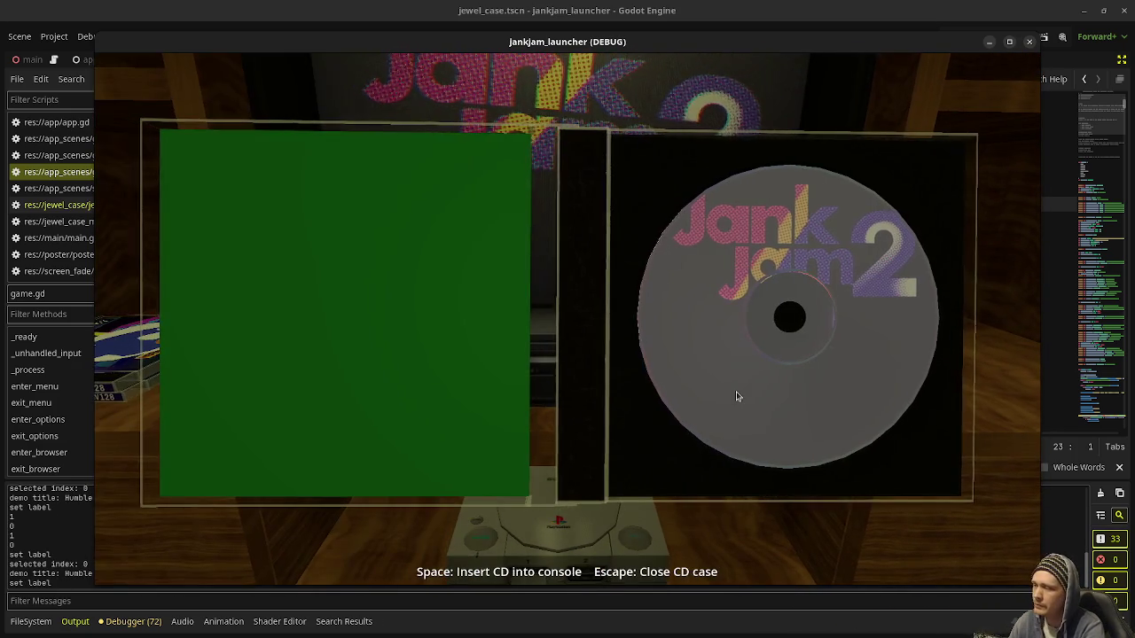
key(Escape)
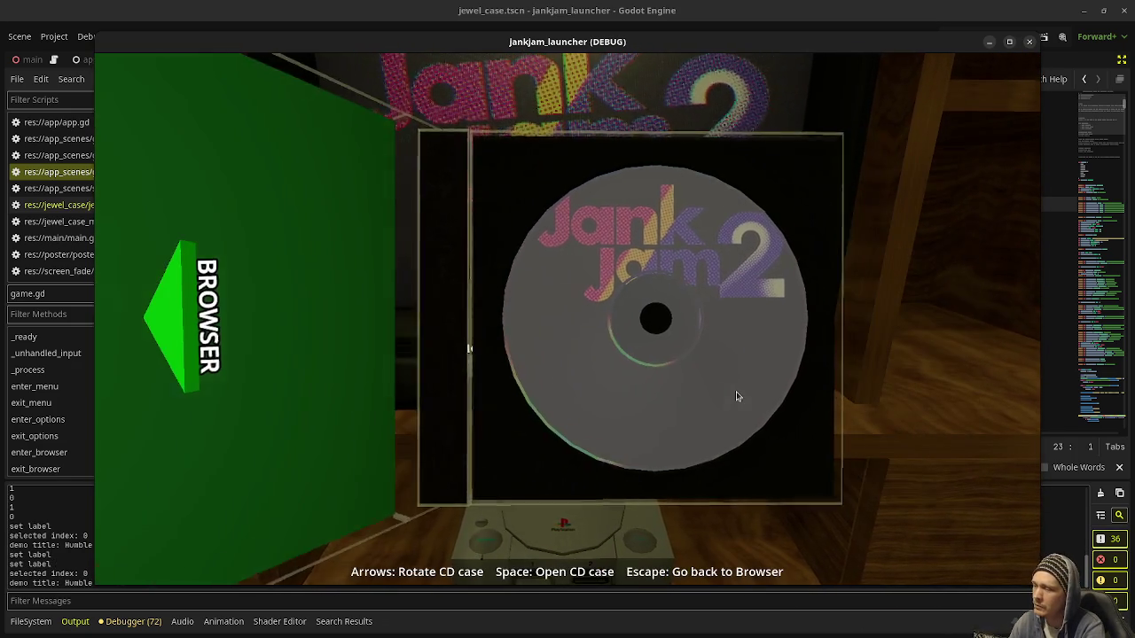
key(Escape)
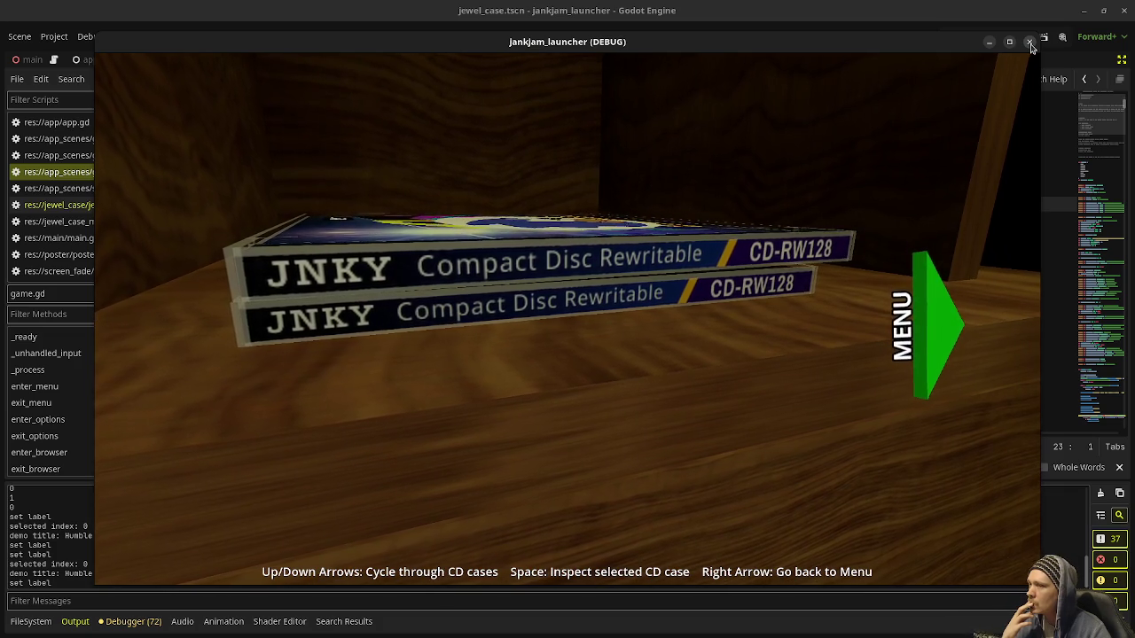
click(1029, 43)
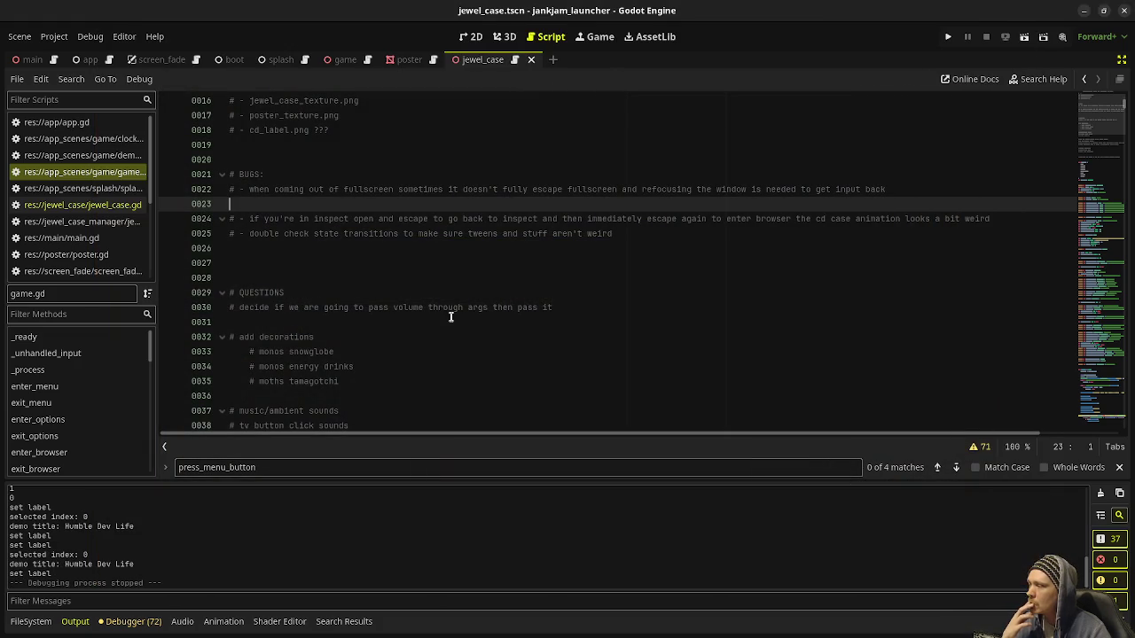
In populate_jewel_case_stack, add an 'if' line after the mouse_exited connect line
scroll(99, 425, down, 2)
scroll(98, 426, down, 8)
click(71, 374)
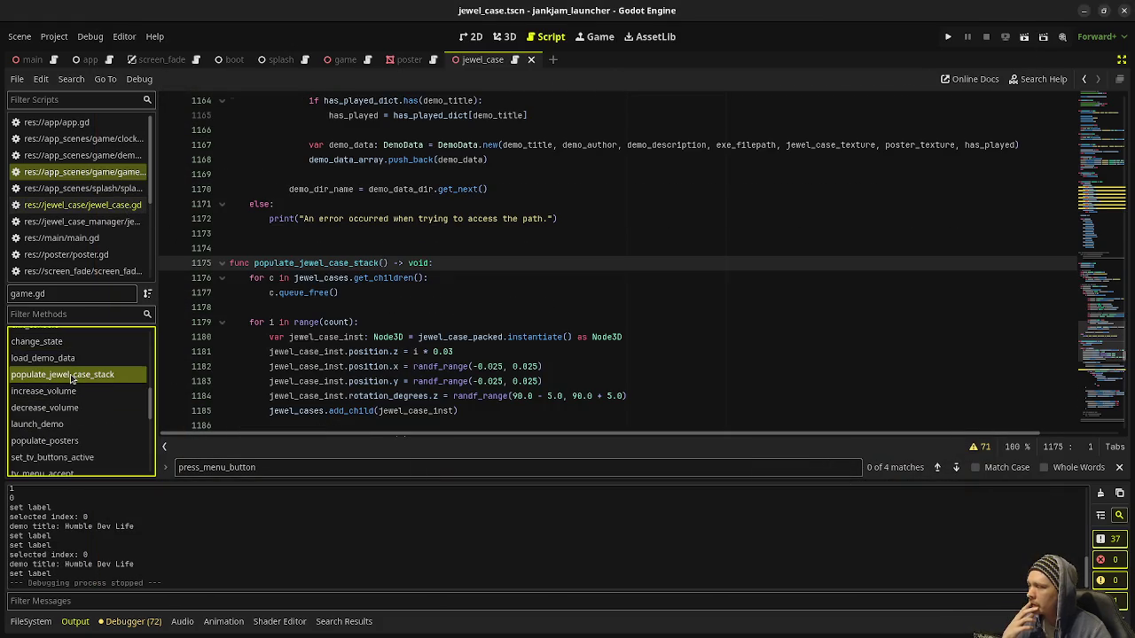
scroll(245, 372, down, 8)
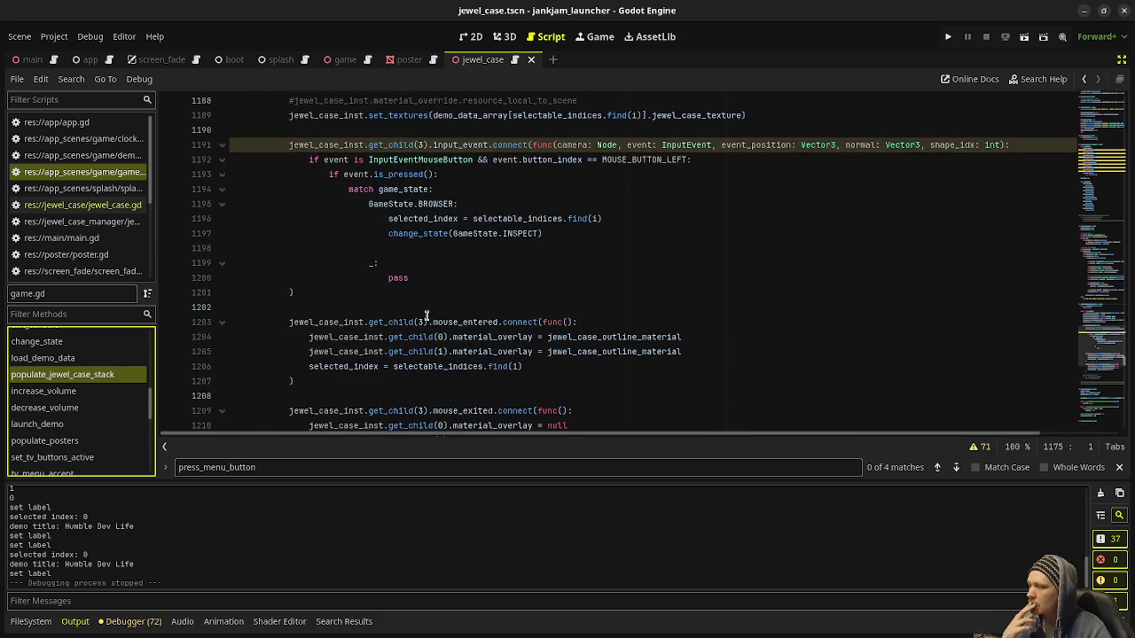
scroll(427, 316, down, 2)
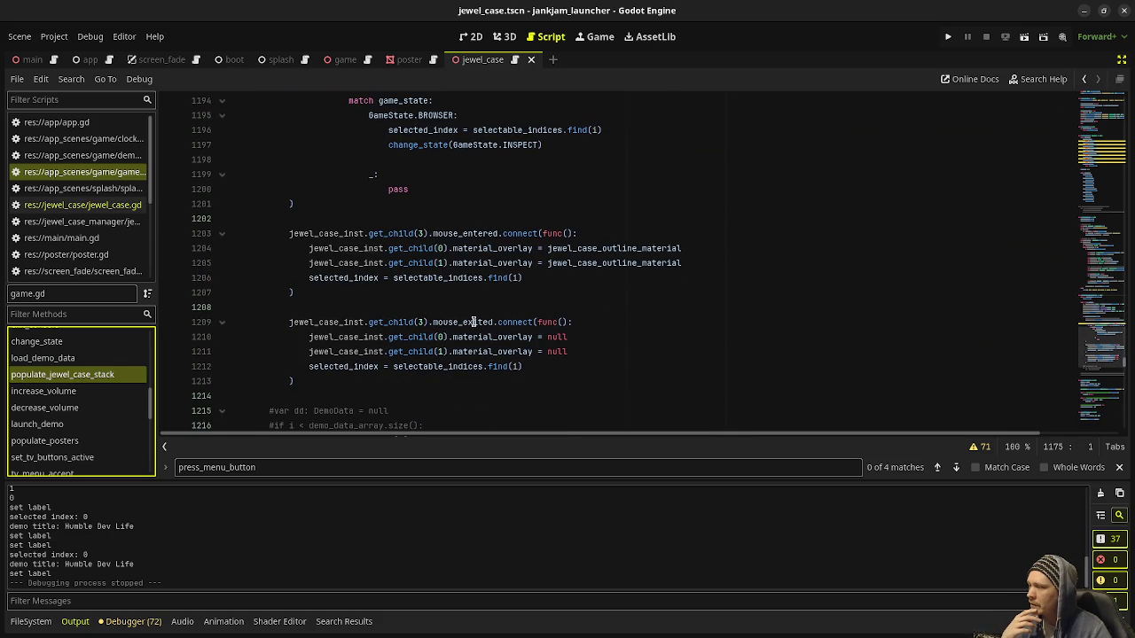
click(584, 351)
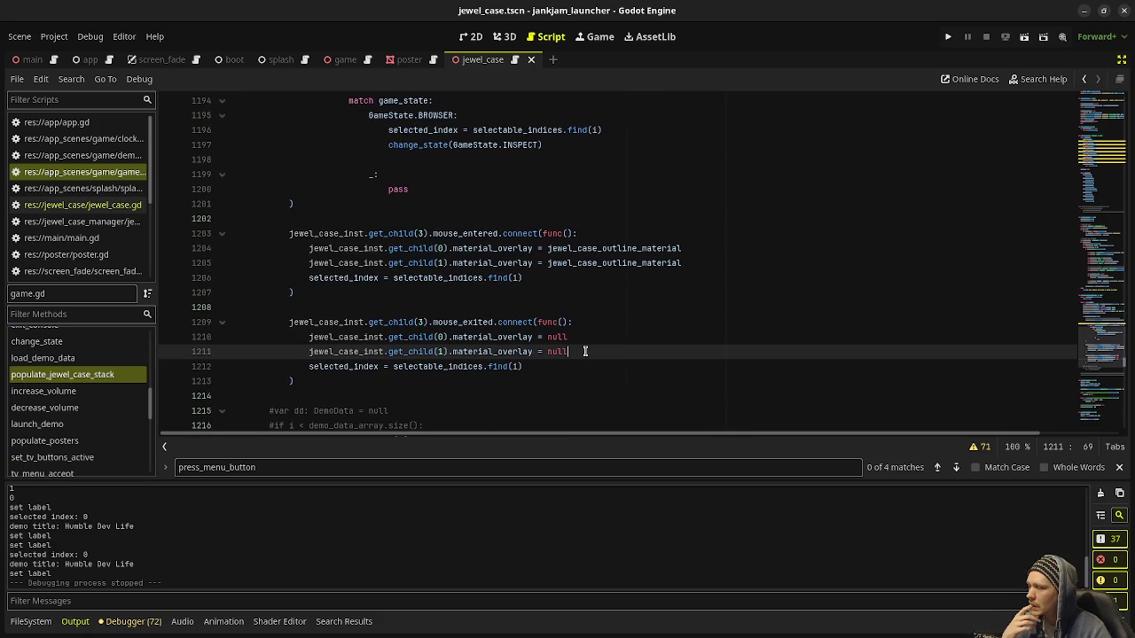
key(Return)
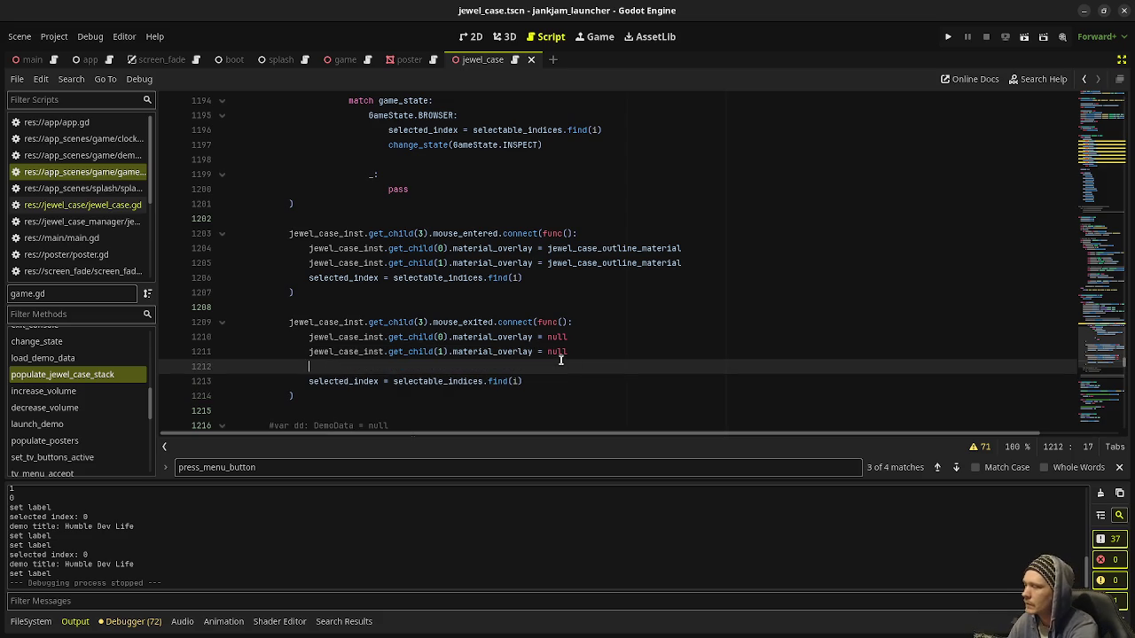
key(ctrl+z)
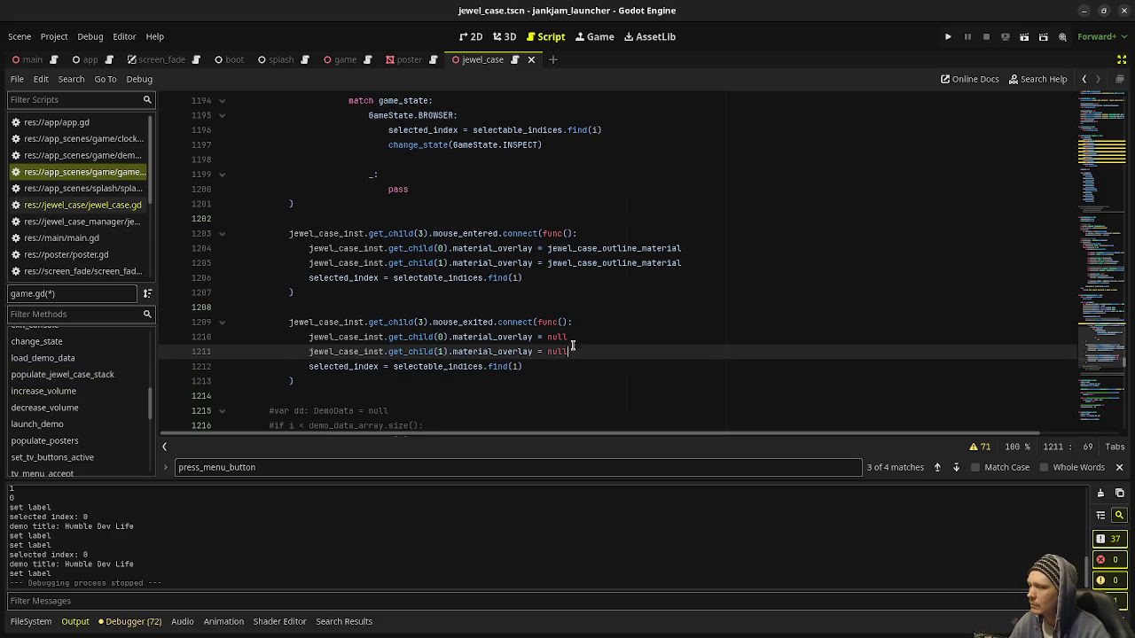
click(596, 323)
key(Return)
text(if)
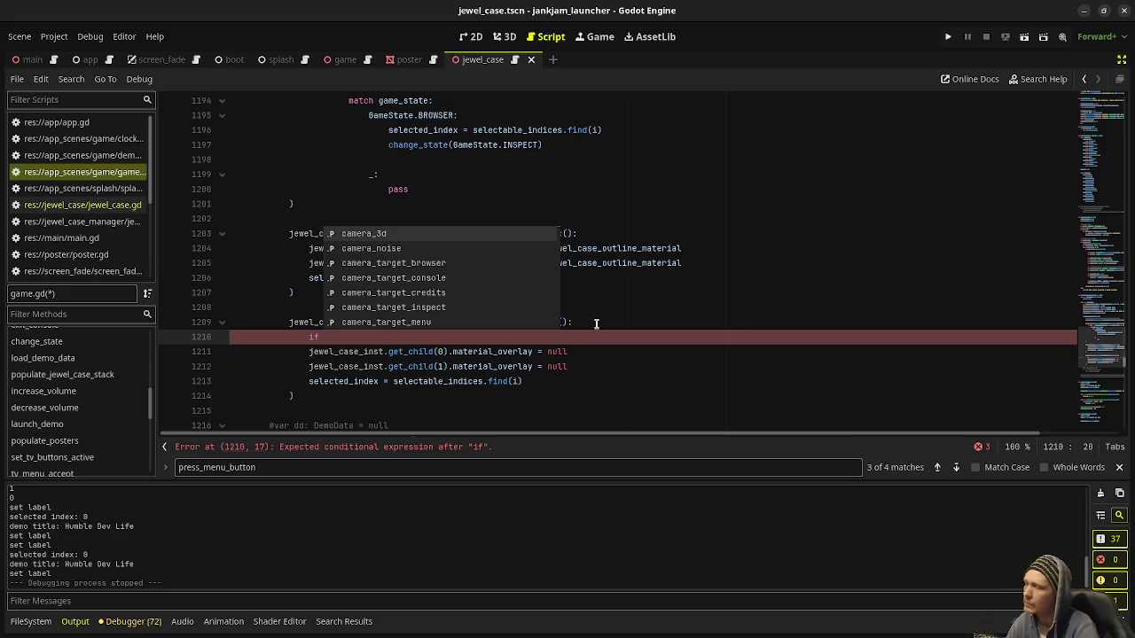
click(595, 324)
Replace the selected_index assignment with 'var si: int =' and add 'if si == selected_index:' below
scroll(595, 323, up, 2)
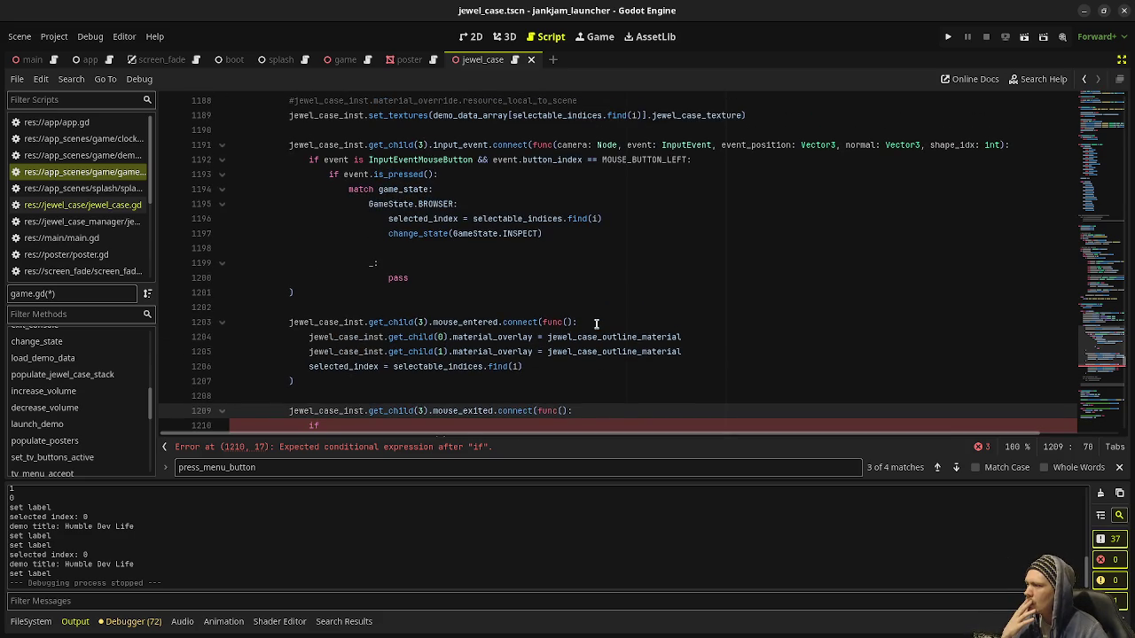
scroll(596, 324, down, 1)
scroll(596, 324, down, 1)
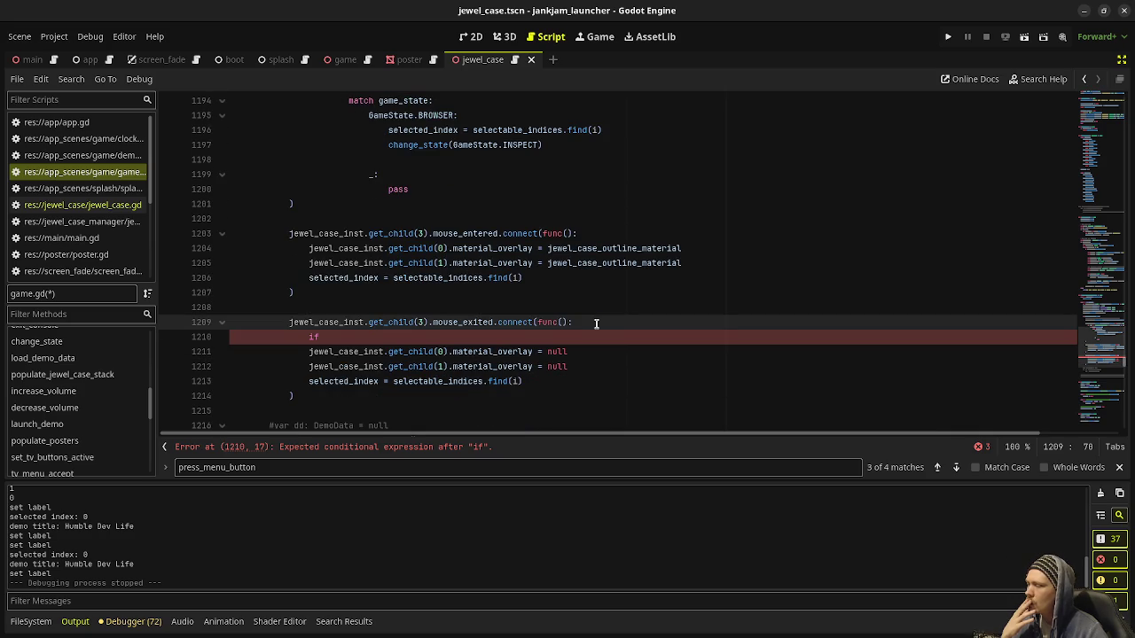
click(388, 381)
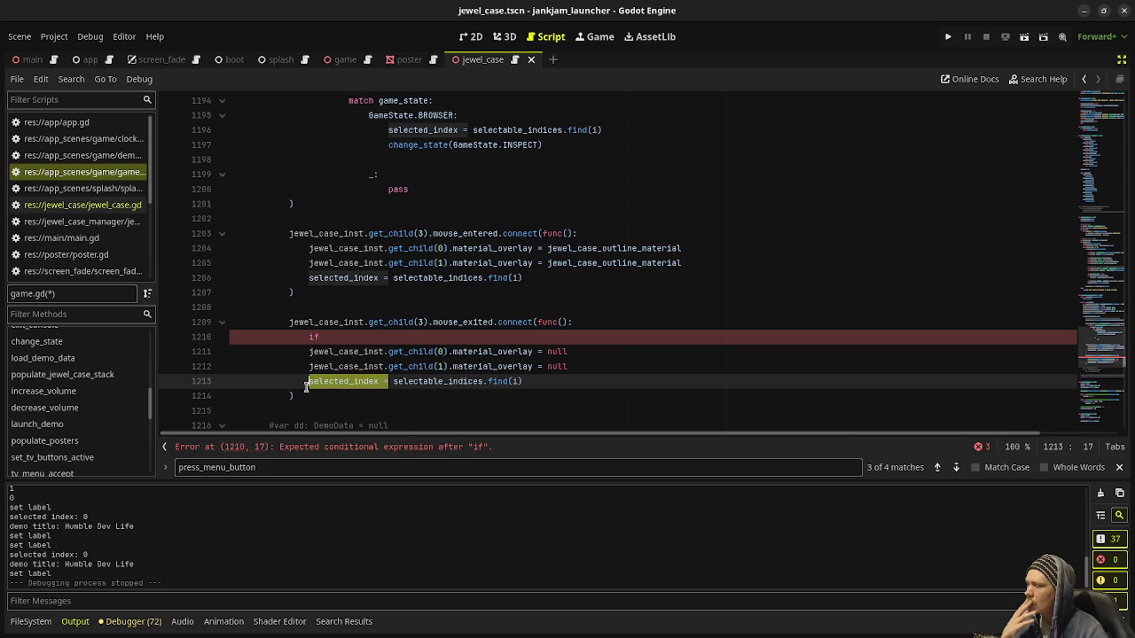
click(543, 381)
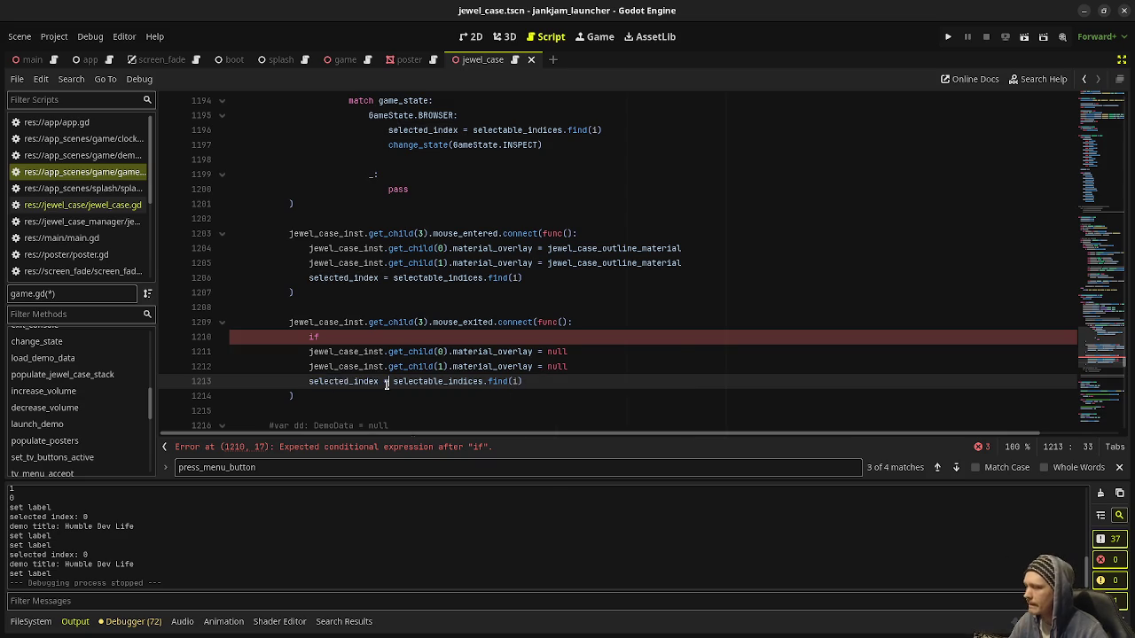
drag(388, 381, 306, 381)
text(var )
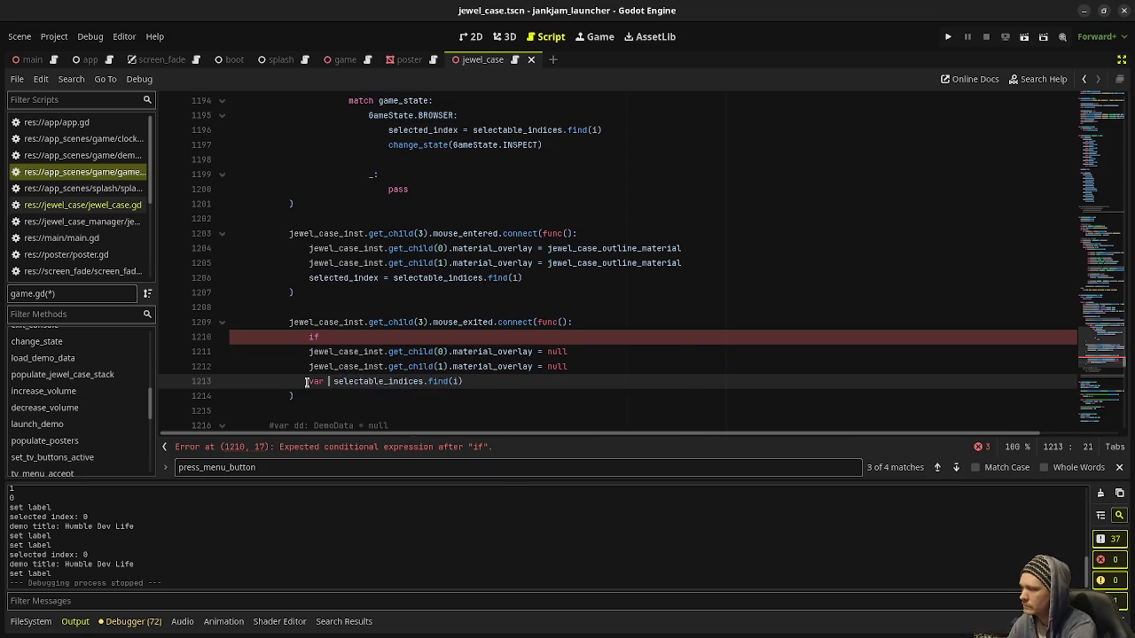
text(si: int )
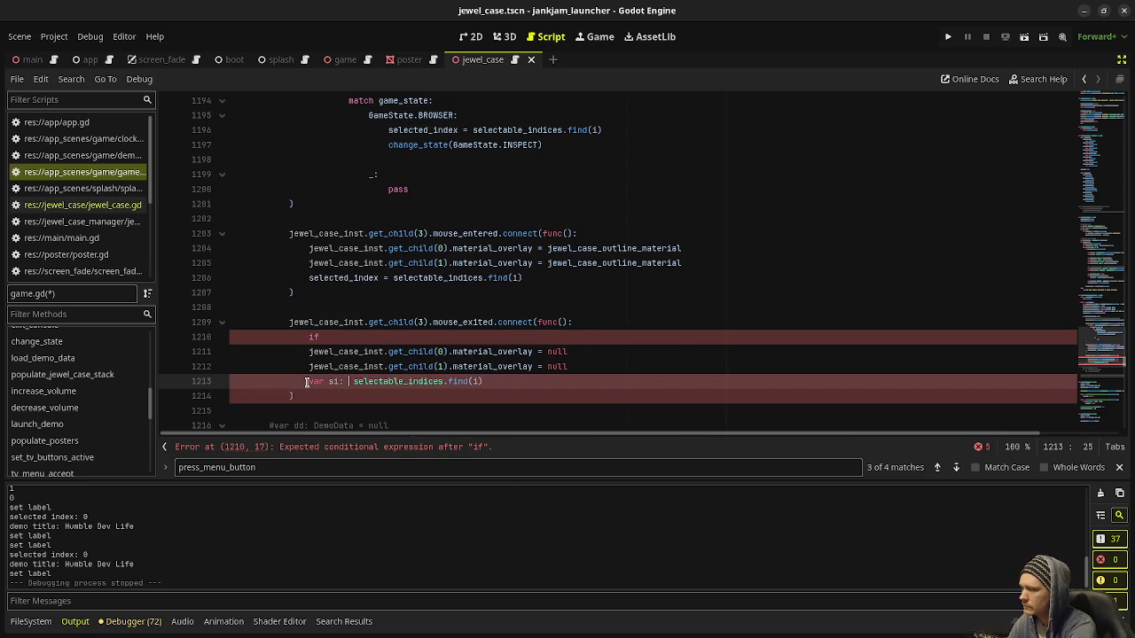
text(=)
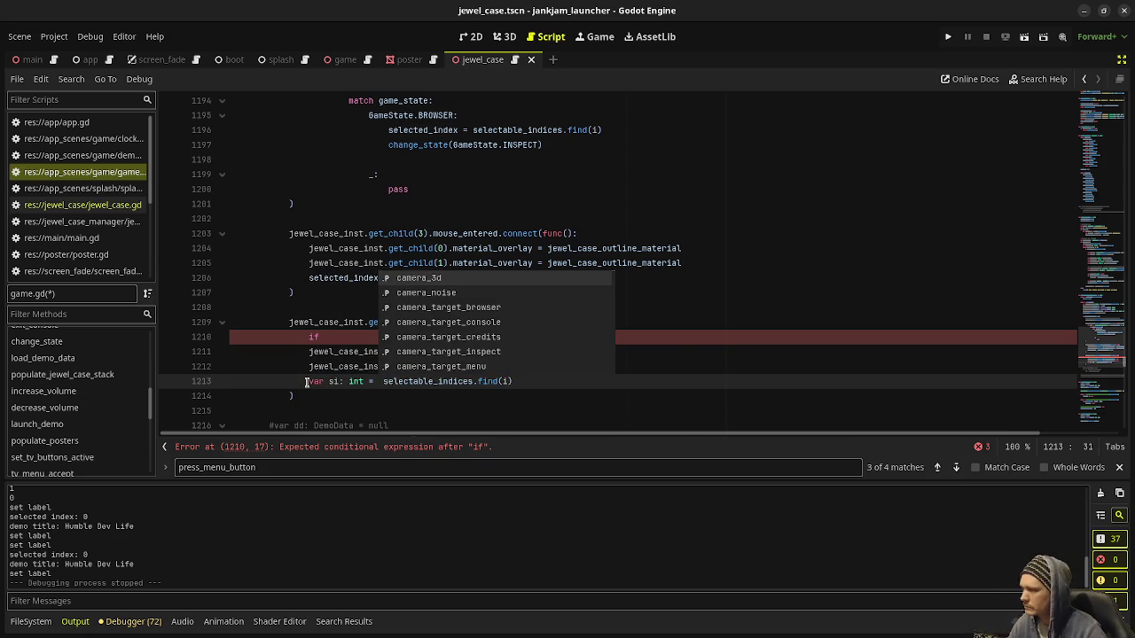
key(Delete)
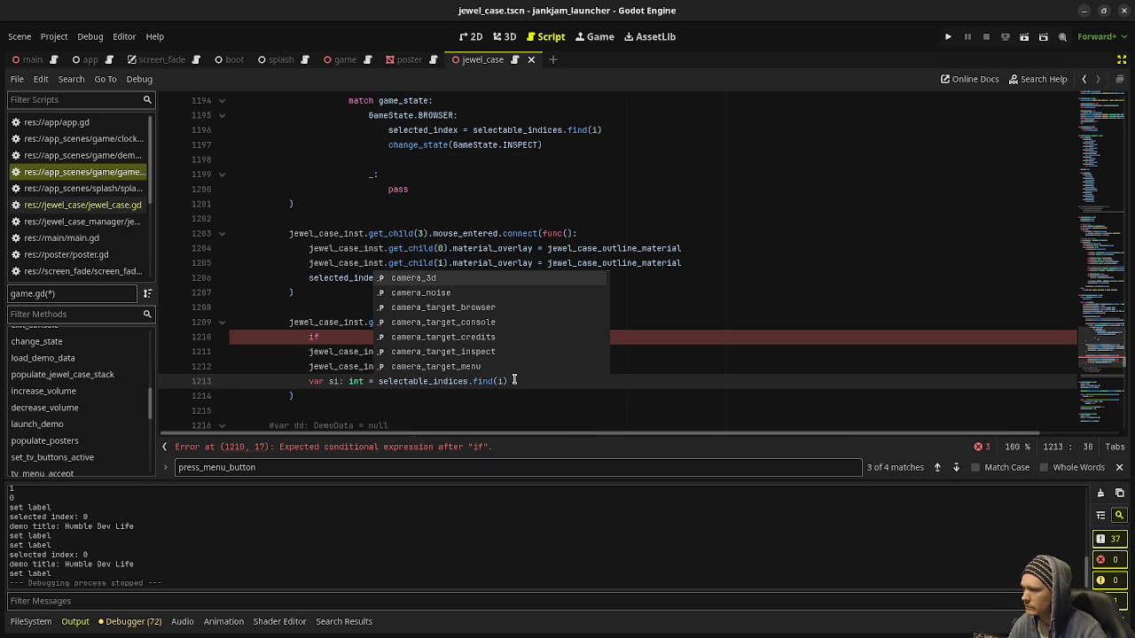
click(525, 383)
key(Return)
text(if )
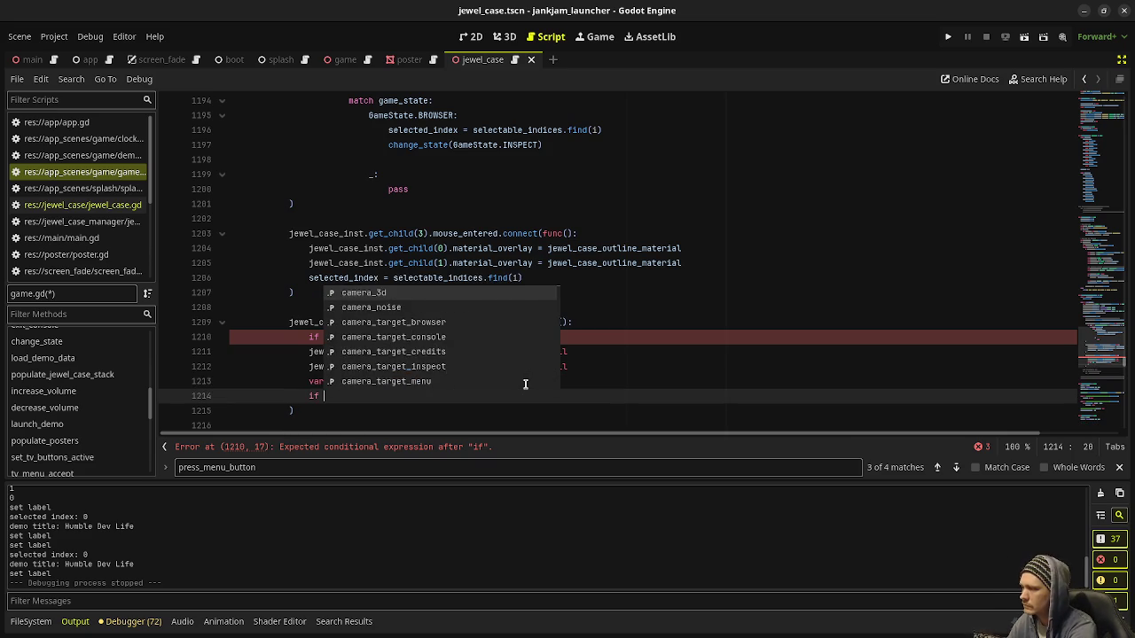
text(si ==)
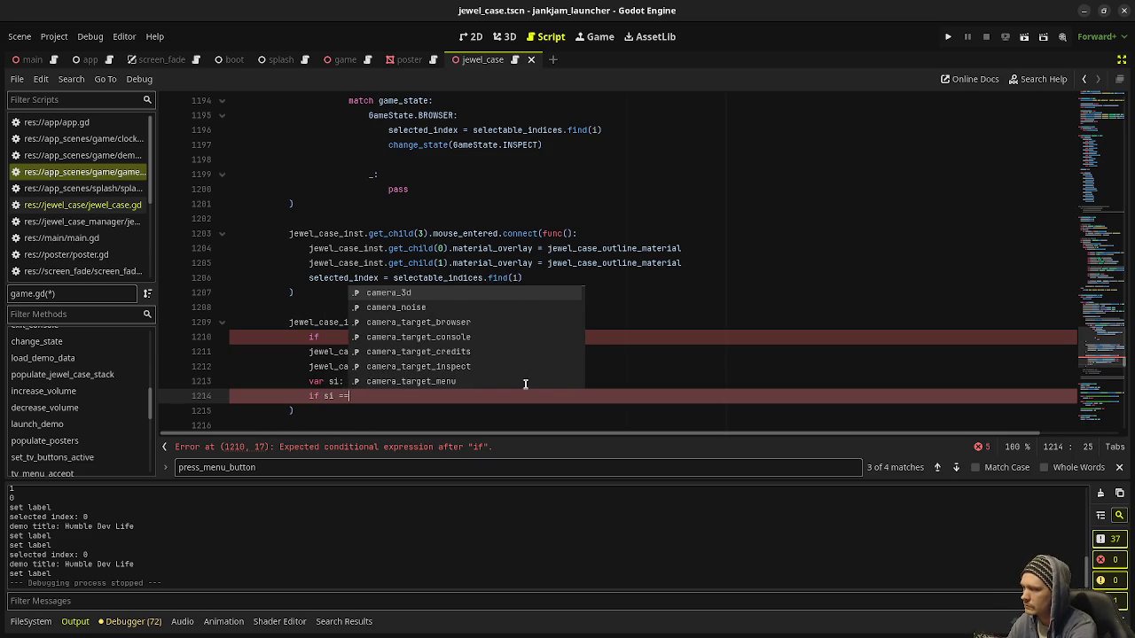
text( selected_index:)
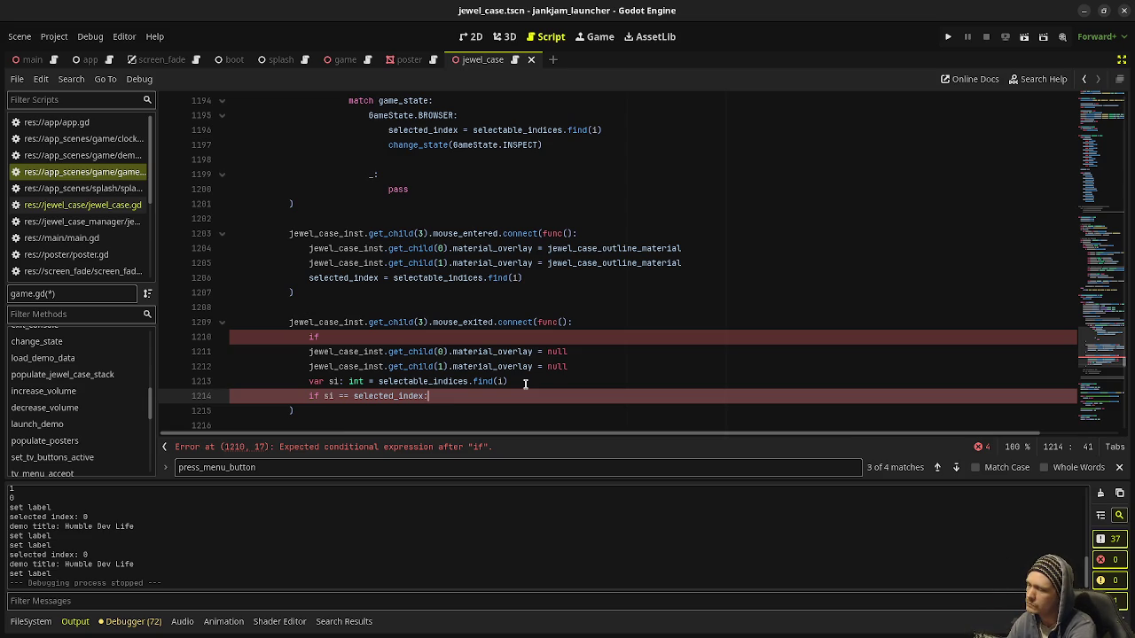
Put 'selected_index = si' inside the if block and change the comparison to '!='
key(Return)
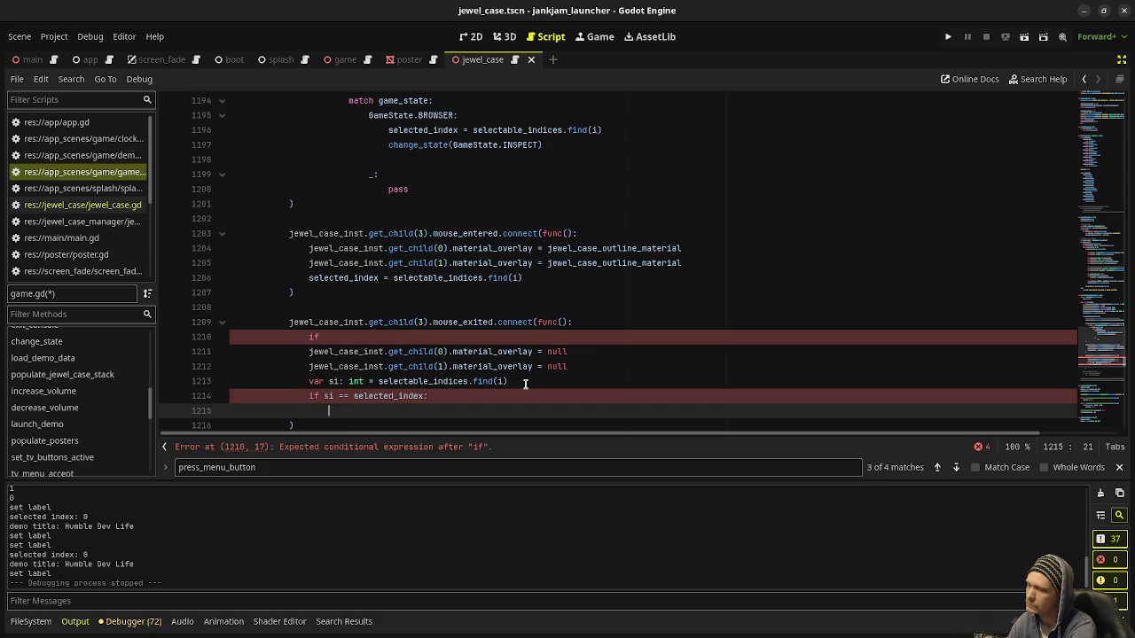
text(selecte)
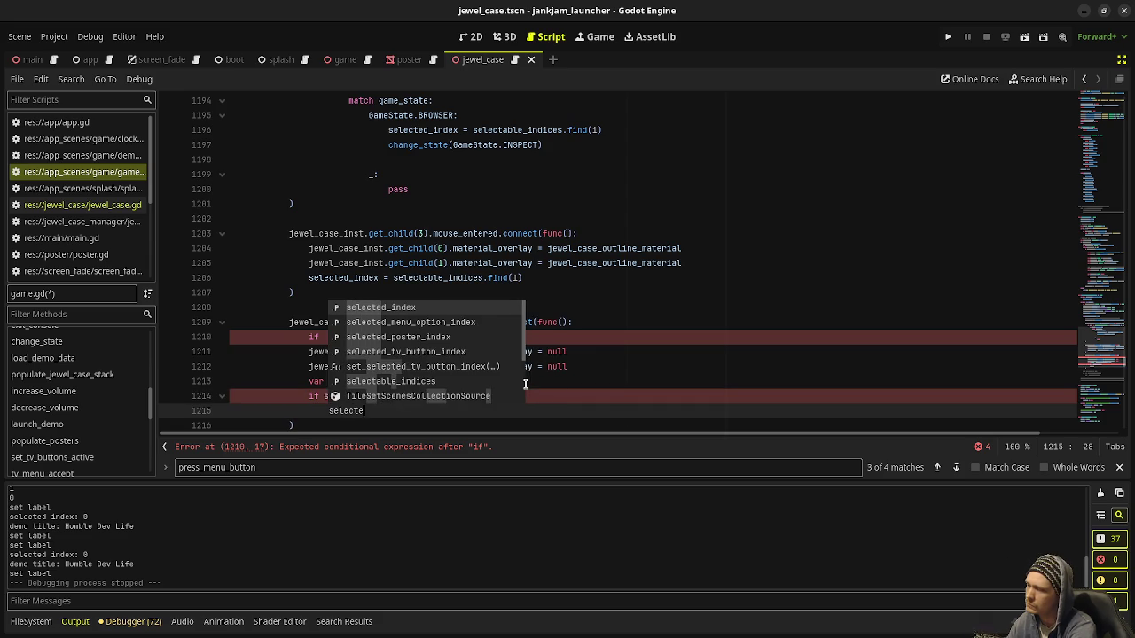
key(Return)
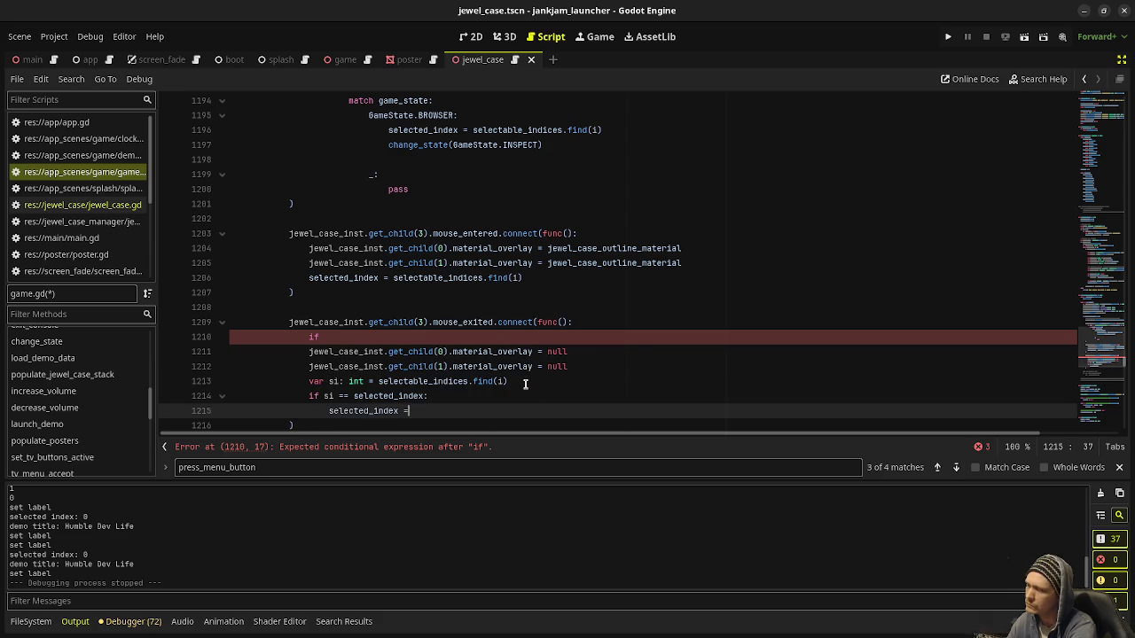
text(= si)
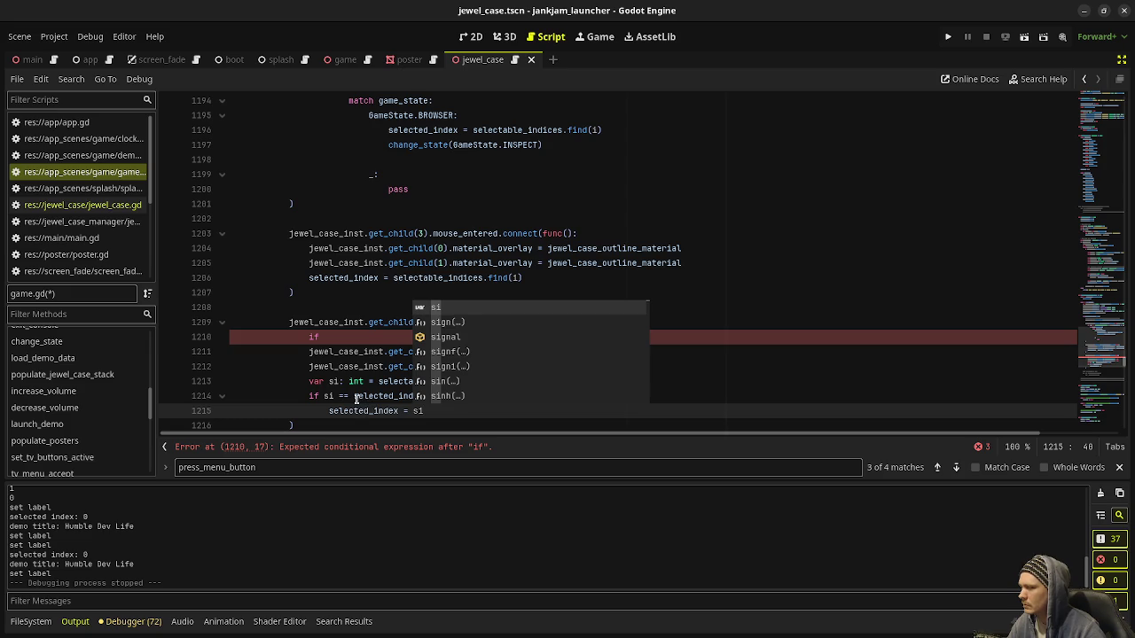
click(341, 402)
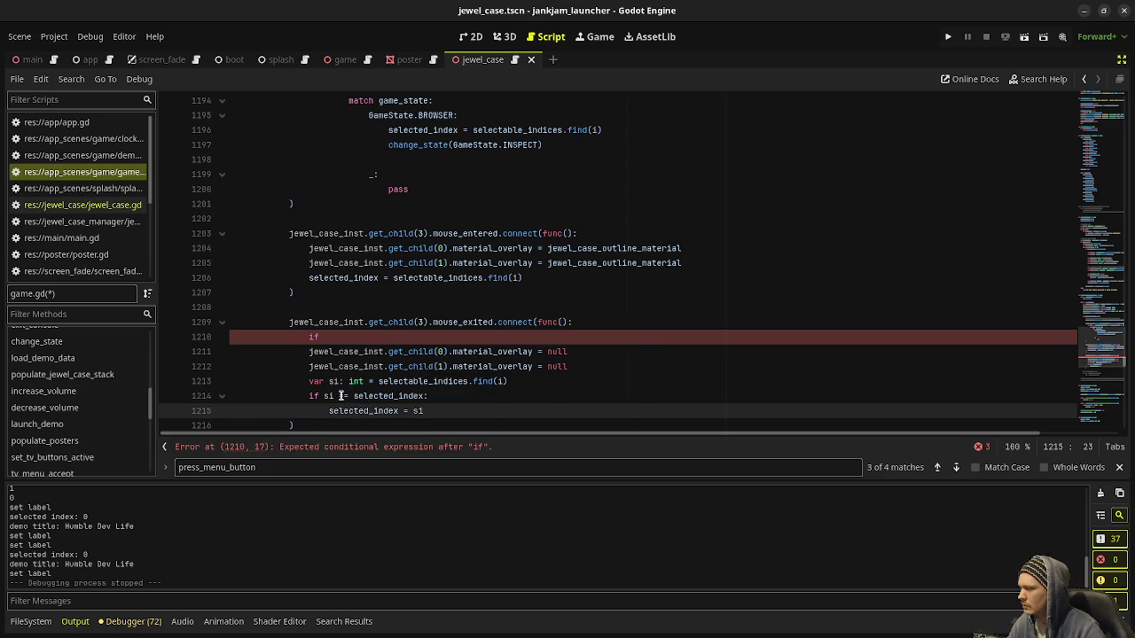
click(341, 396)
text(!)
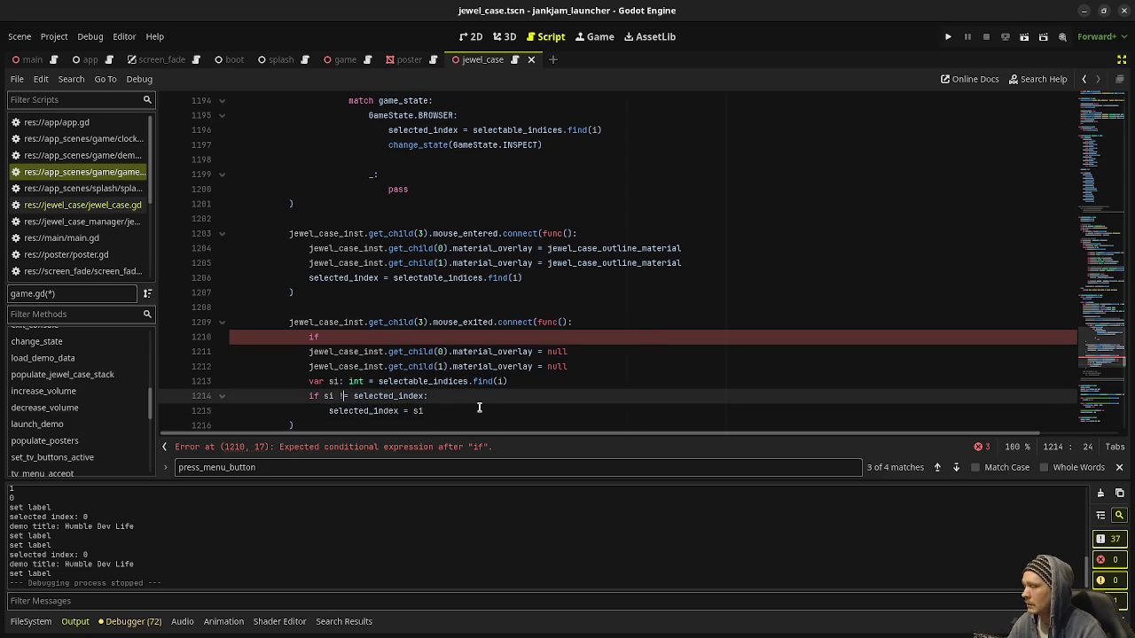
click(479, 408)
Paste the two overlay-clearing lines inside the if block, indented to match
drag(581, 366, 303, 353)
key(ctrl+c)
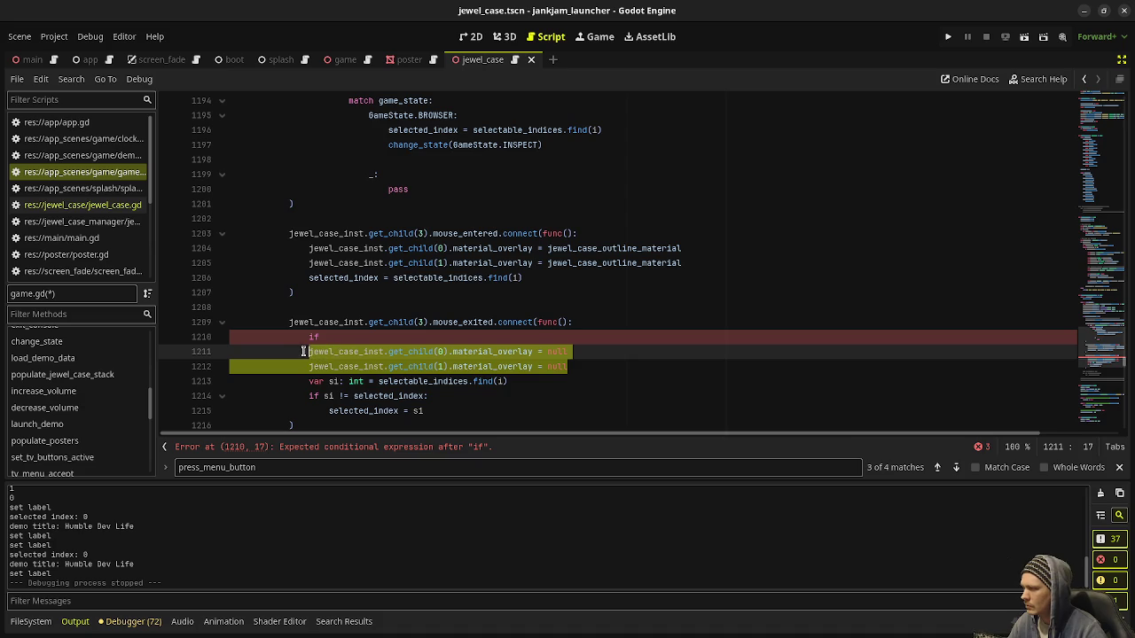
click(438, 409)
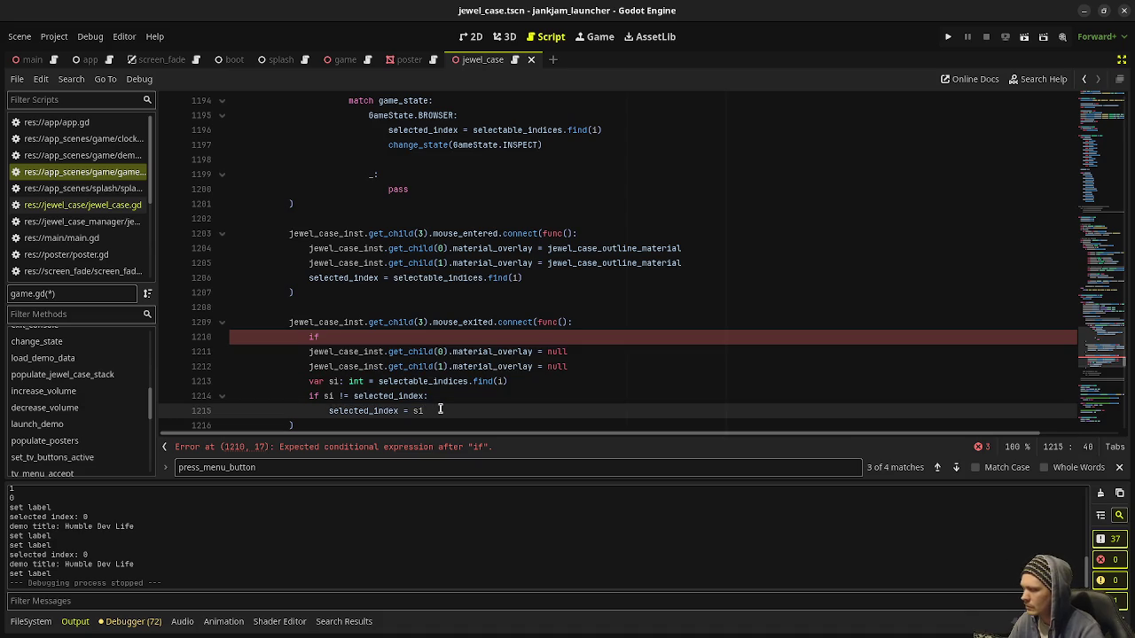
key(Return)
key(ctrl+v)
click(304, 425)
key(Tab)
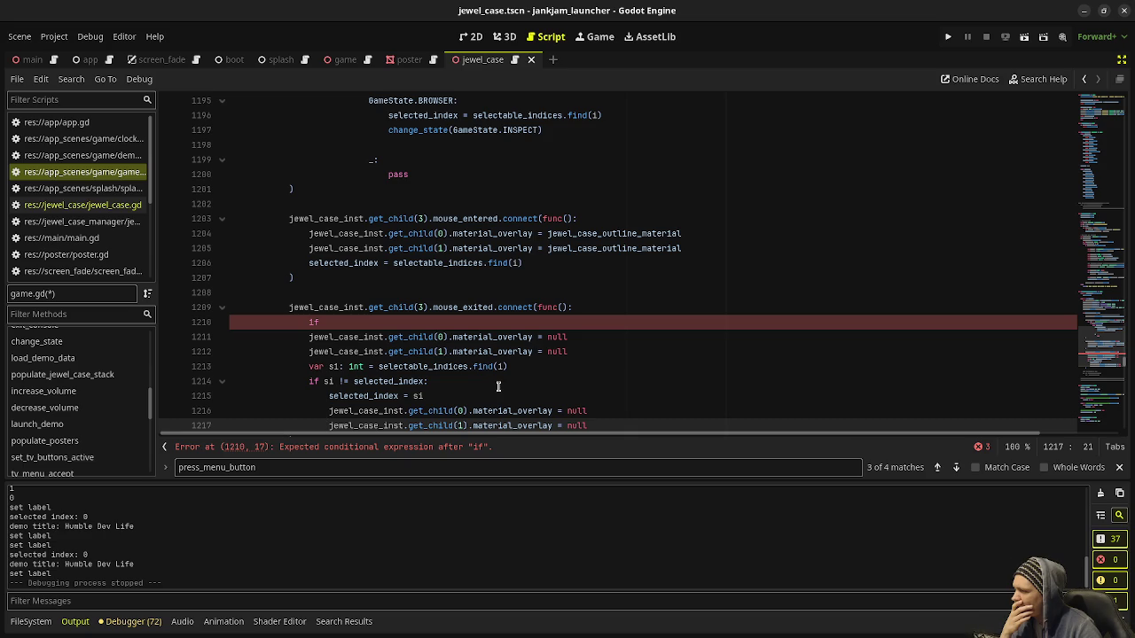
Undo and redo edits to restore the '!=' comparison and a blank line in the if block
key(ctrl+shift+k)
key(ctrl+shift+k)
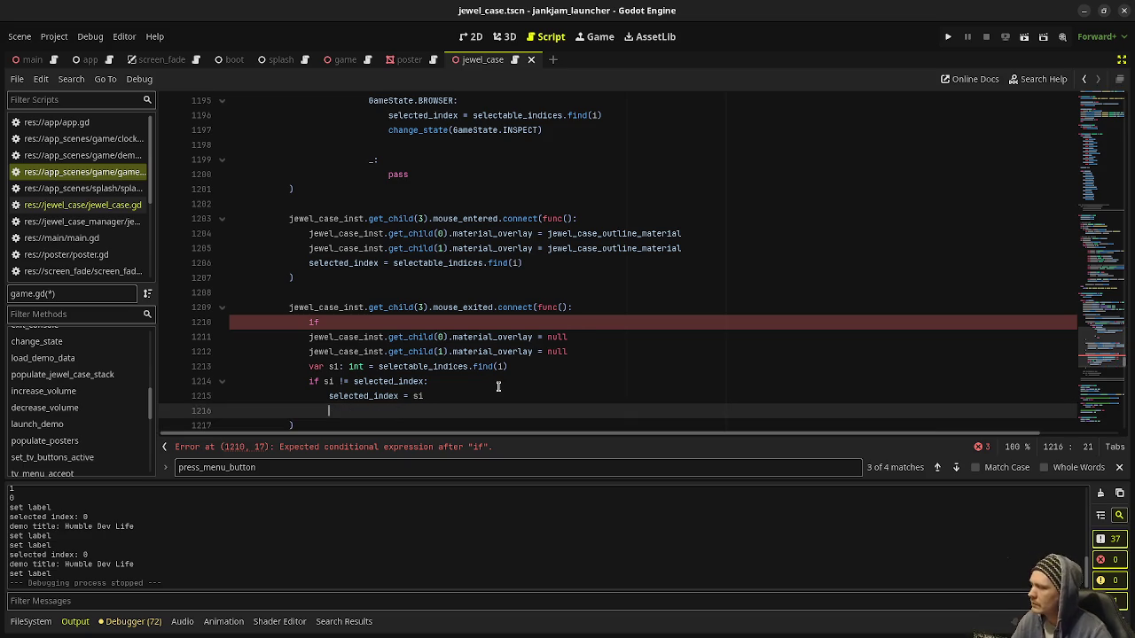
key(Up)
text(=)
key(Down)
key(End)
key(BackSpace)
key(BackSpace)
key(BackSpace)
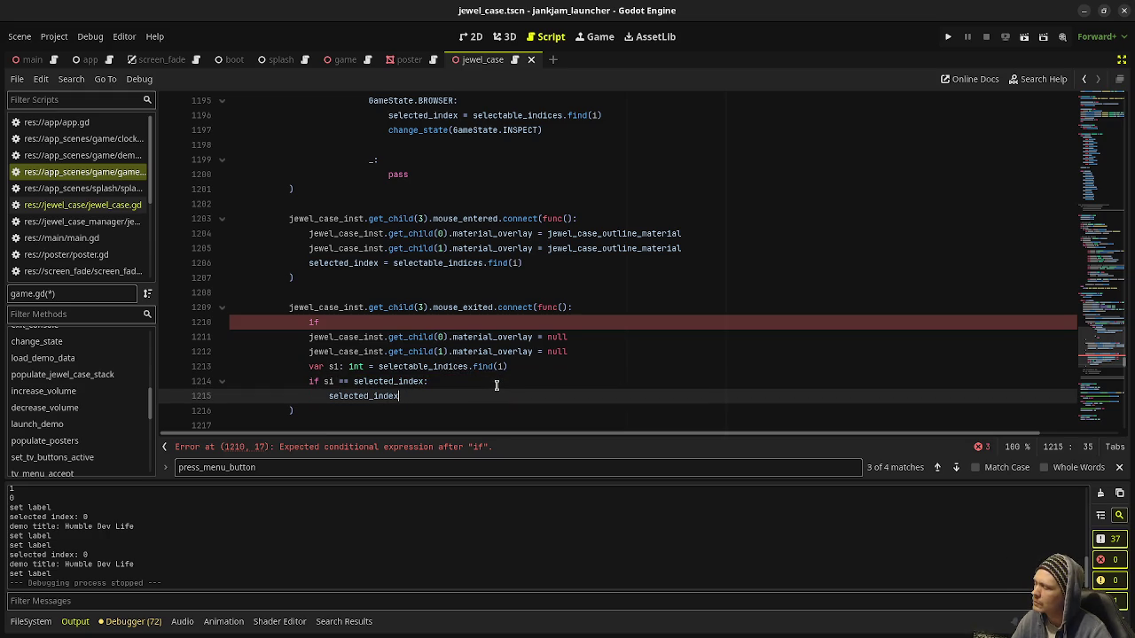
key(ctrl+z)
key(ctrl+z)
key(Down)
key(End)
key(Return)
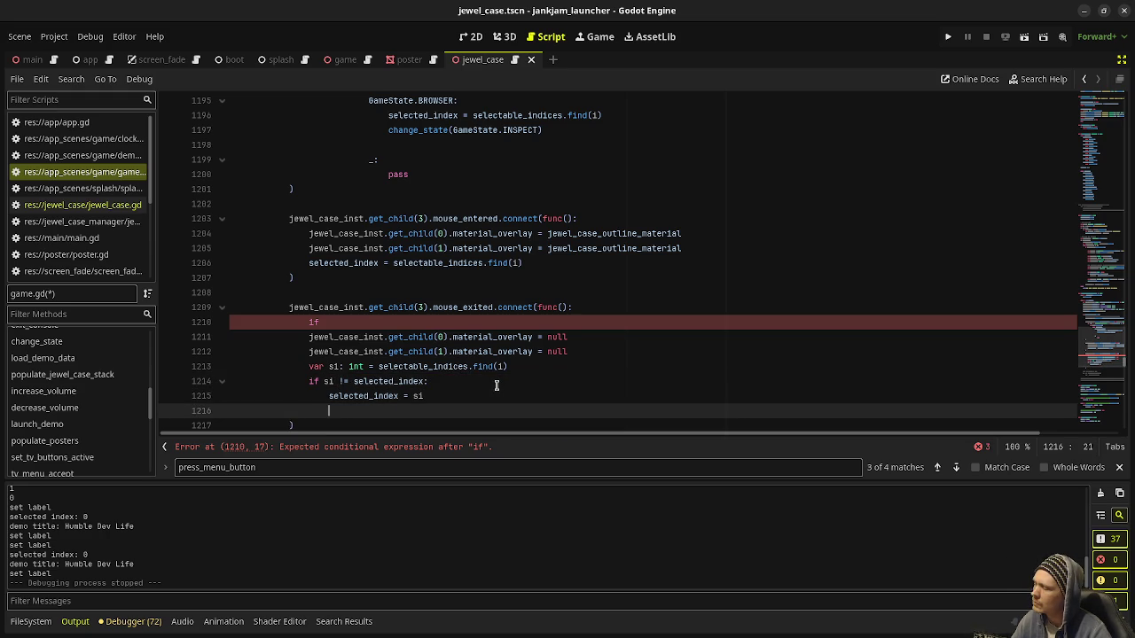
Paste the overlay-clearing lines into the if block, comment out 'selected_index = si', and save
key(ctrl+v)
key(Up)
key(Up)
key(Home)
text(#)
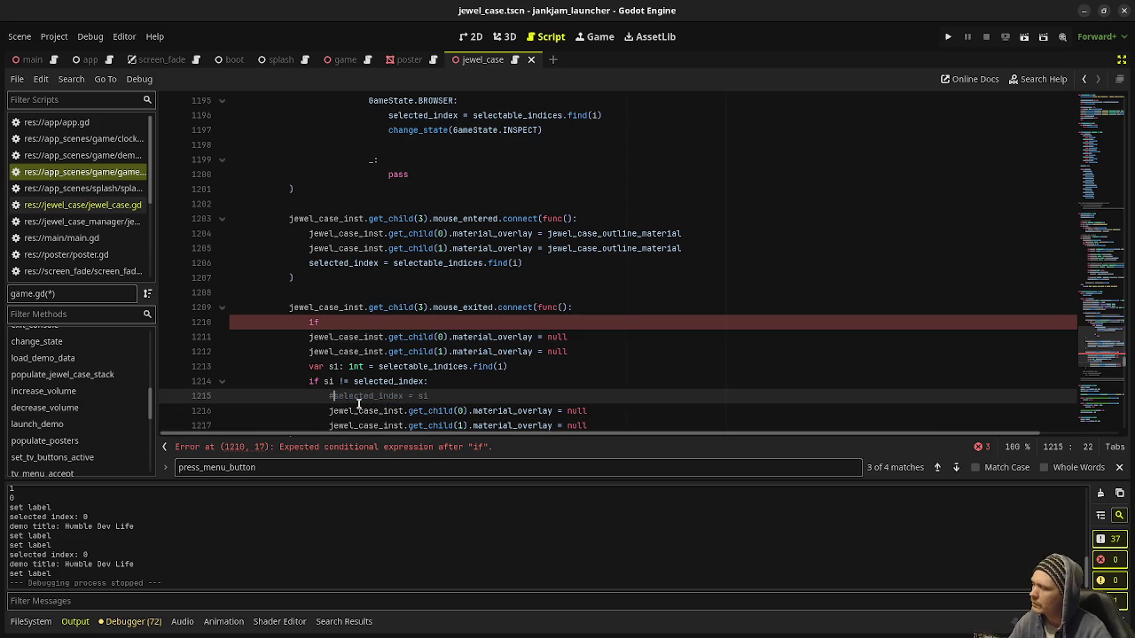
key(ctrl+s)
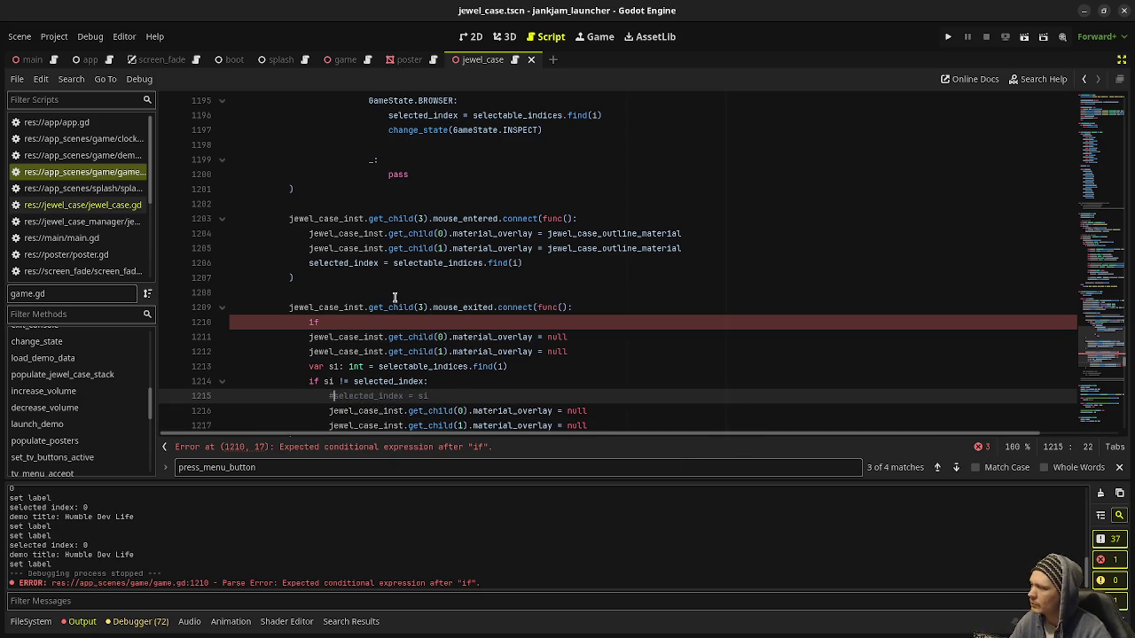
Delete the stray 'if' line and the old unconditional overlay-reset lines, saving the script
click(399, 323)
click(621, 311)
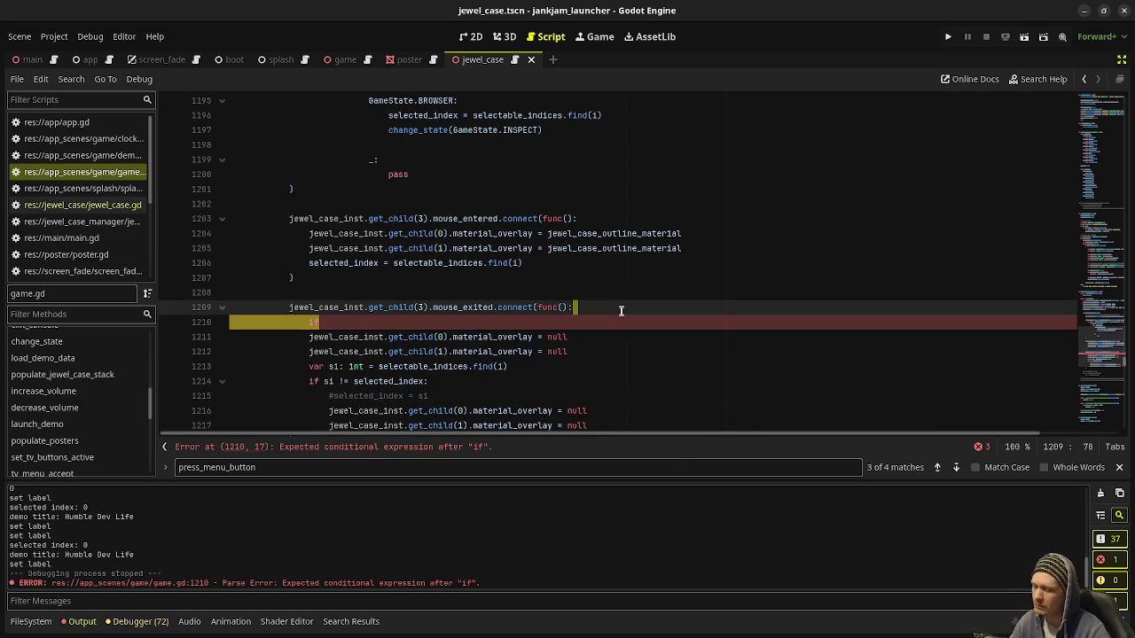
key(shift+Down)
key(Delete)
key(ctrl+s)
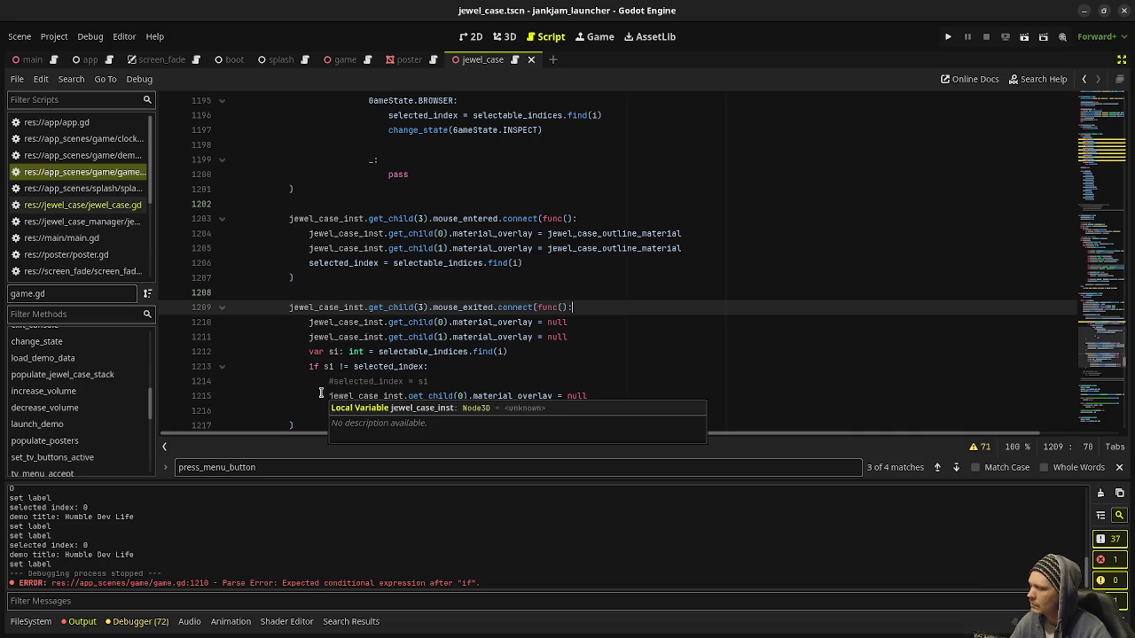
mouse_move(578, 337)
mouse_down()
mouse_move(301, 335)
mouse_move(301, 322)
mouse_up()
key(Delete)
key(BackSpace)
key(BackSpace)
key(BackSpace)
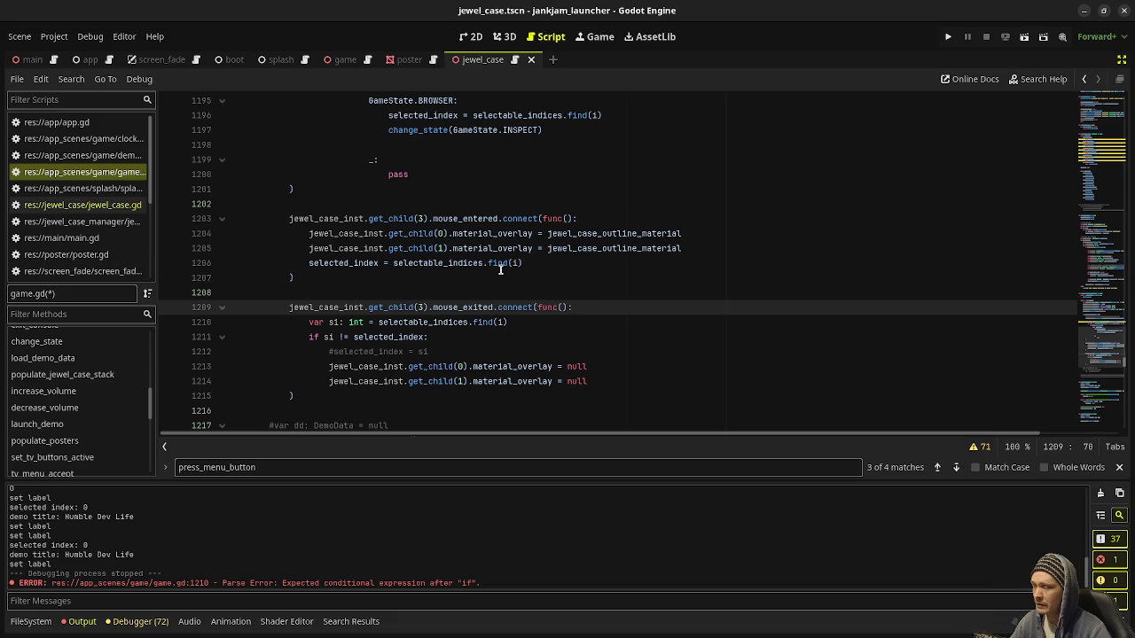
mouse_move(500, 270)
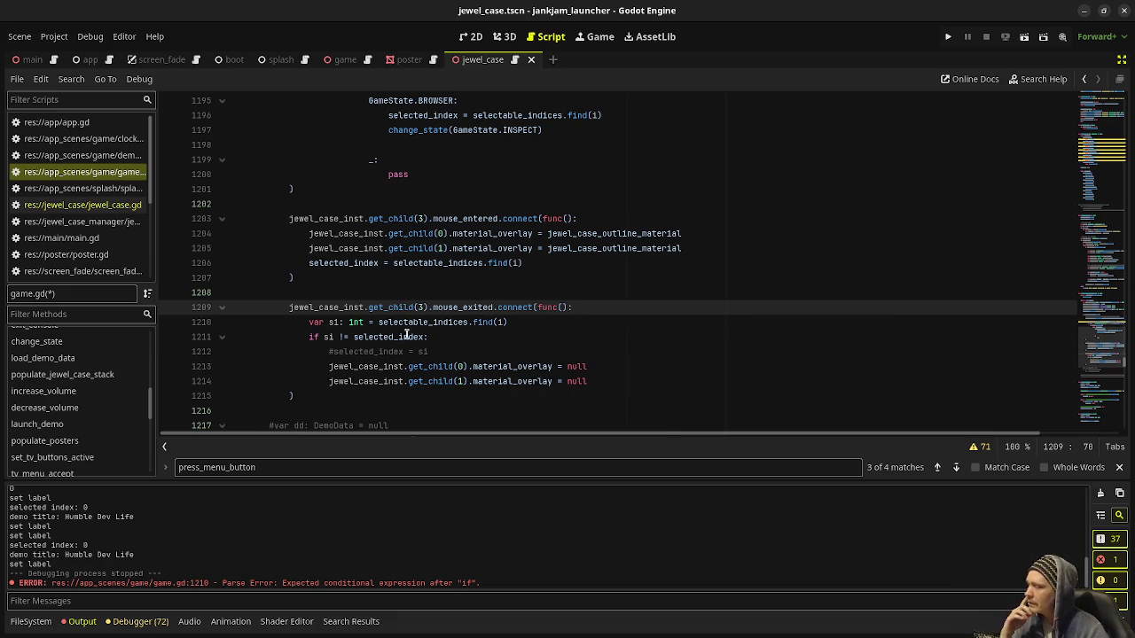
mouse_move(430, 335)
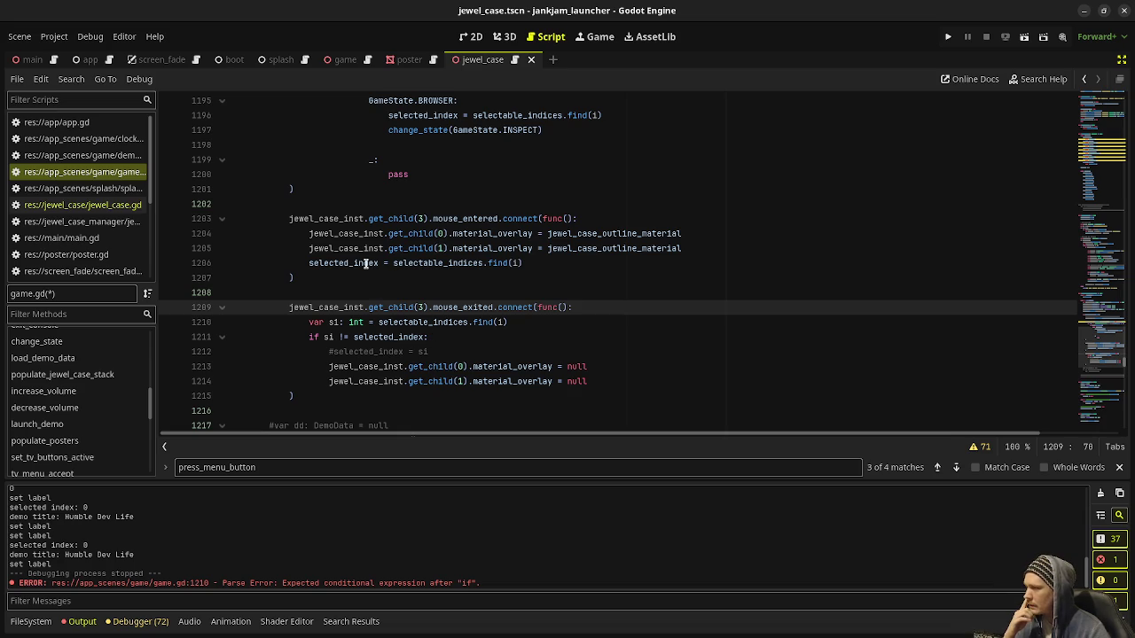
mouse_move(365, 263)
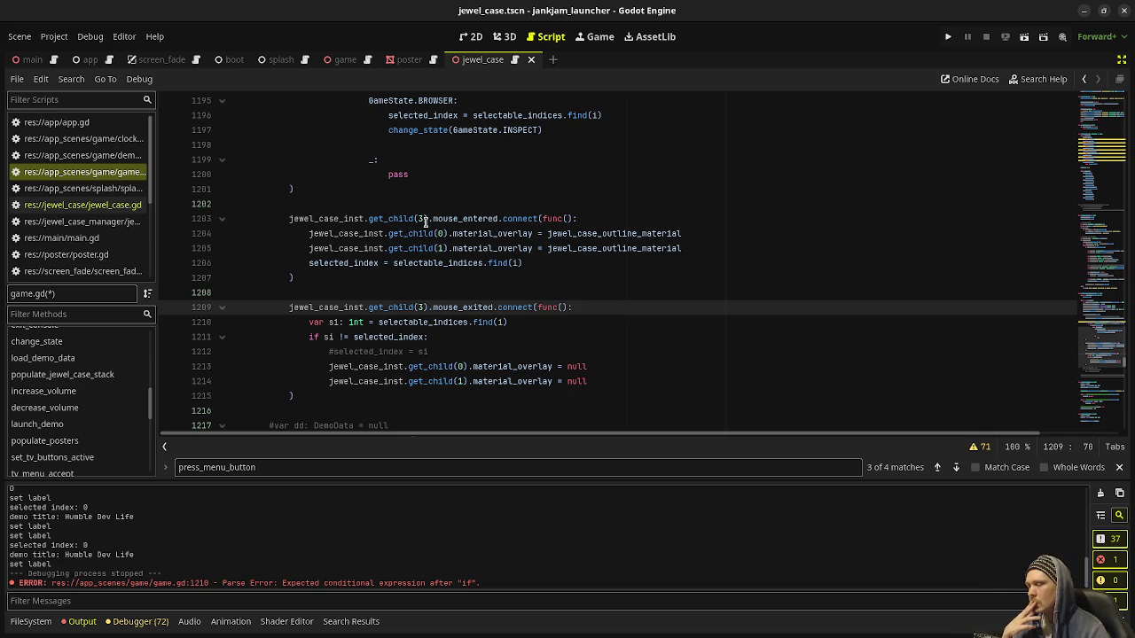
click(948, 36)
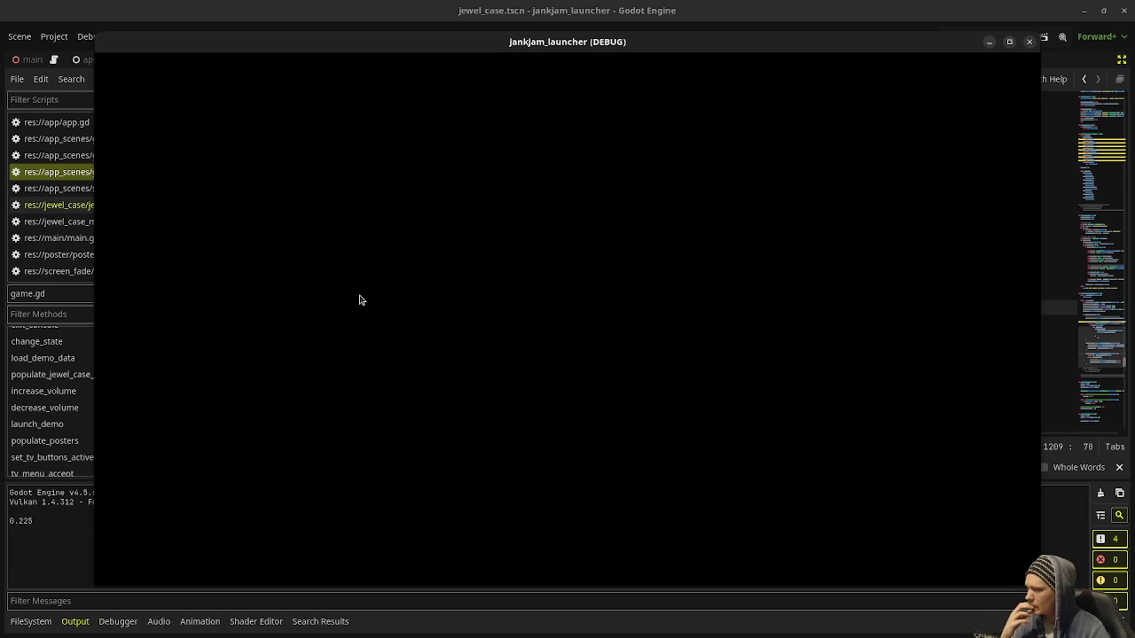
Try the CD-case browser in the running game, then close the game window
click(190, 303)
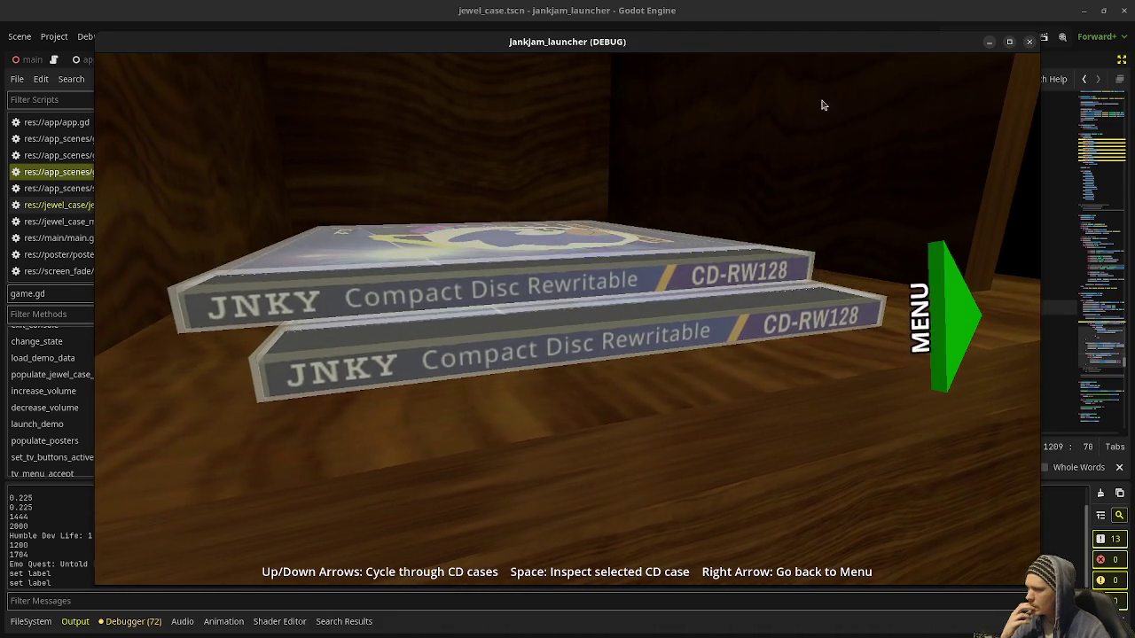
click(1029, 41)
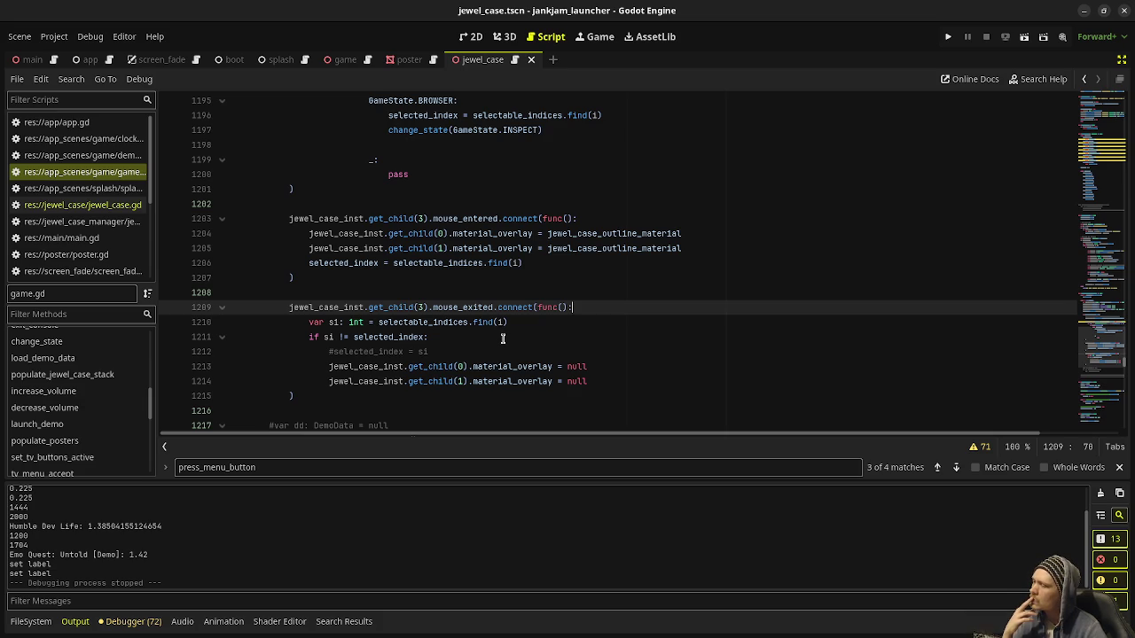
Undo the mouse_exited edits back to the unconditional overlay resets, then save and run with F5
click(503, 338)
key(ctrl+z)
key(ctrl+z)
key(ctrl+z)
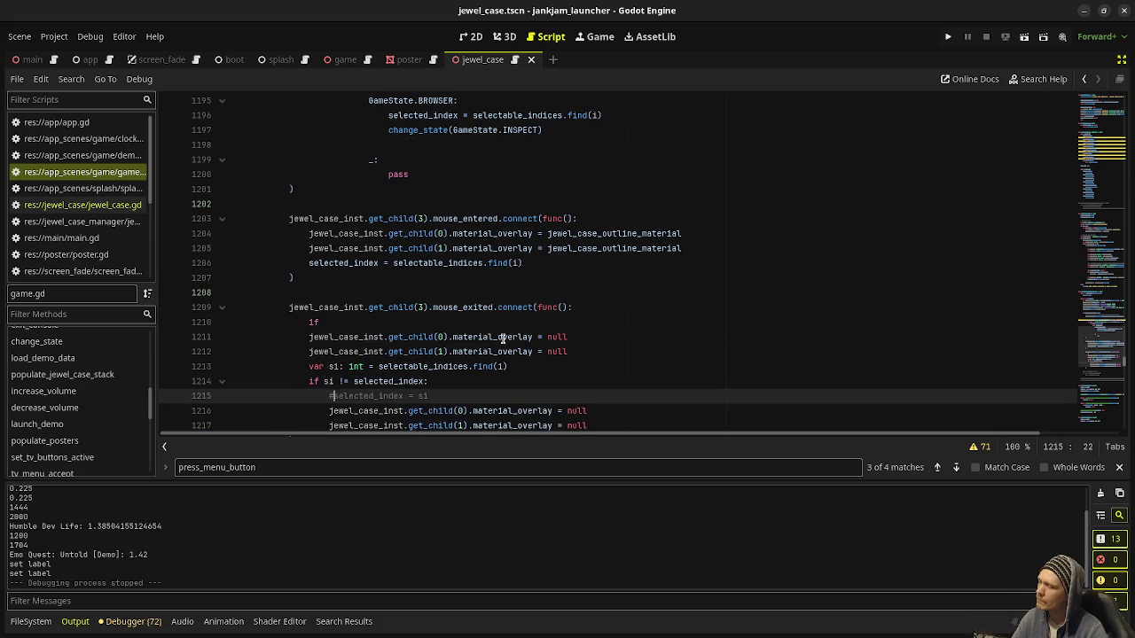
key(ctrl+z)
key(ctrl+z)
key(ctrl+z)
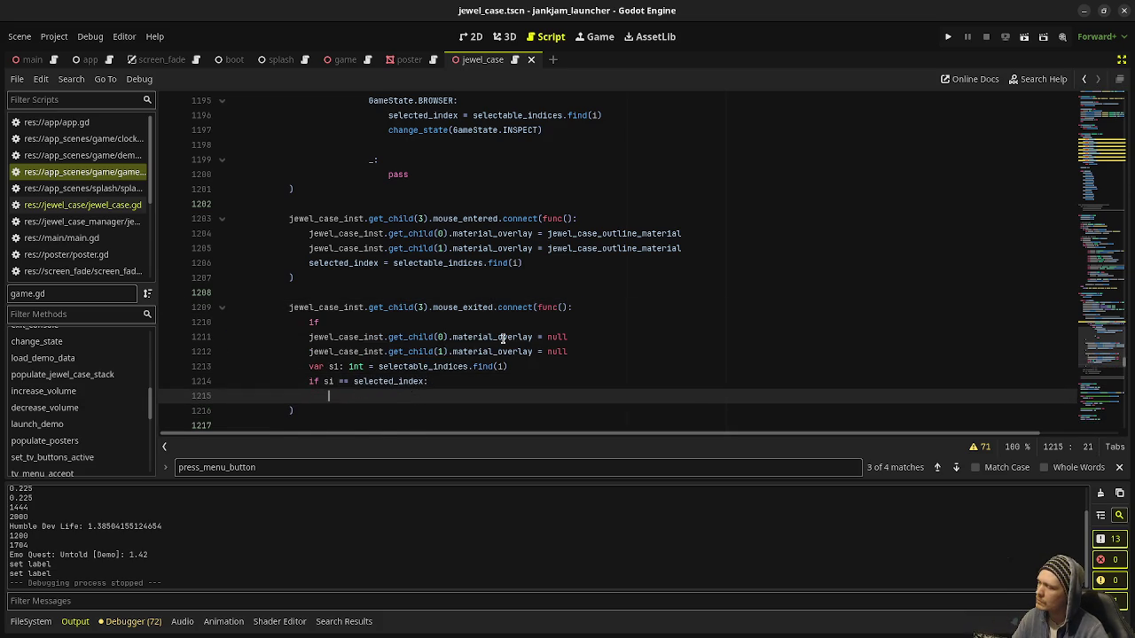
key(ctrl+z)
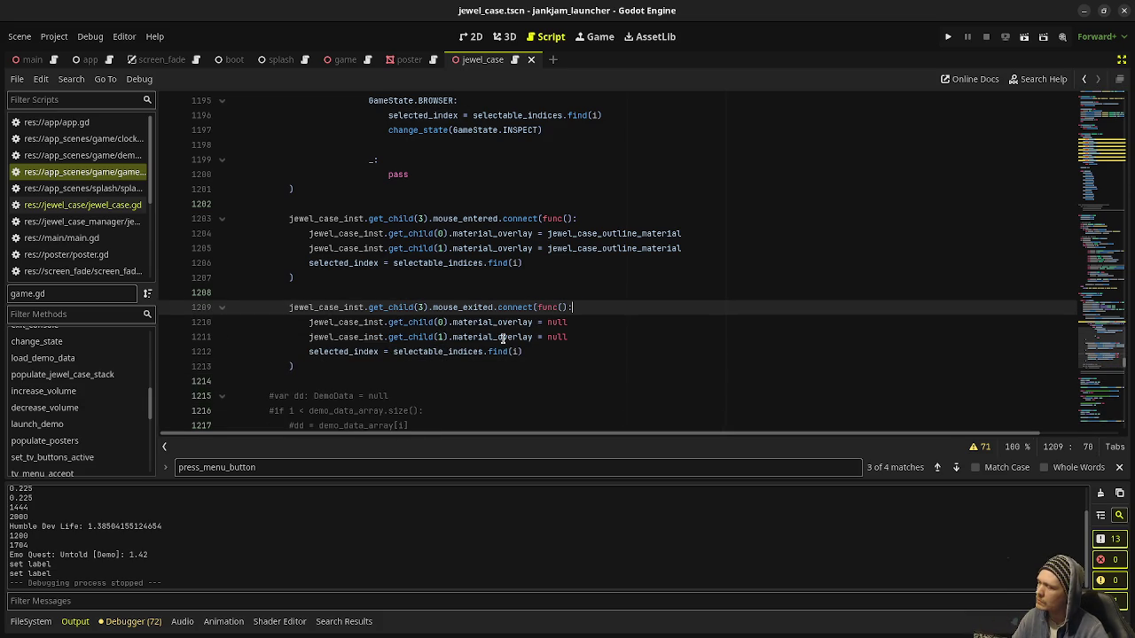
click(307, 352)
key(F5)
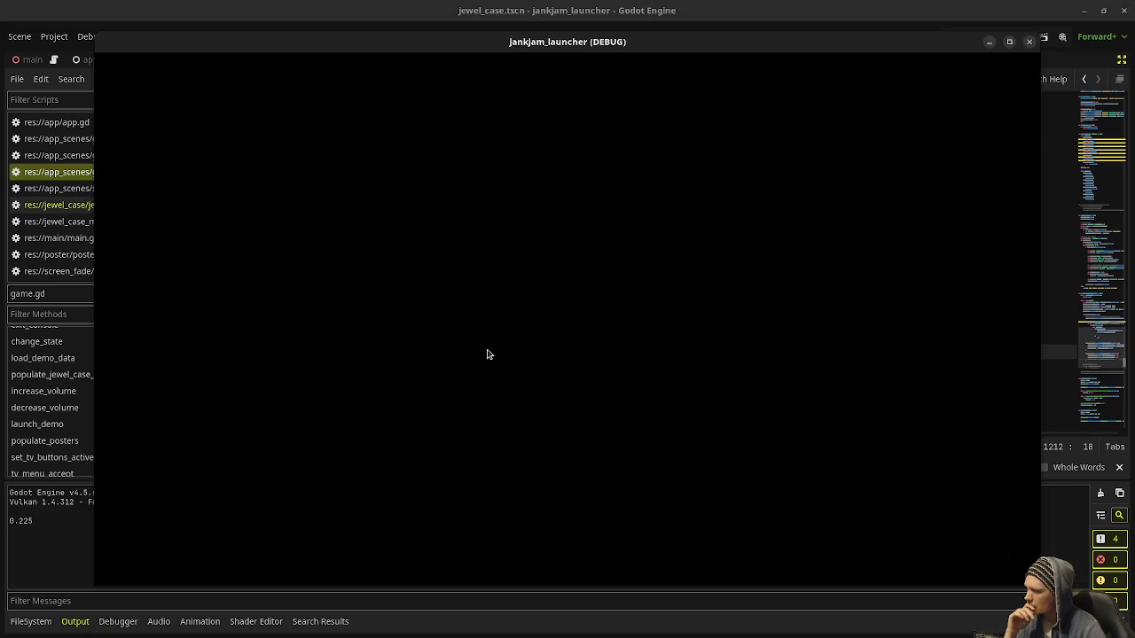
Cycle to the next CD case with Down, close the game, and return to line 1210
click(172, 329)
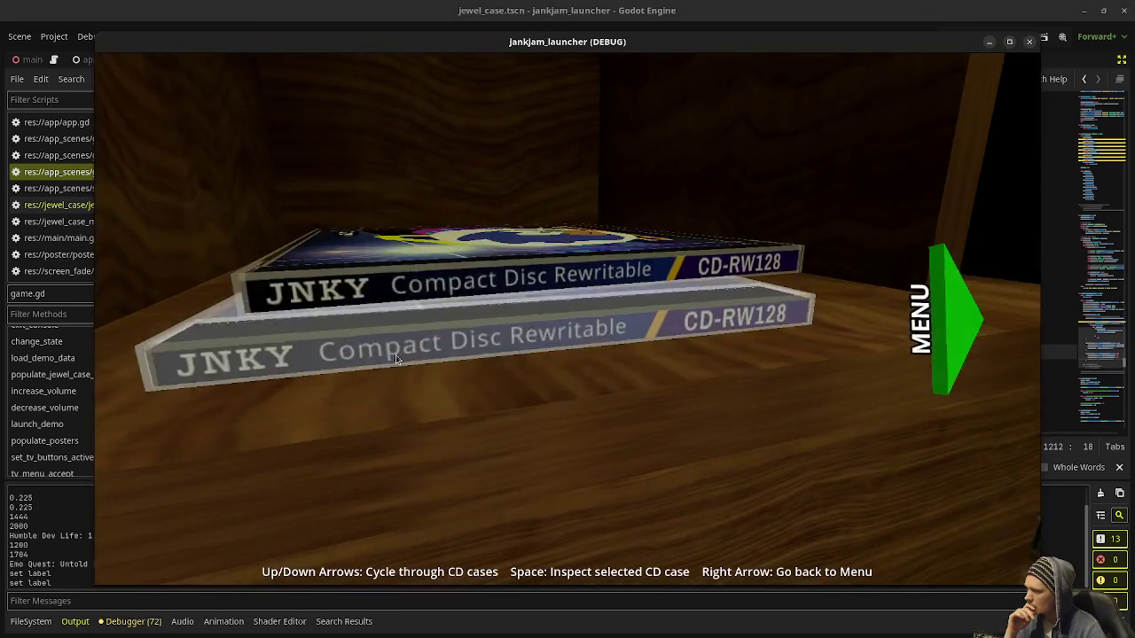
key(Down)
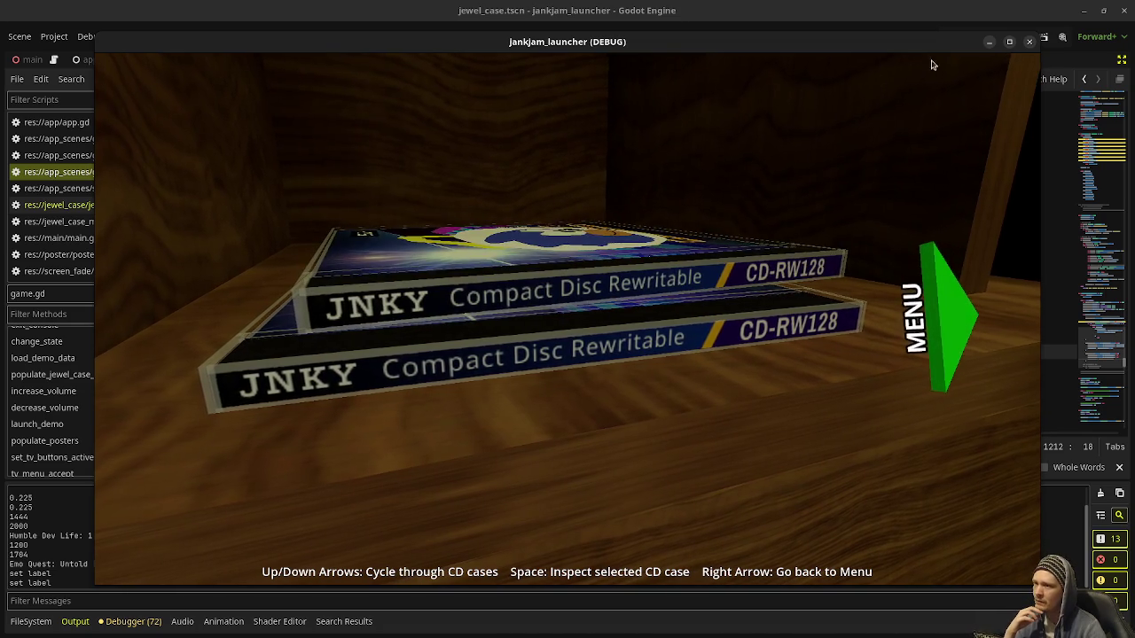
click(1028, 42)
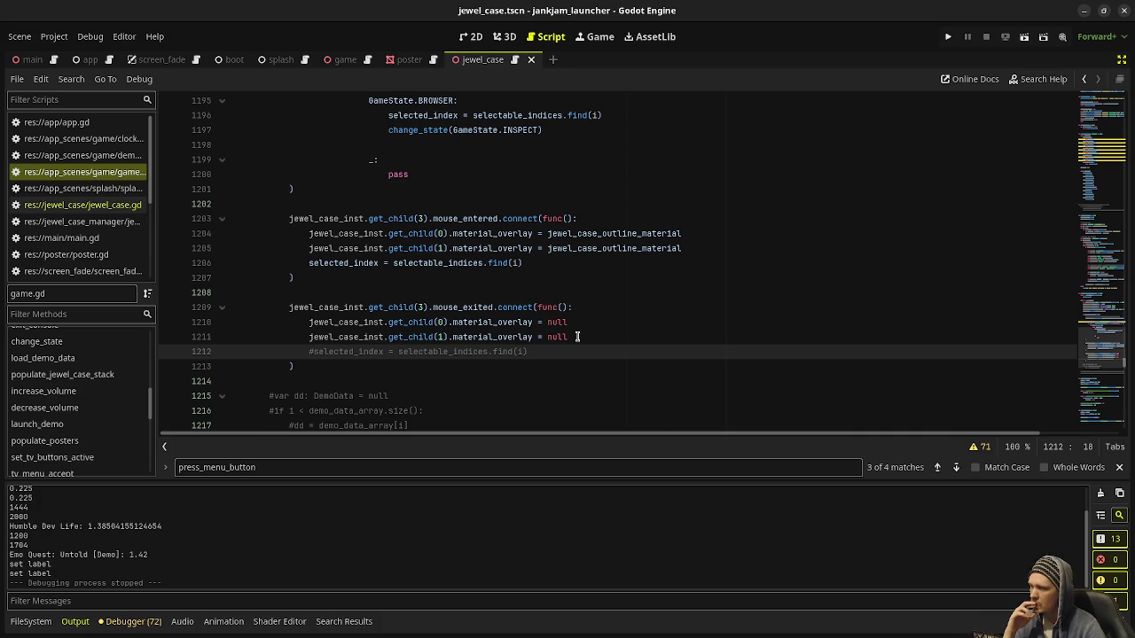
click(304, 323)
text(#)
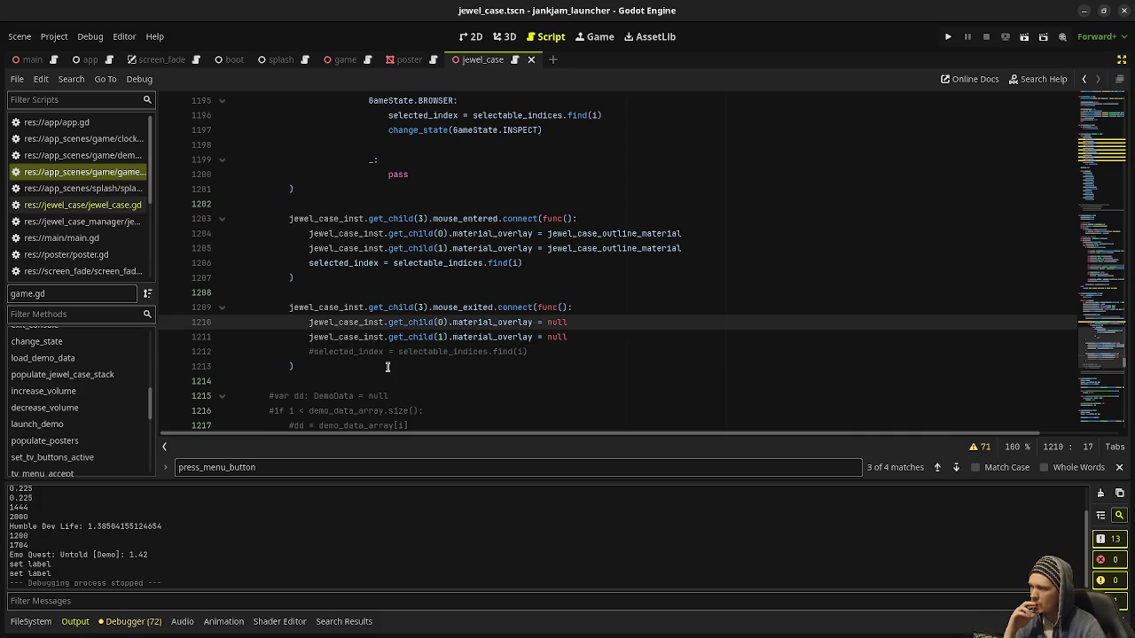
Comment out the second overlay-reset line and add 'pass' to the mouse_exited handler
click(304, 337)
text(#)
click(657, 304)
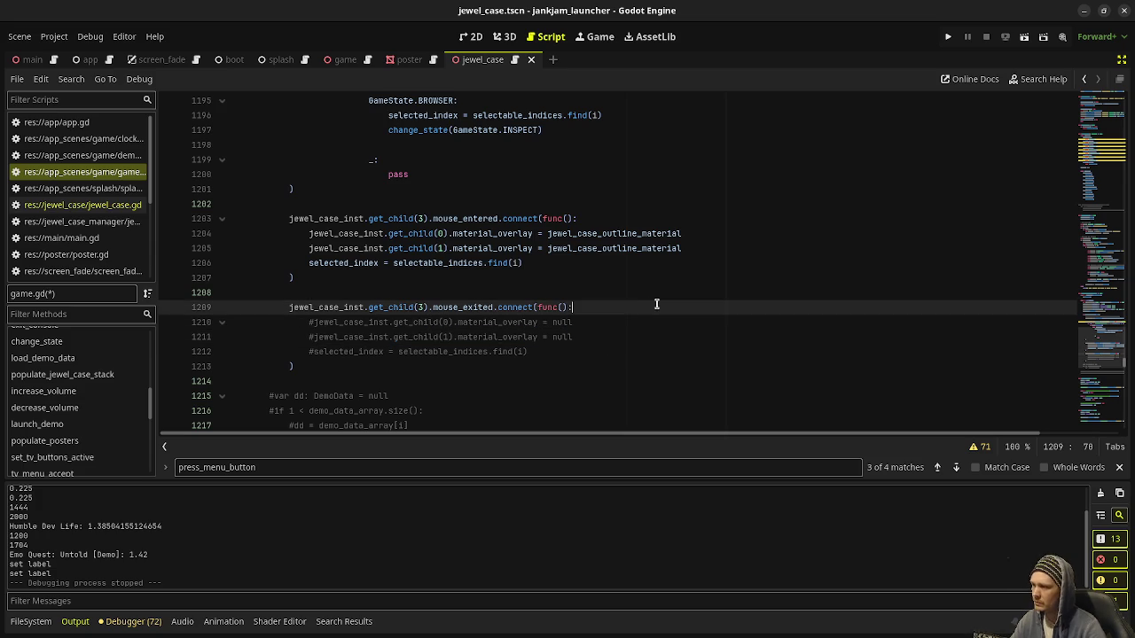
key(Return)
text(pass)
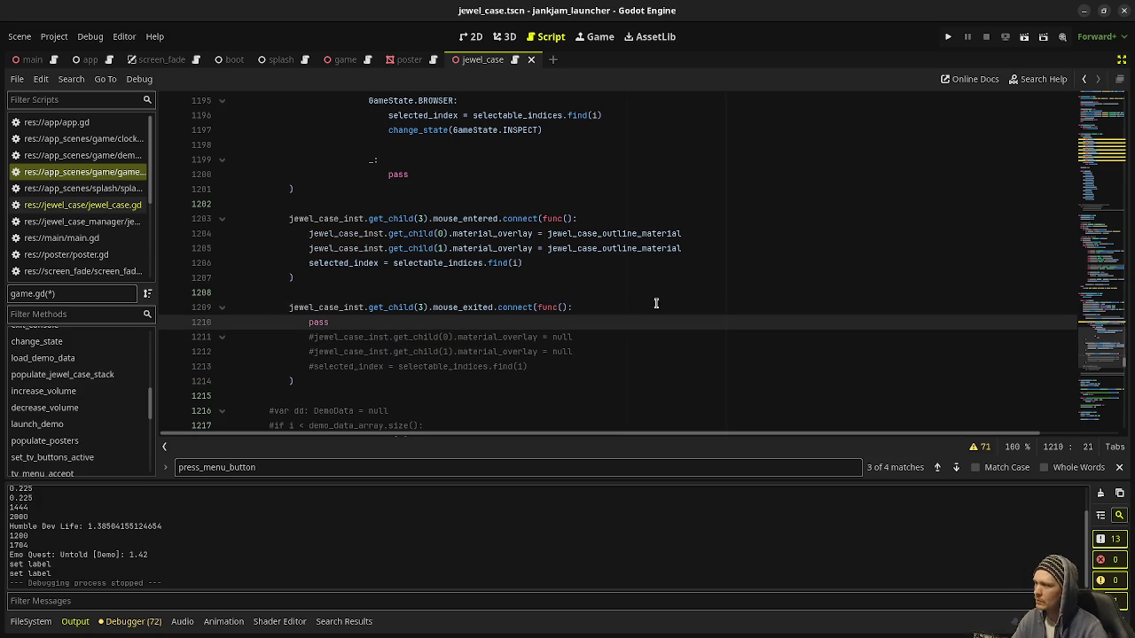
Add 'for jc in jewel_cases.get_children():' inside the mouse_entered handler
click(606, 218)
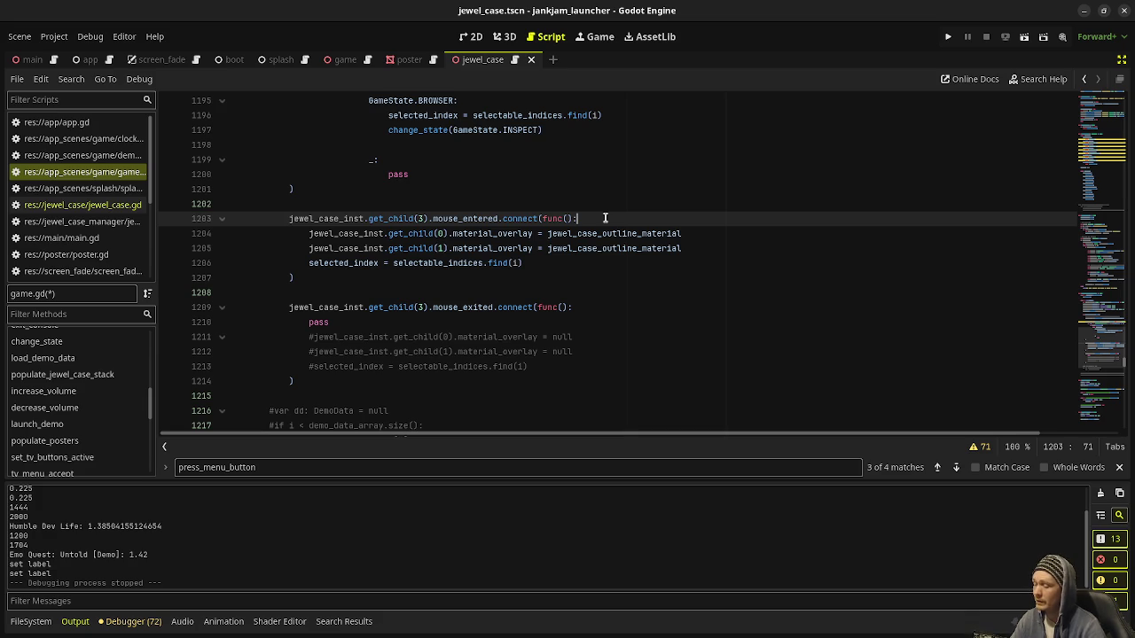
key(Return)
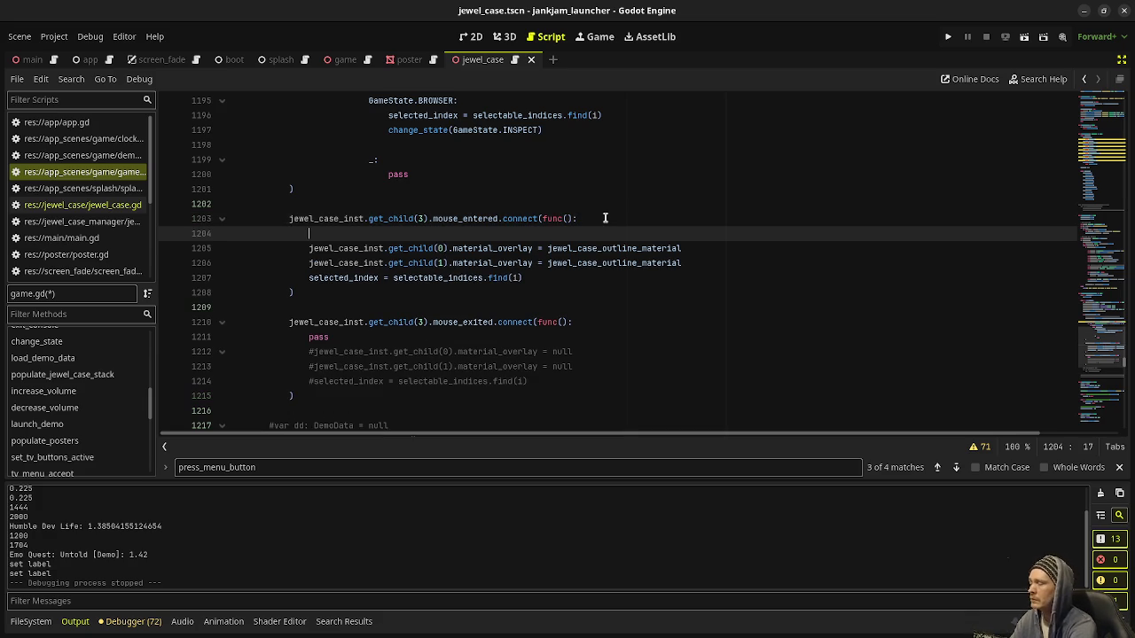
text(for )
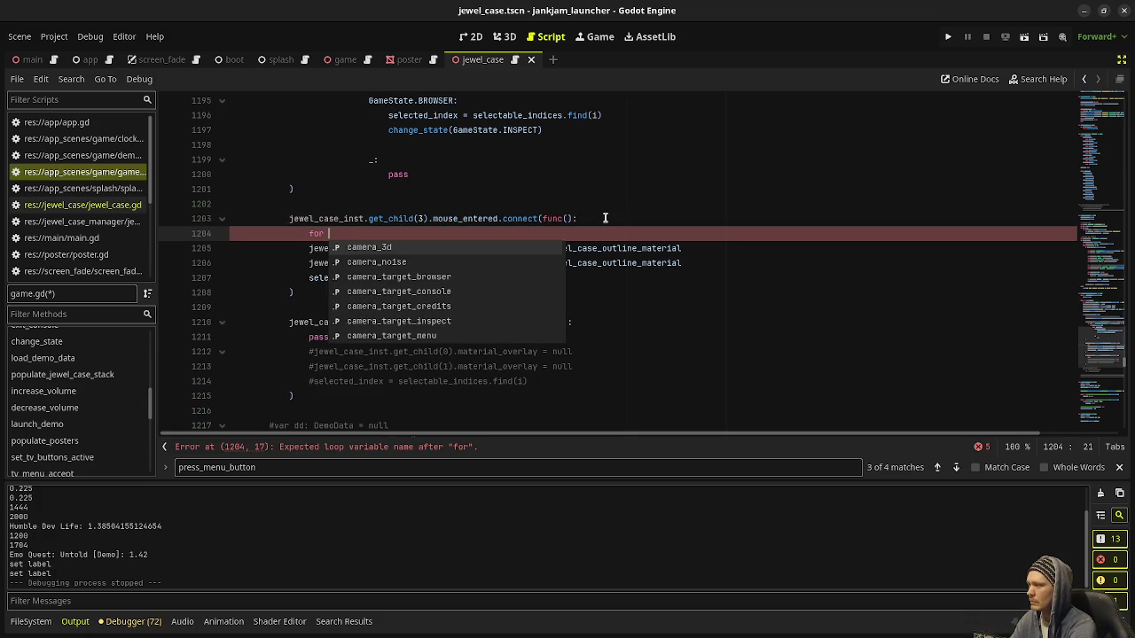
text(jc in )
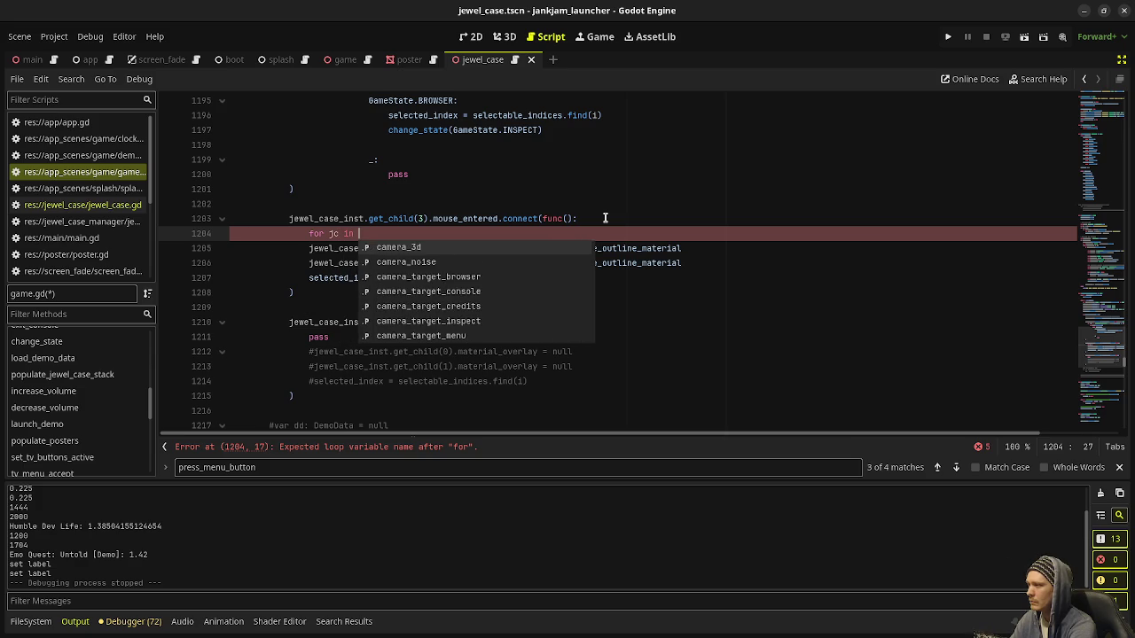
text(jewel_cases.)
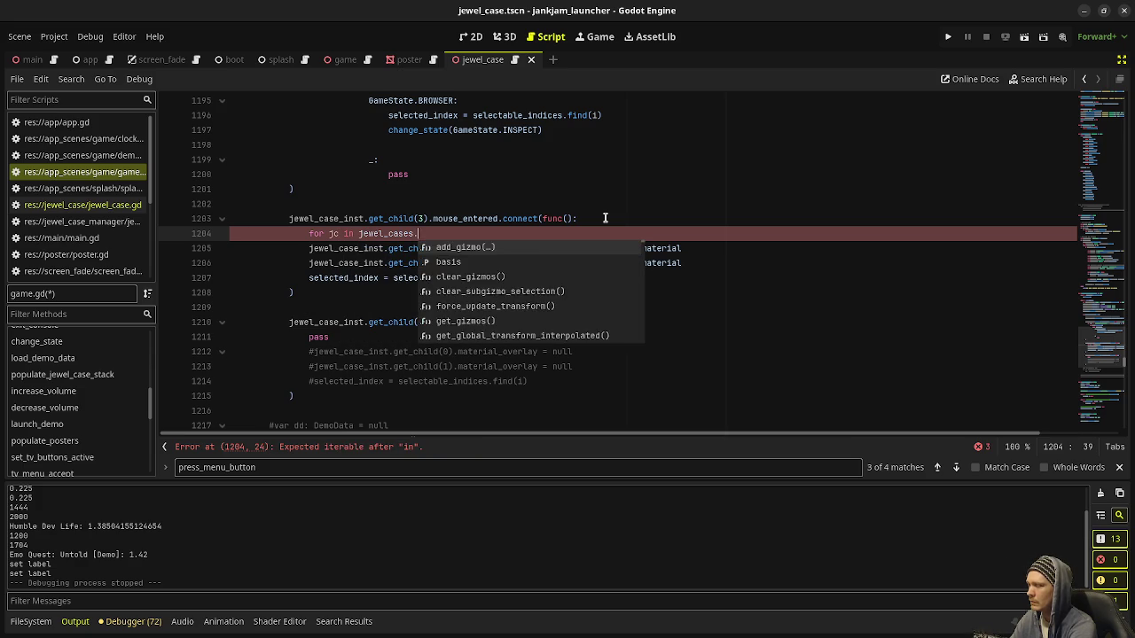
text(get_child)
key(Return)
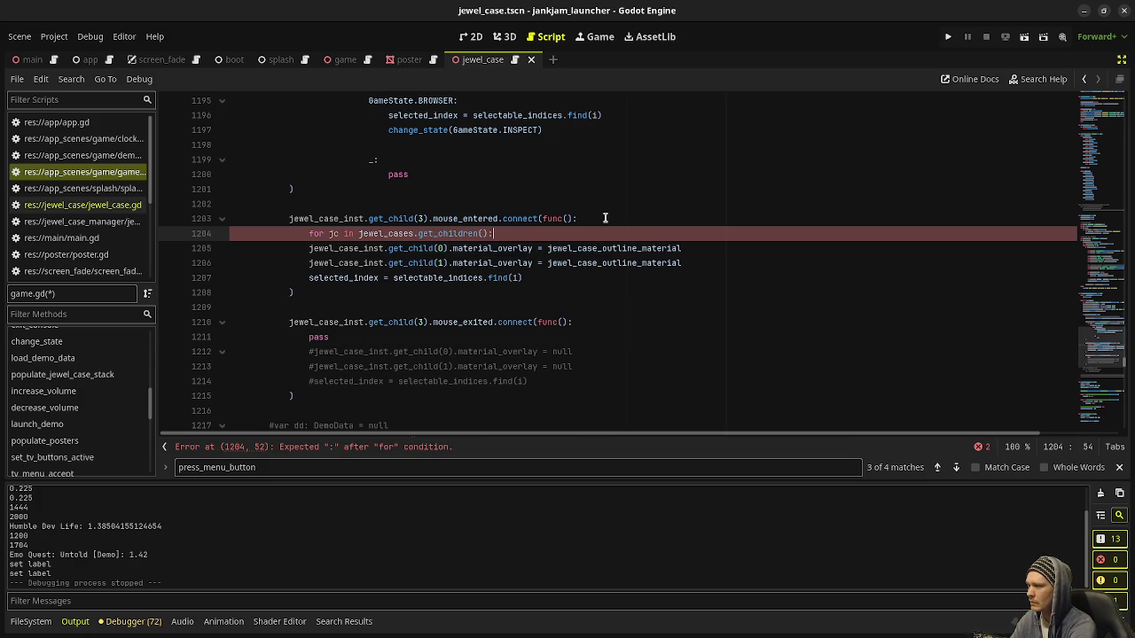
key(Return)
Copy the commented material_overlay reset lines into the for loop body
mouse_move(578, 382)
mouse_down()
mouse_move(302, 381)
mouse_move(309, 372)
mouse_up()
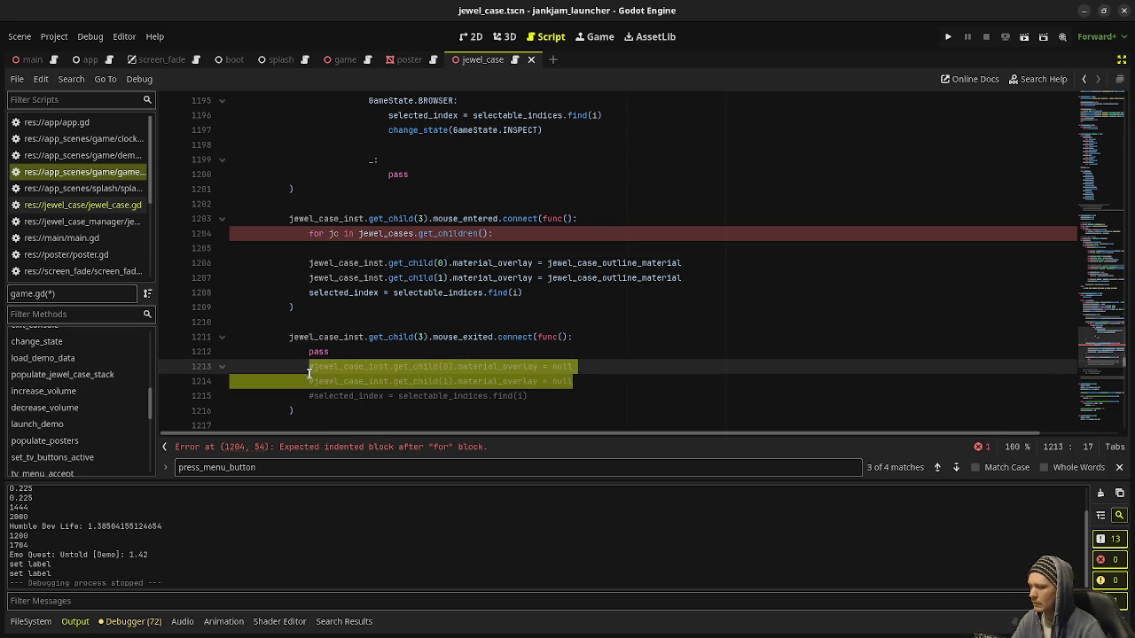
key(ctrl+c)
click(497, 234)
key(Return)
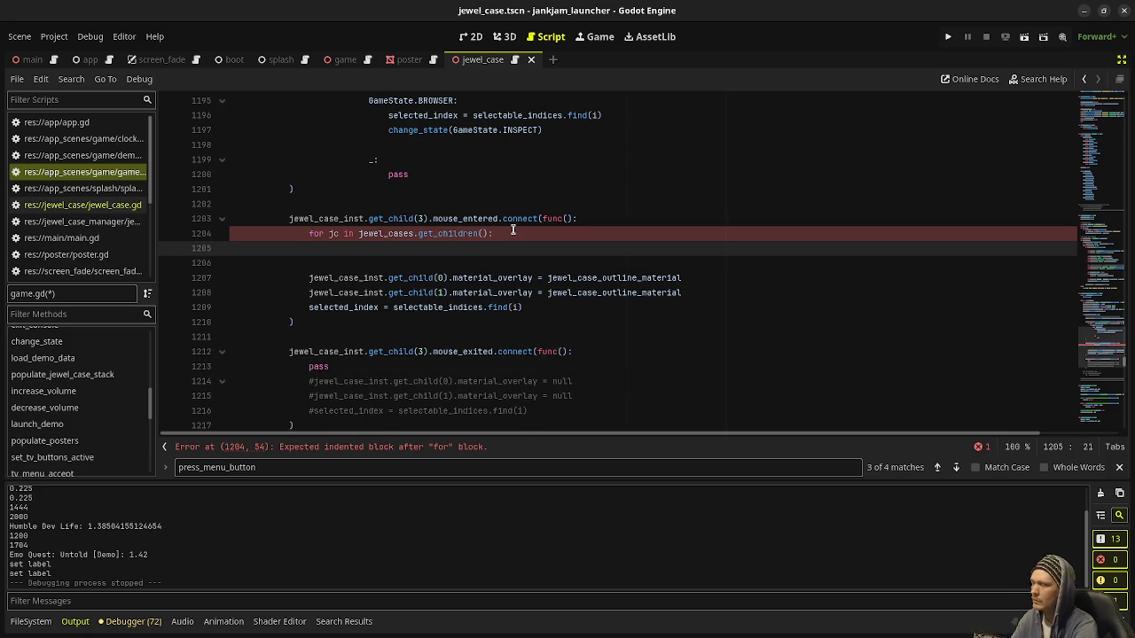
key(ctrl+v)
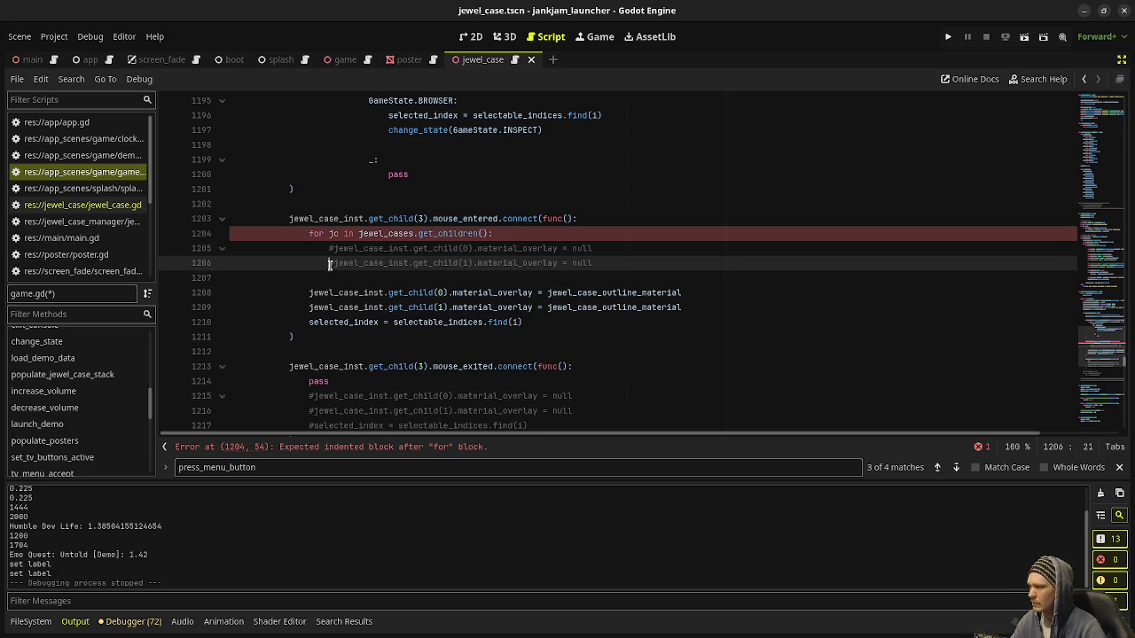
click(417, 235)
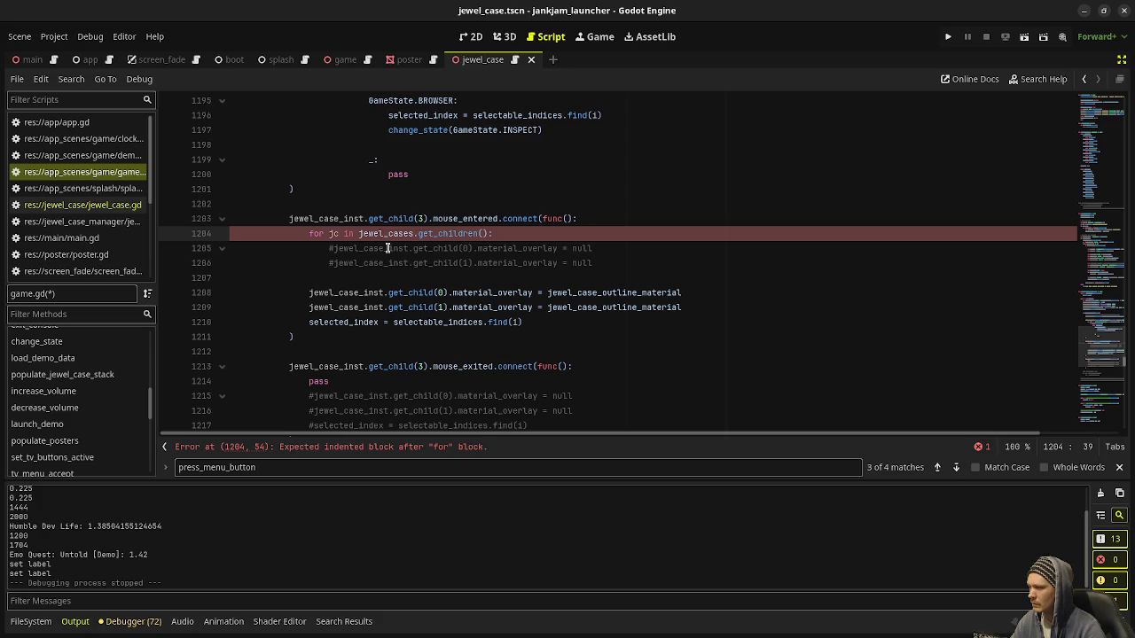
Replace jewel_case_inst with jc in both loop lines and uncomment them with Ctrl+K
double_click(368, 248)
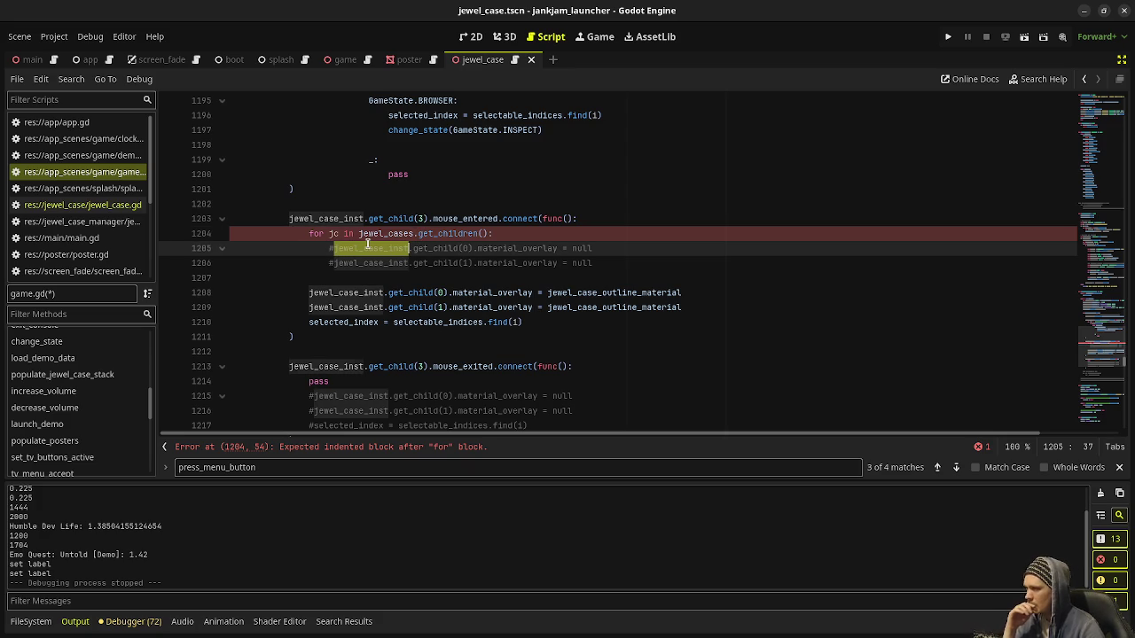
text(j)
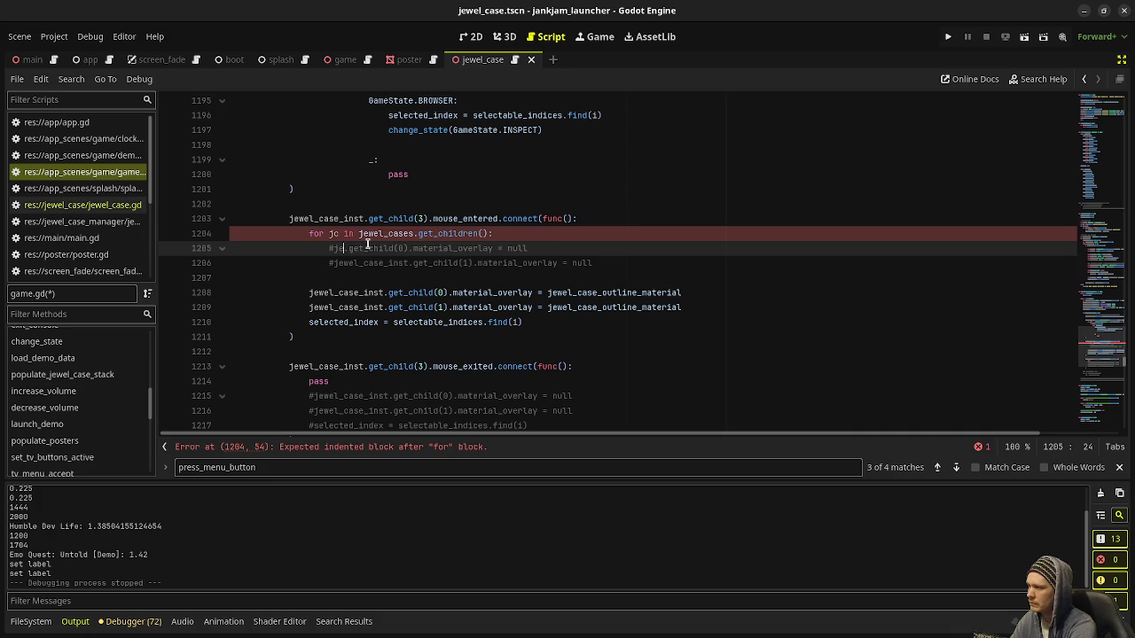
double_click(374, 264)
text(jc)
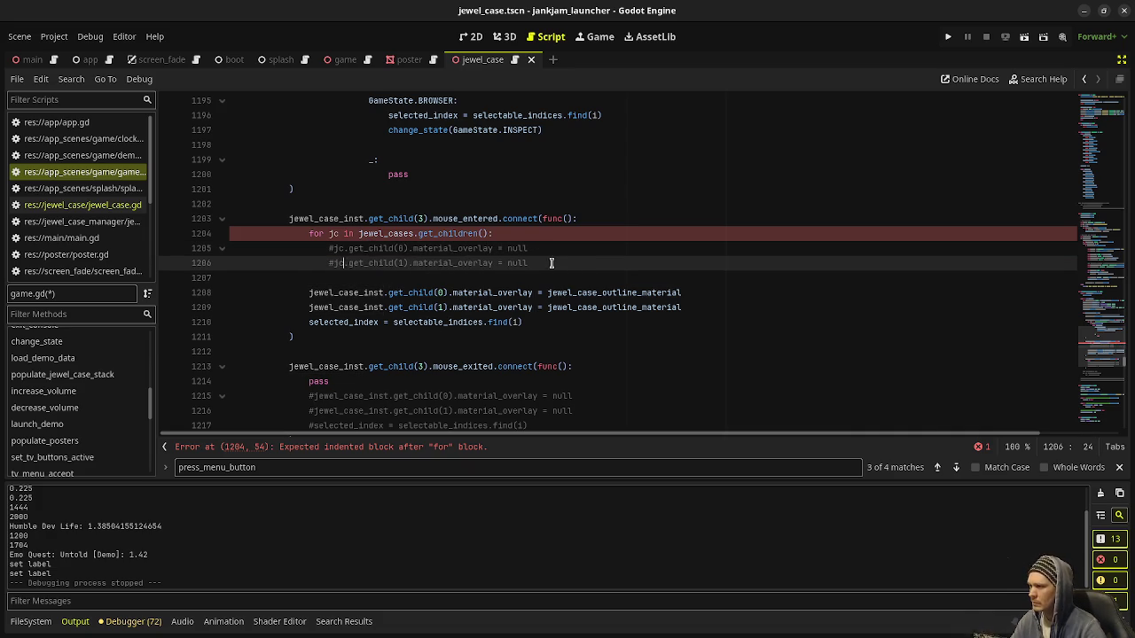
drag(551, 263, 318, 251)
key(ctrl+k)
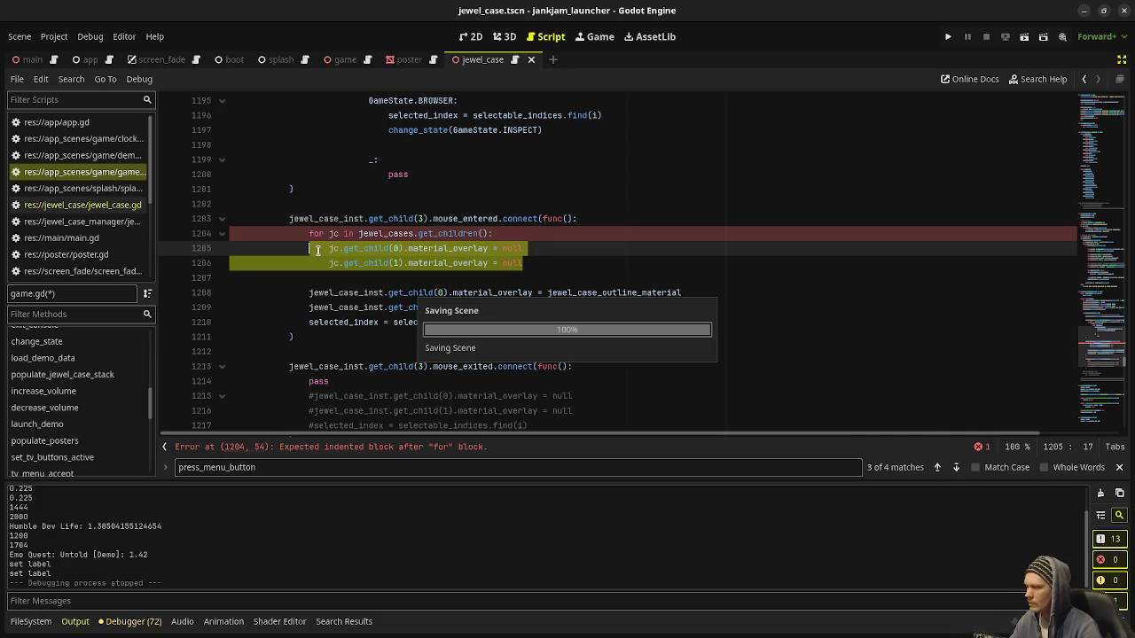
Run the game, cycle the hover highlight between the two CD cases, then return to the TV menu
click(554, 251)
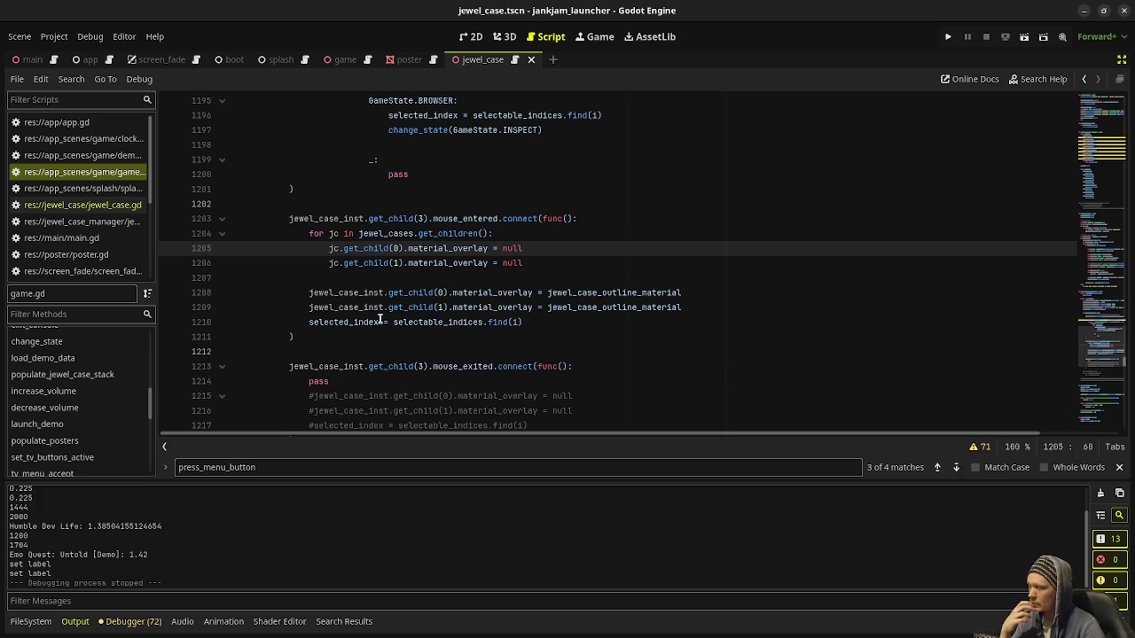
click(949, 37)
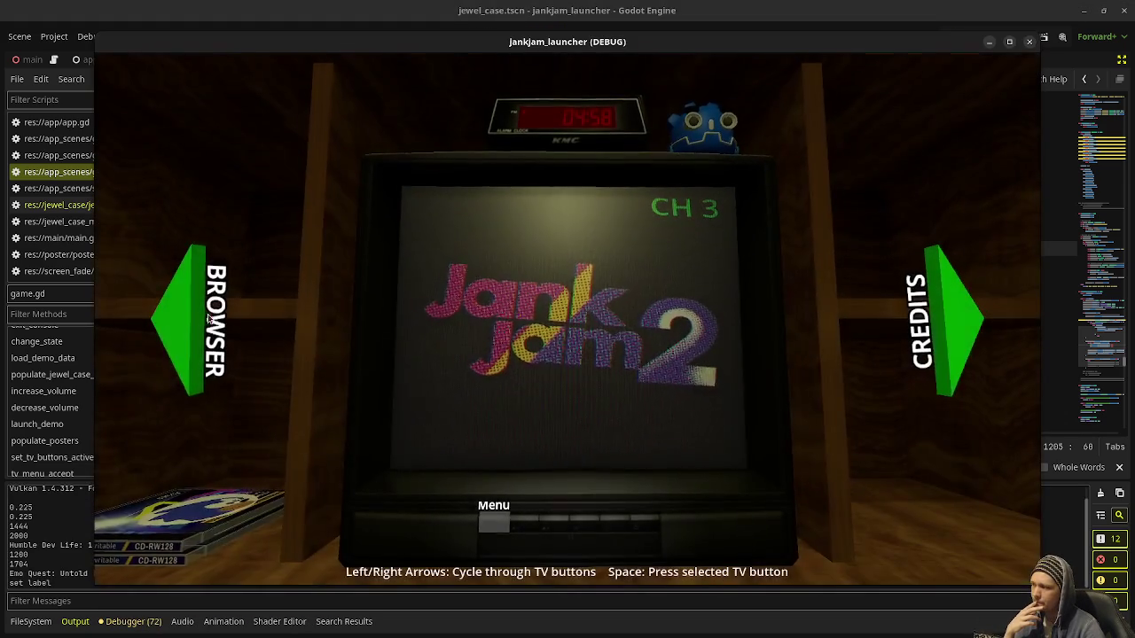
click(200, 324)
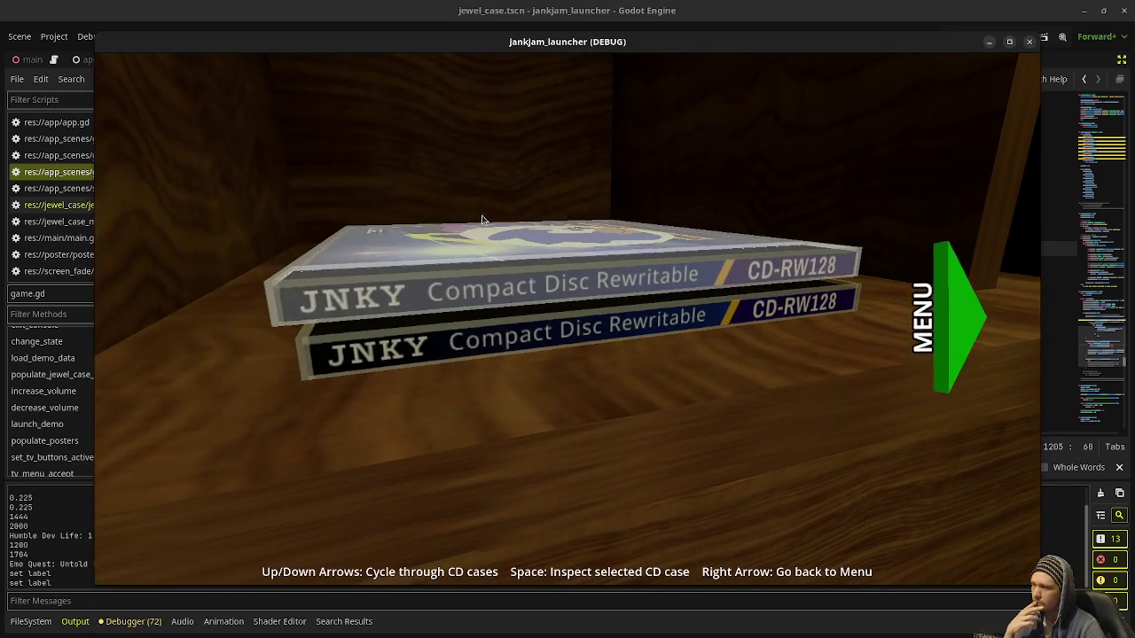
key(Down)
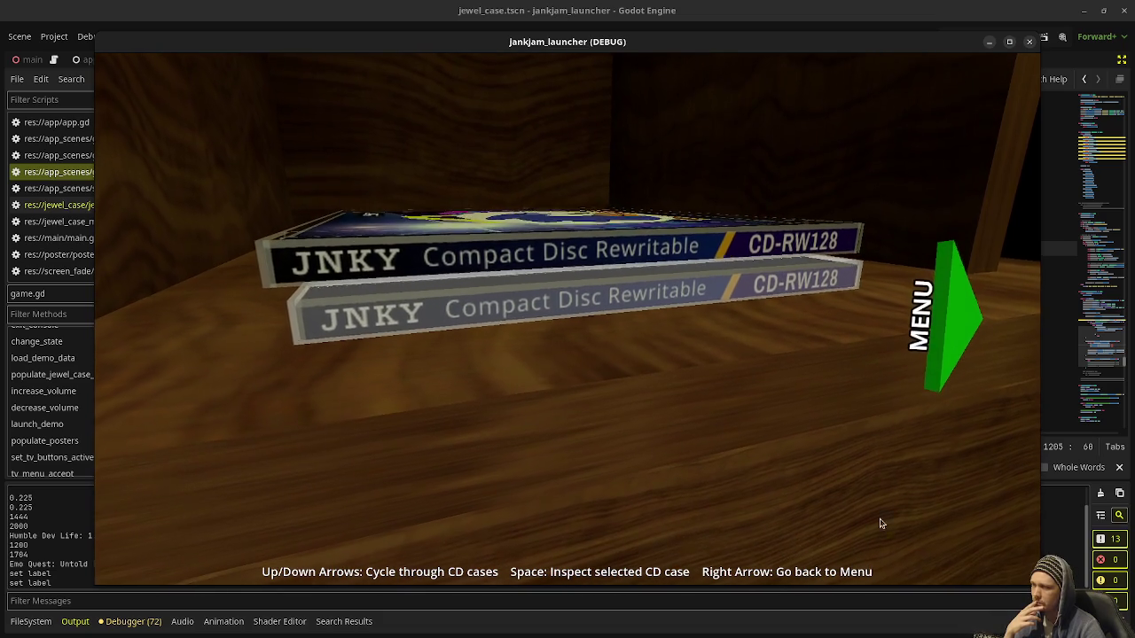
key(Up)
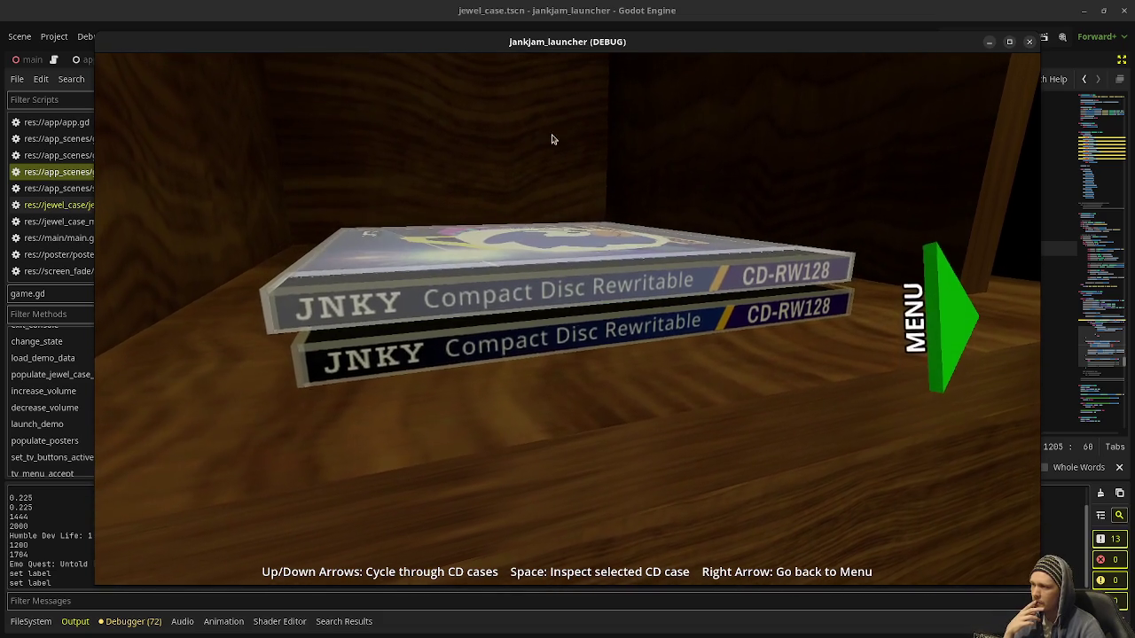
key(Down)
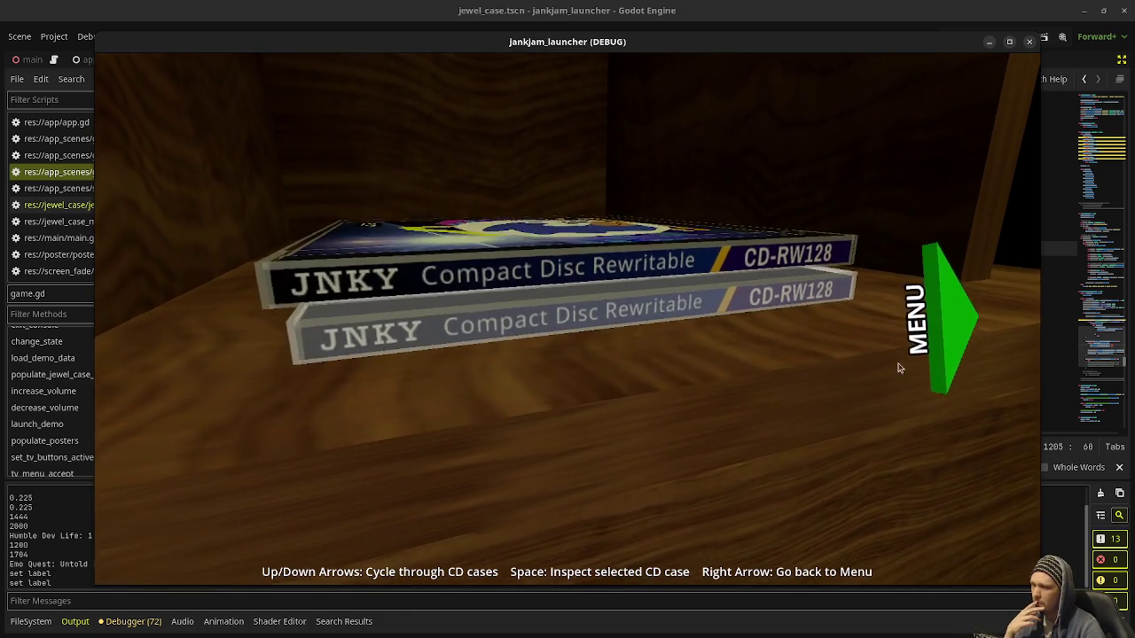
click(946, 321)
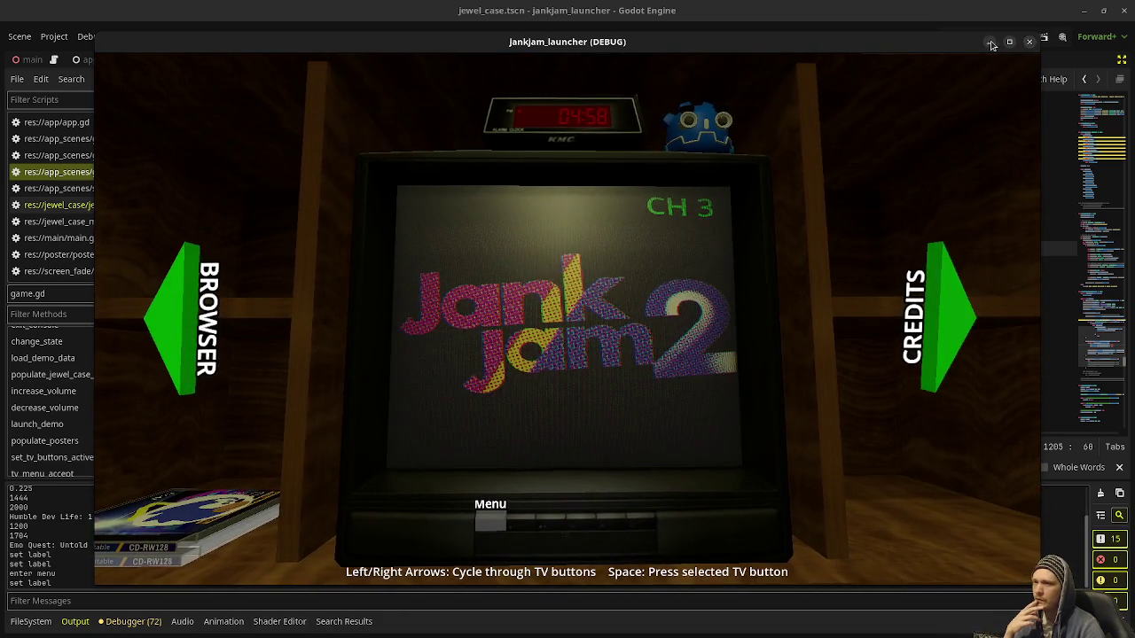
click(1029, 42)
click(949, 38)
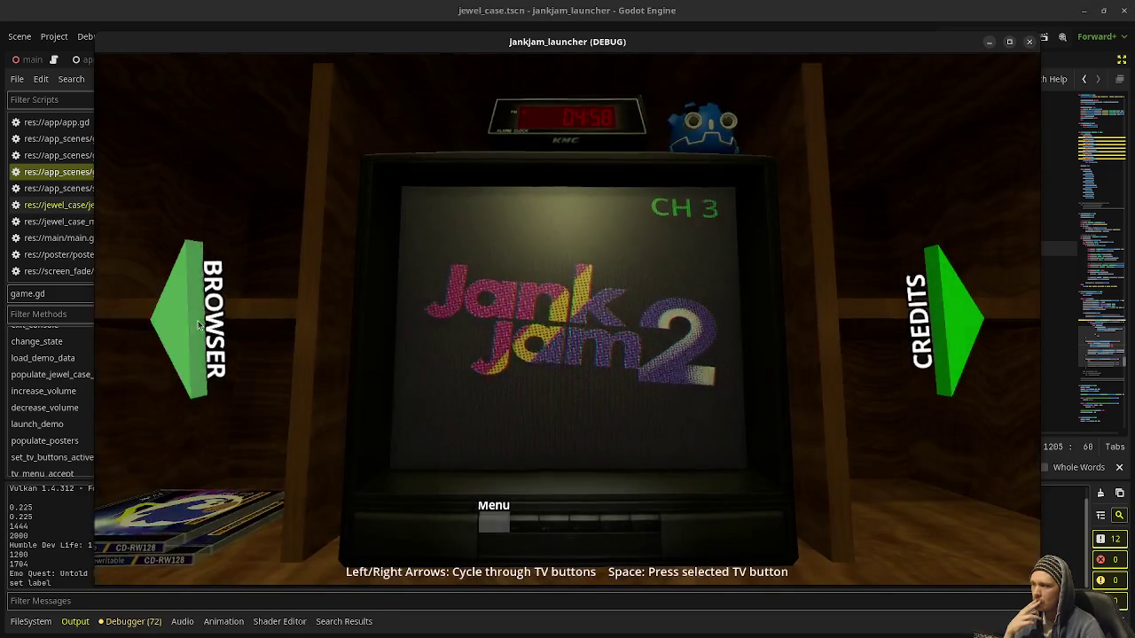
click(186, 322)
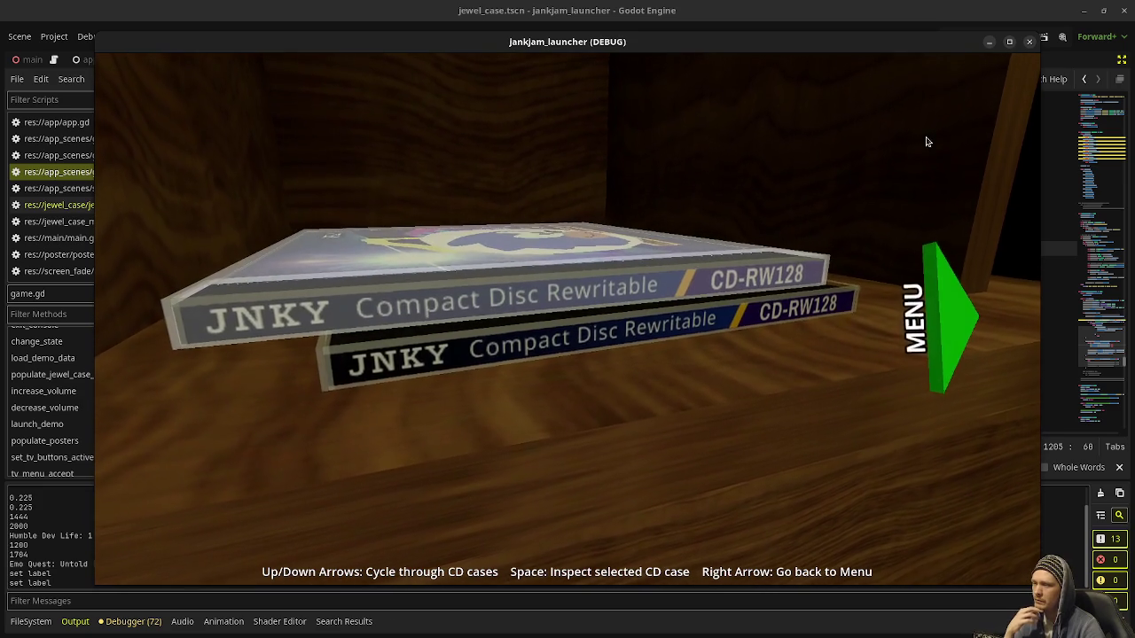
click(954, 255)
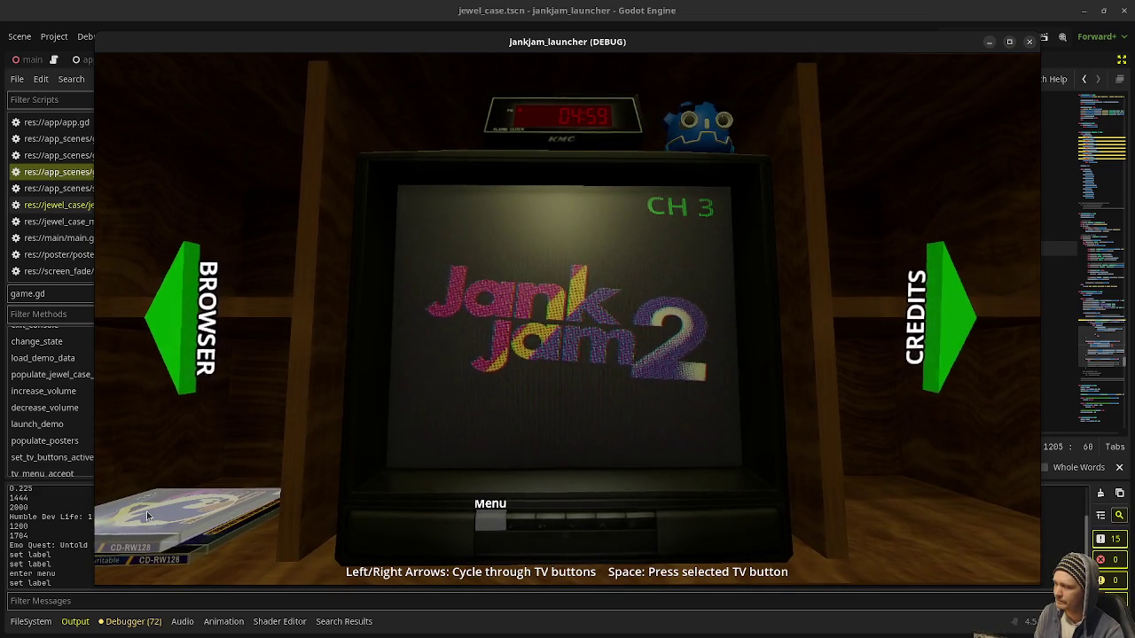
Page through the credits posters back to the TV menu, then stop the game and scroll game.gd up
click(939, 328)
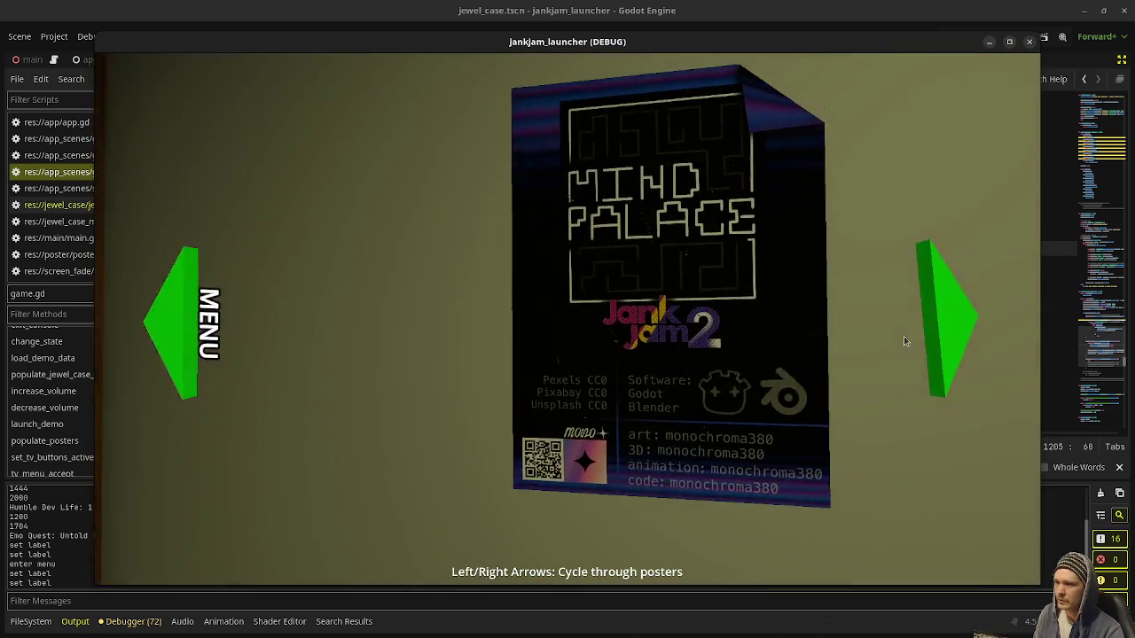
click(945, 329)
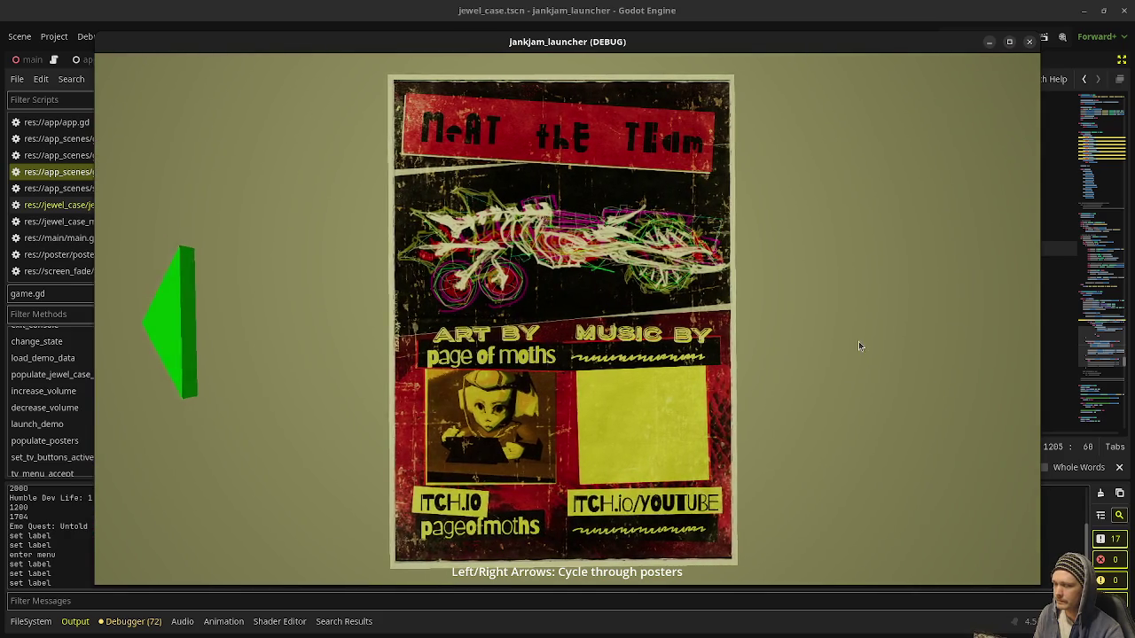
click(171, 317)
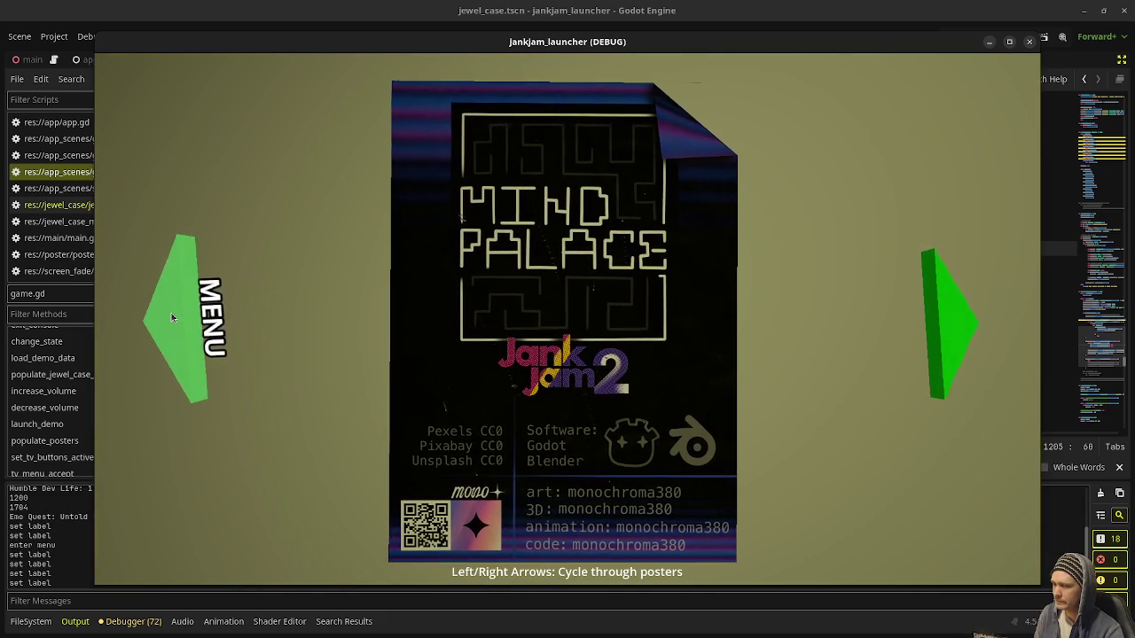
click(172, 318)
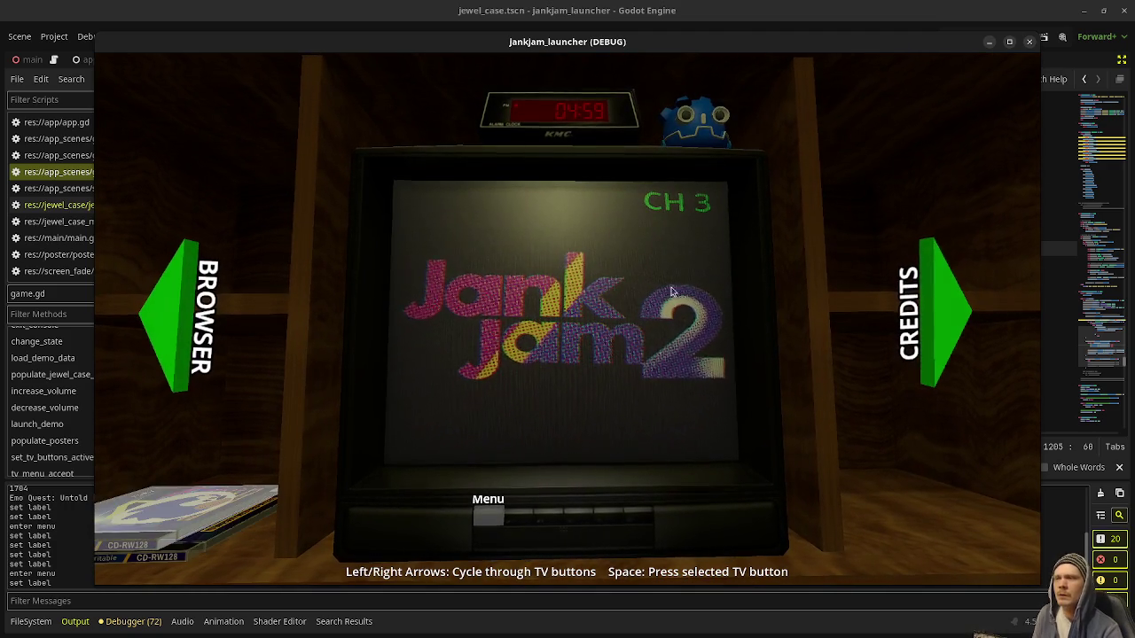
click(1029, 43)
drag(1100, 357, 1096, 94)
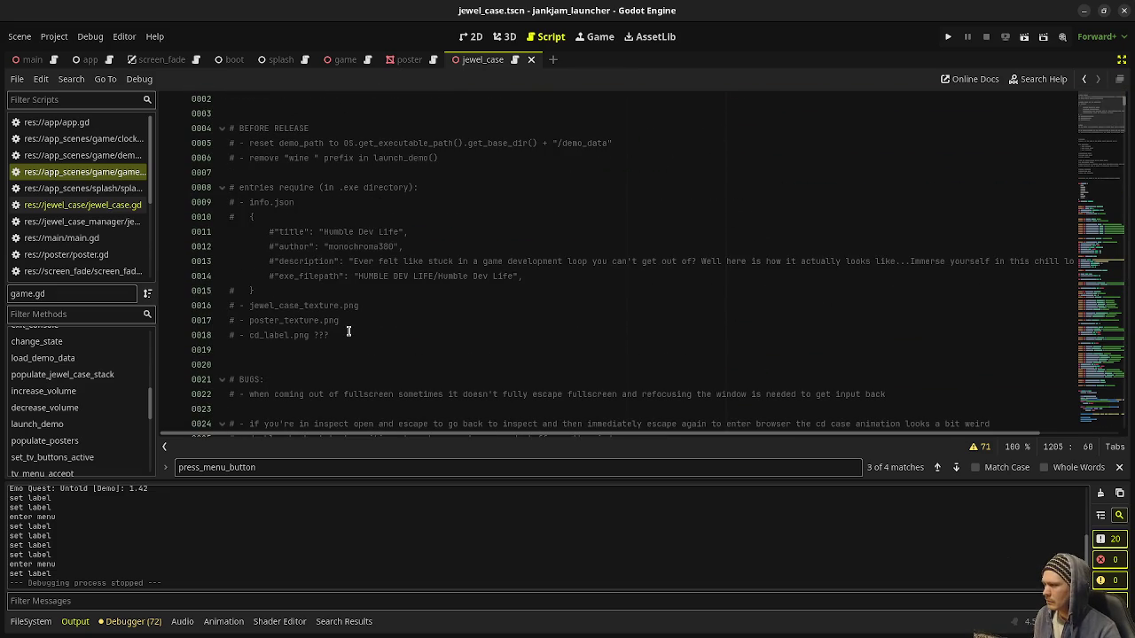
Select the two CD case animation bug notes in game.gd and relaunch the project
scroll(358, 339, down, 2)
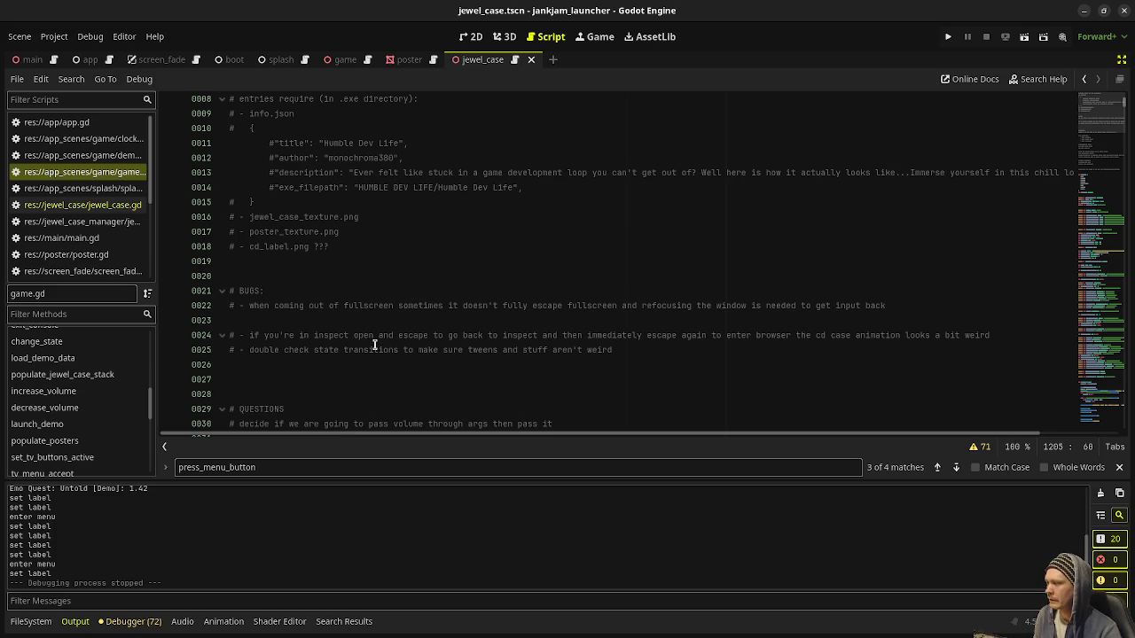
mouse_move(621, 350)
mouse_down()
mouse_move(266, 351)
mouse_move(358, 319)
mouse_up()
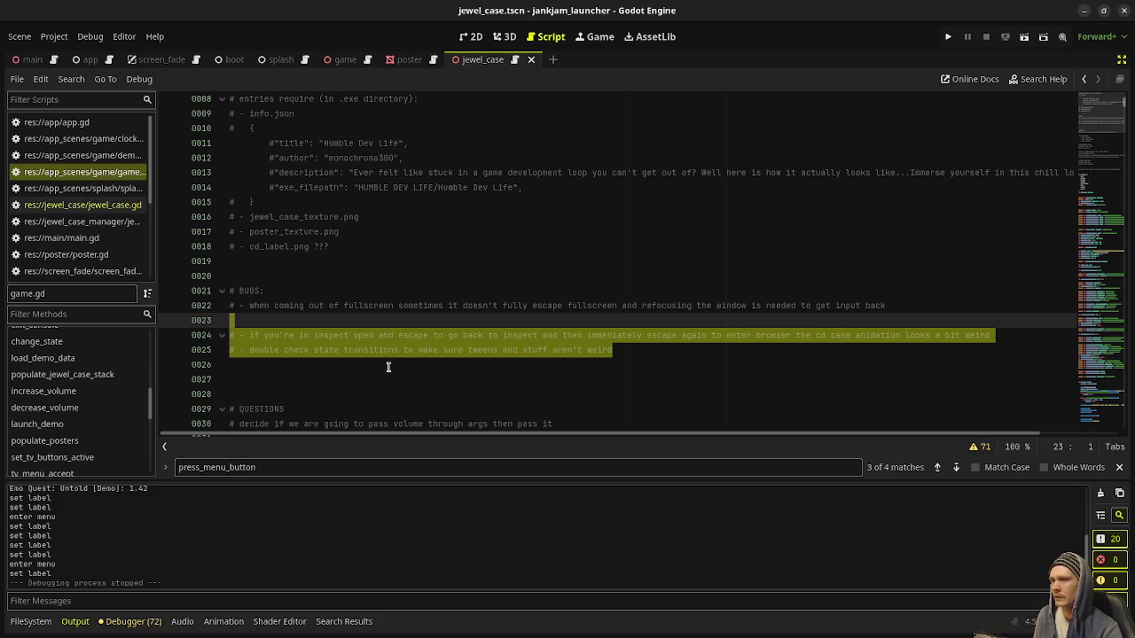
click(948, 37)
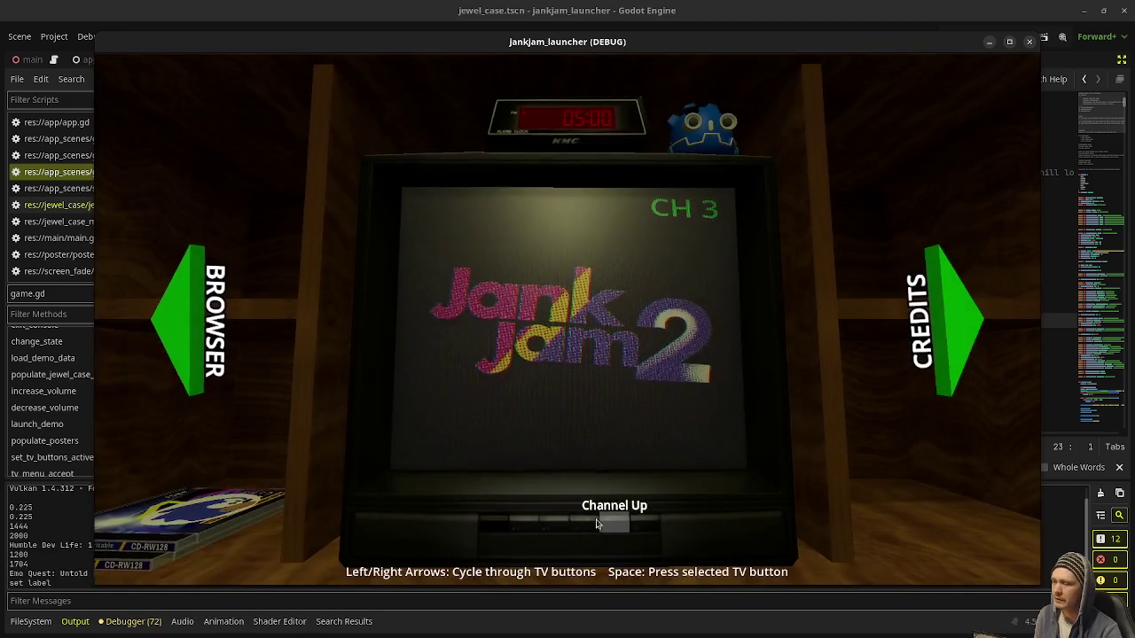
Open the CD browser, inspect the top case by rotating it edge-on and back, and open it
click(192, 320)
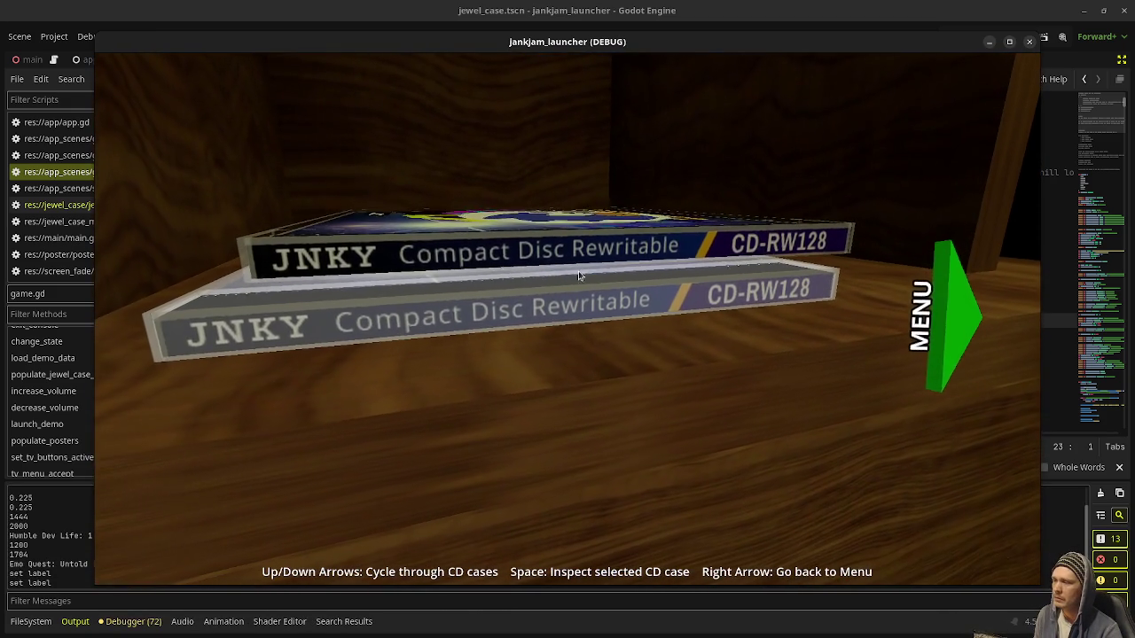
key(Right)
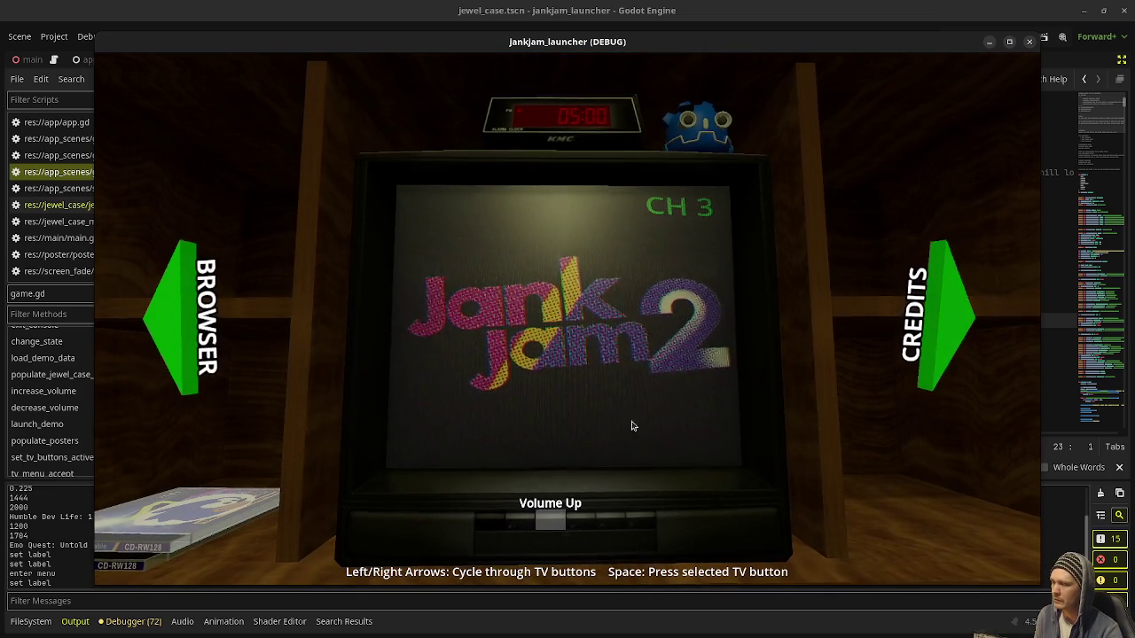
click(185, 307)
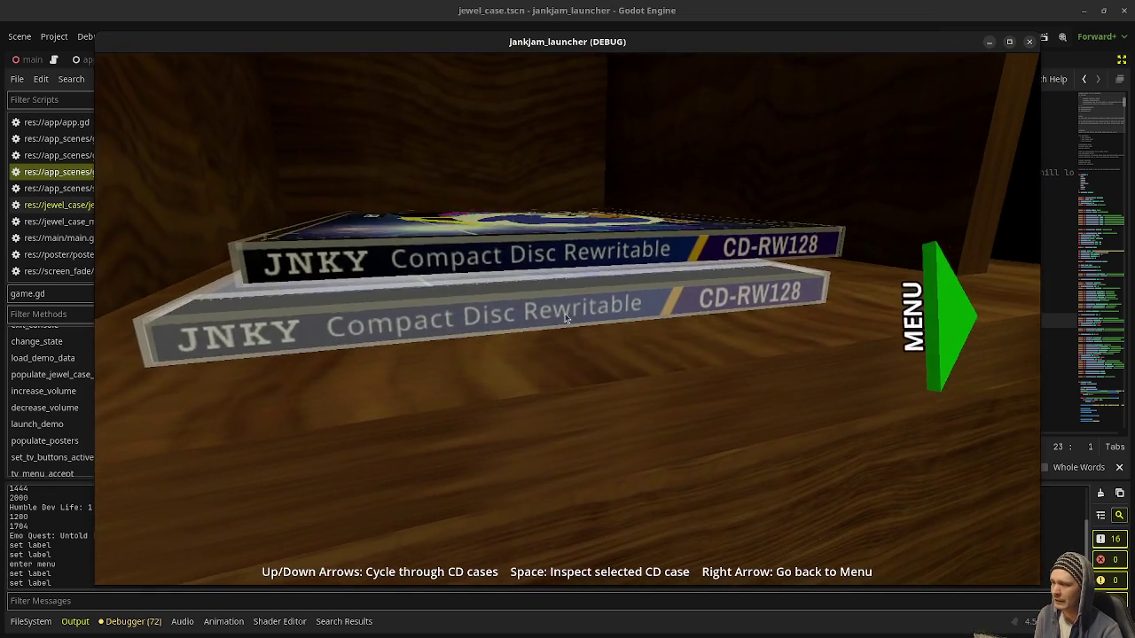
click(573, 325)
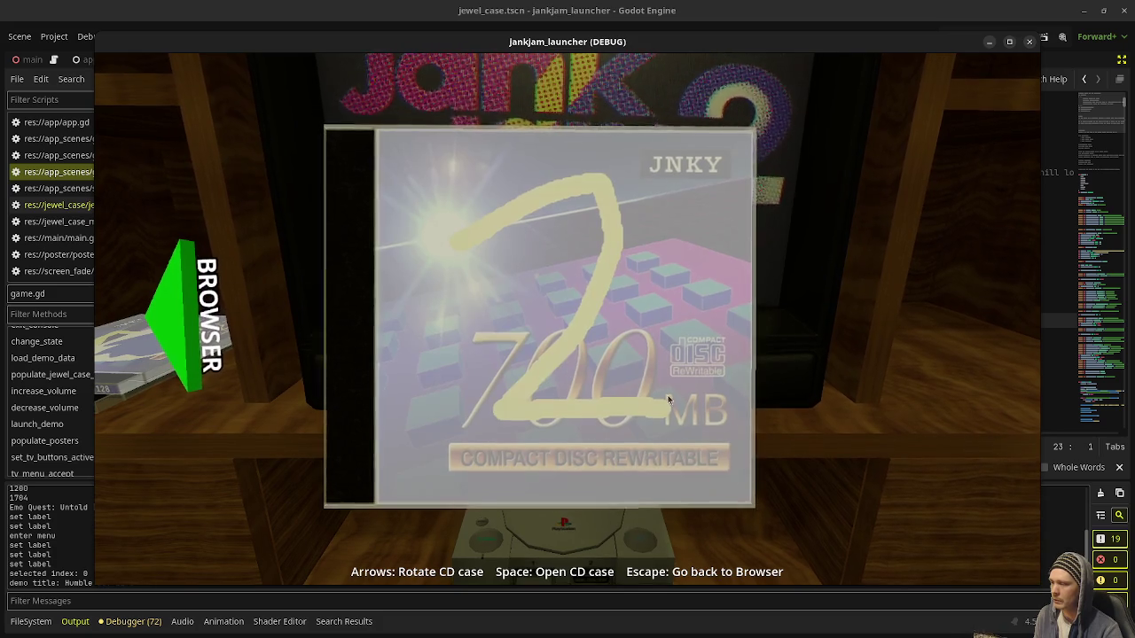
key(Left)
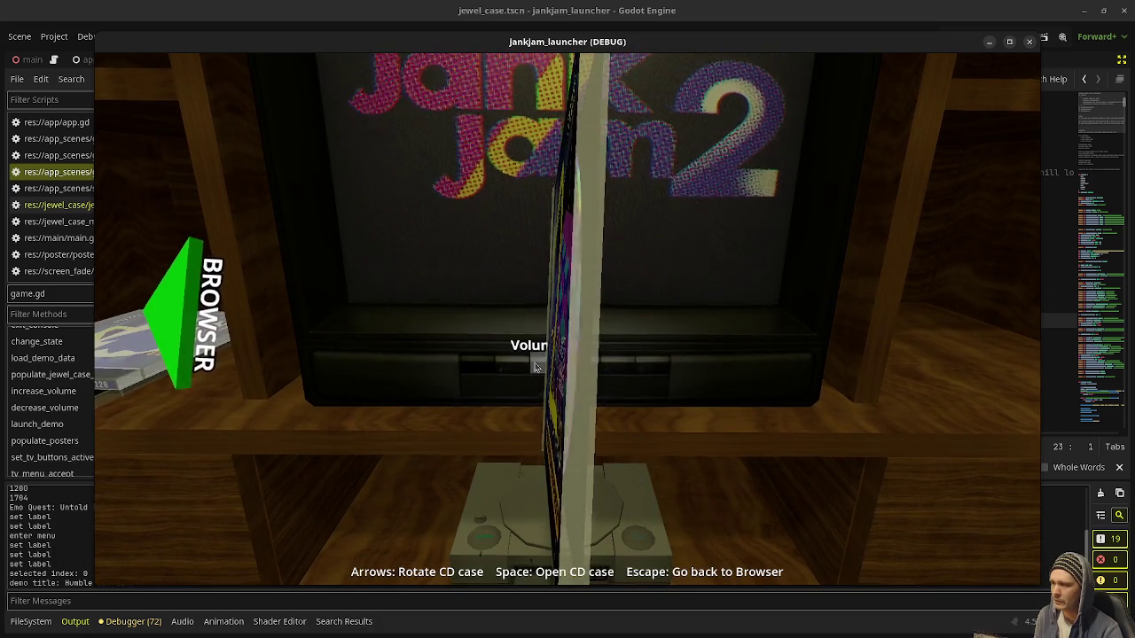
key(Right)
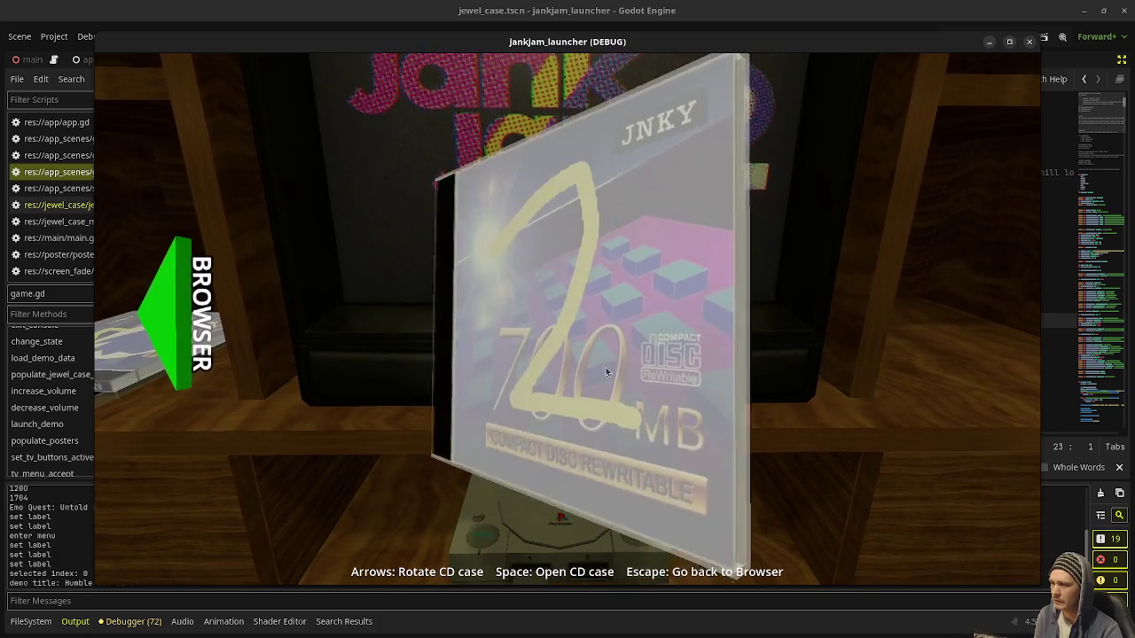
key(Left)
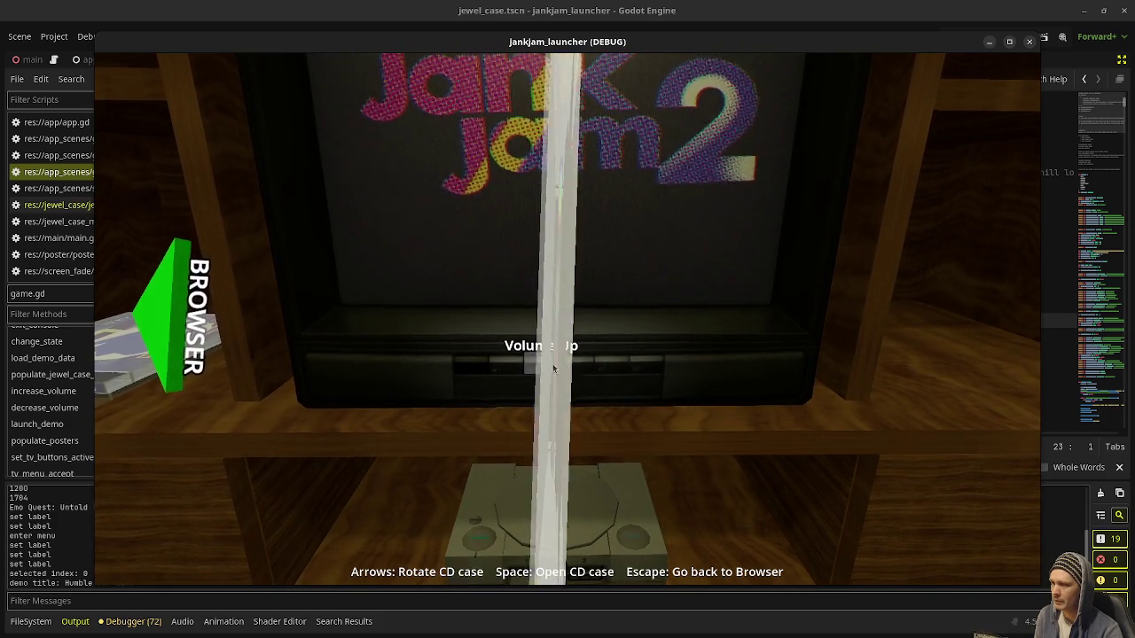
key(Right)
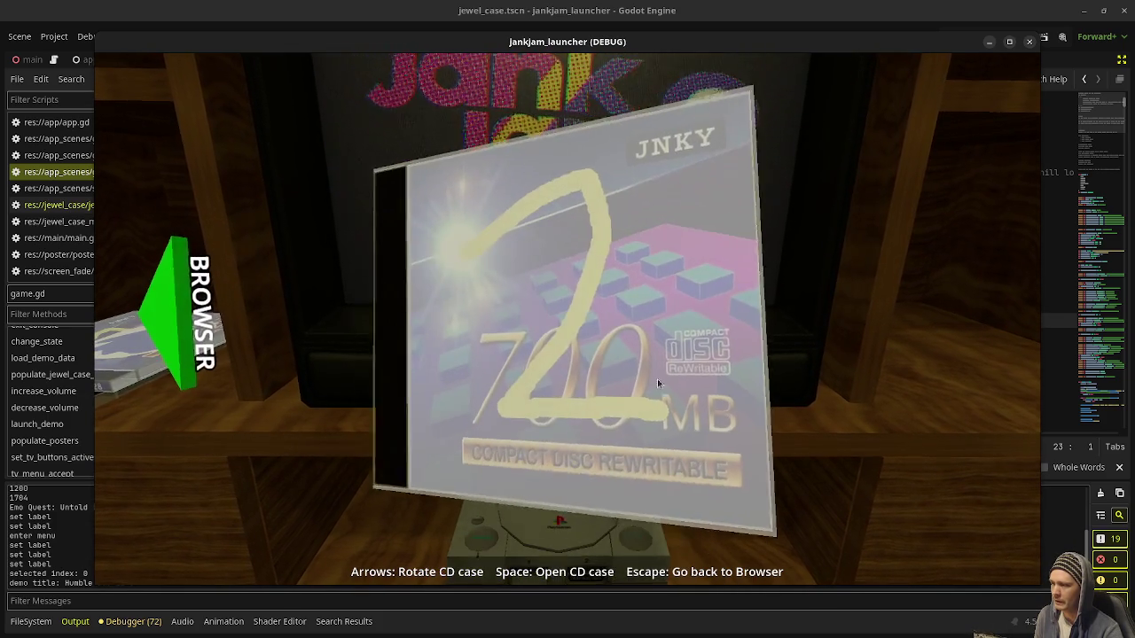
key(space)
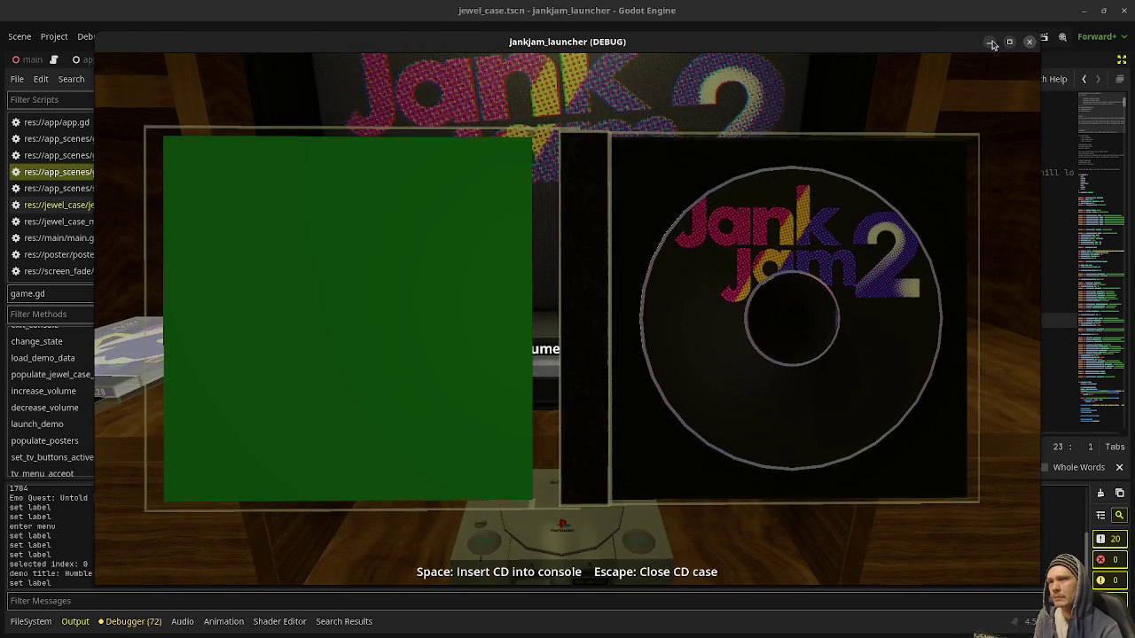
Relaunch the game and load a CD case's disc into the console
click(990, 43)
click(948, 38)
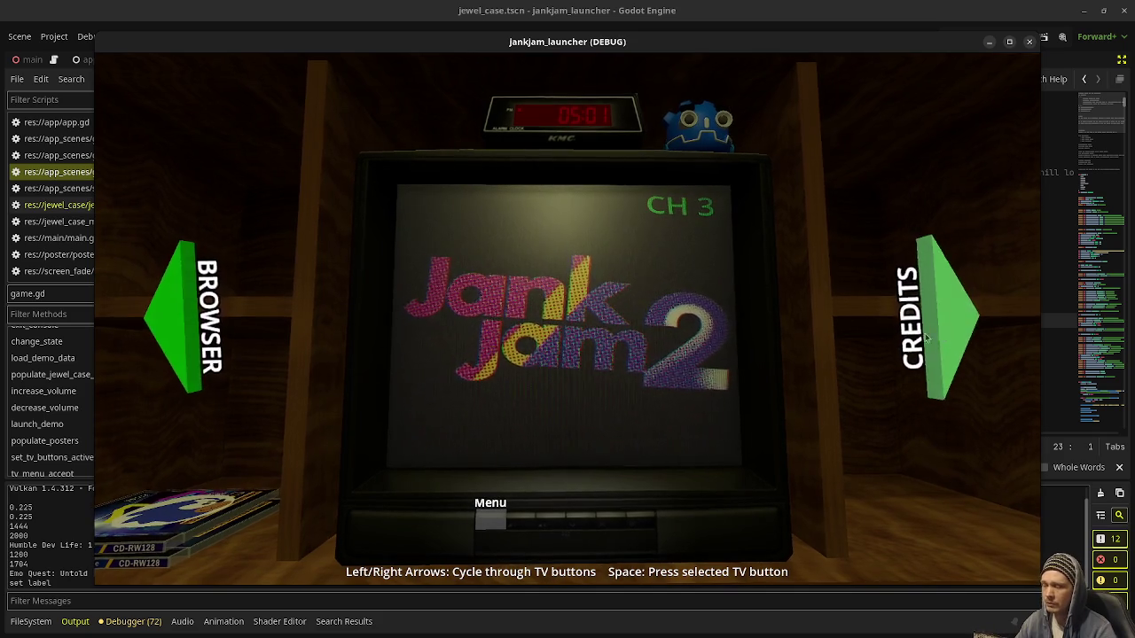
click(180, 338)
click(488, 307)
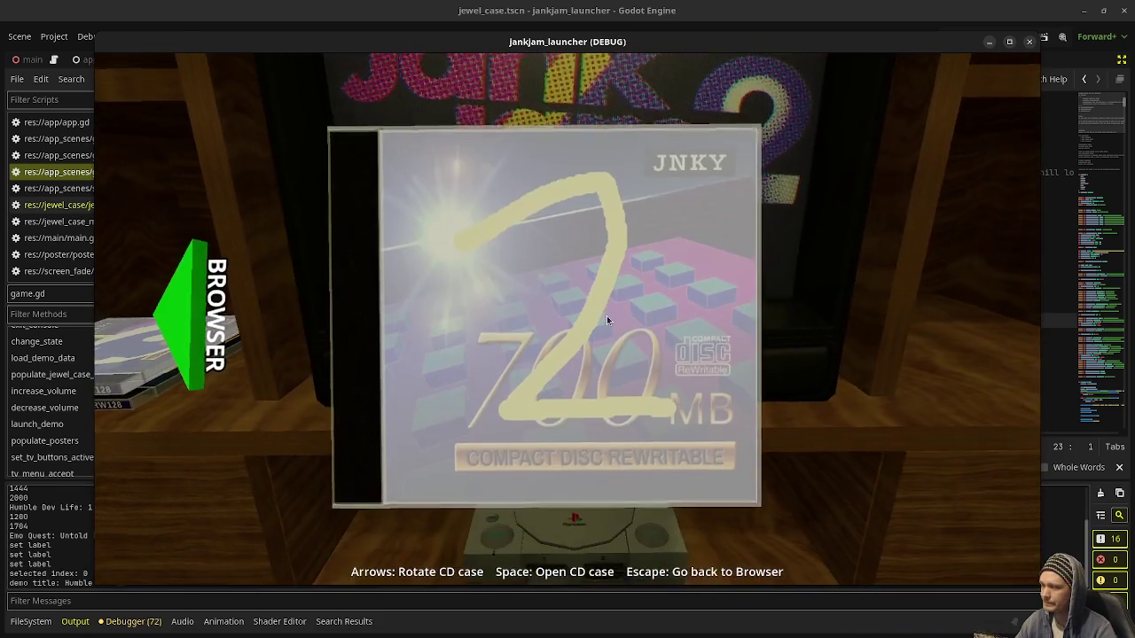
key(space)
key(space)
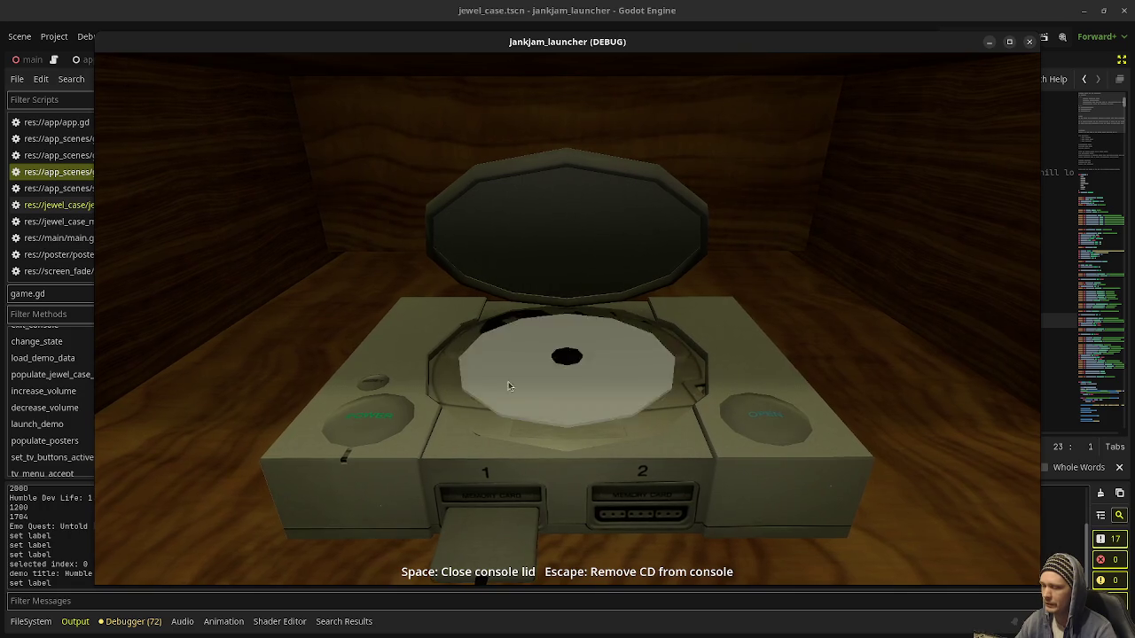
Open and close the console lid several times, power the console on, then stop the game
key(space)
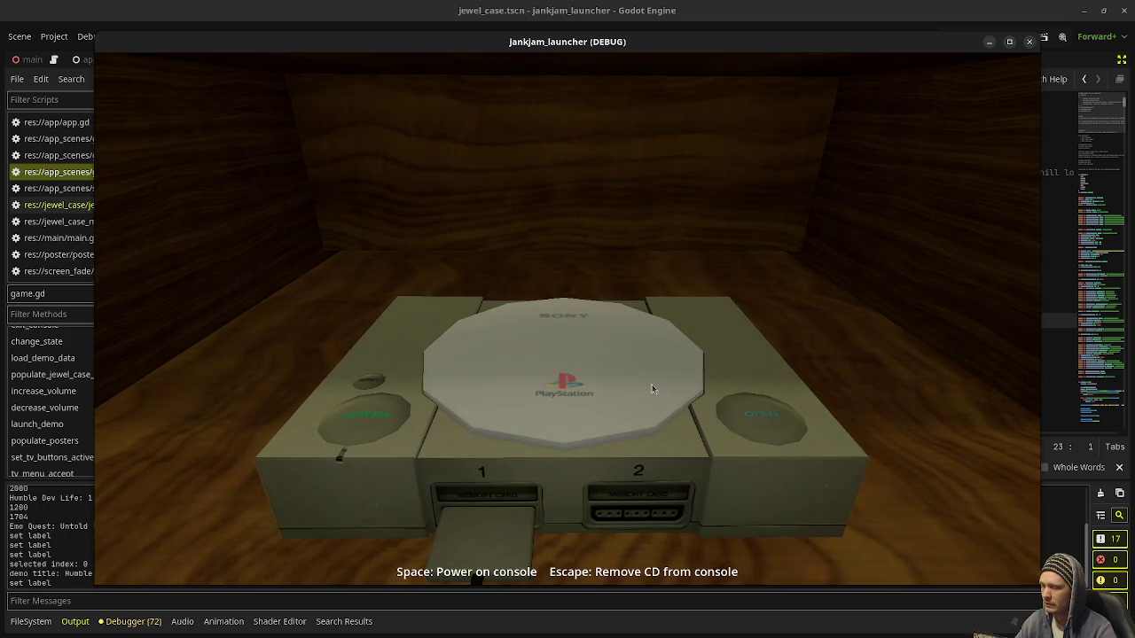
click(629, 385)
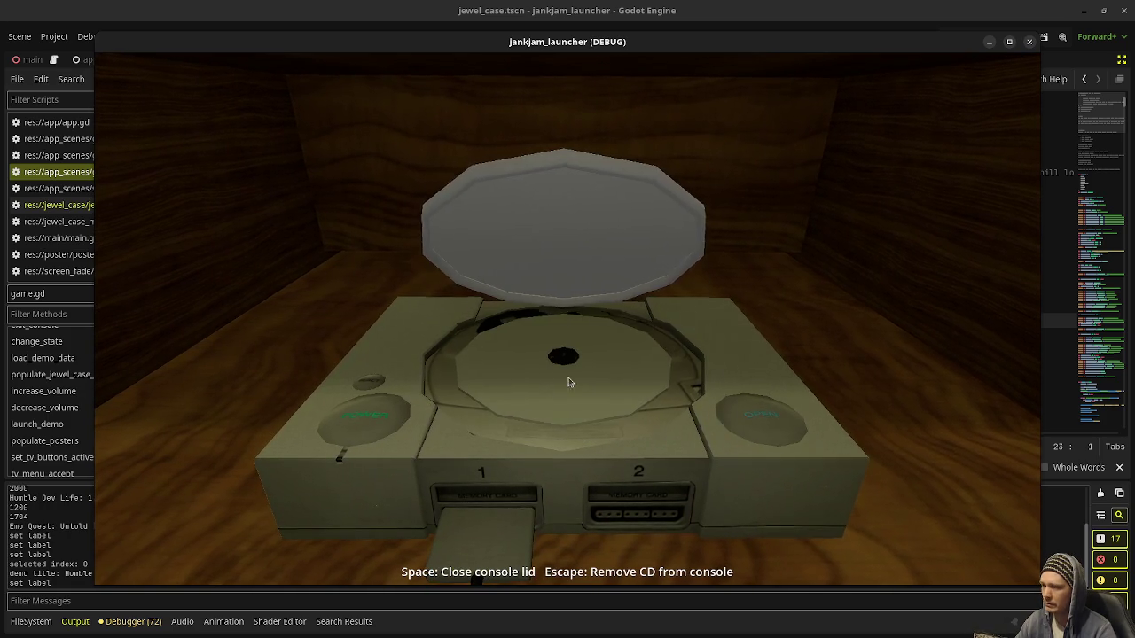
key(space)
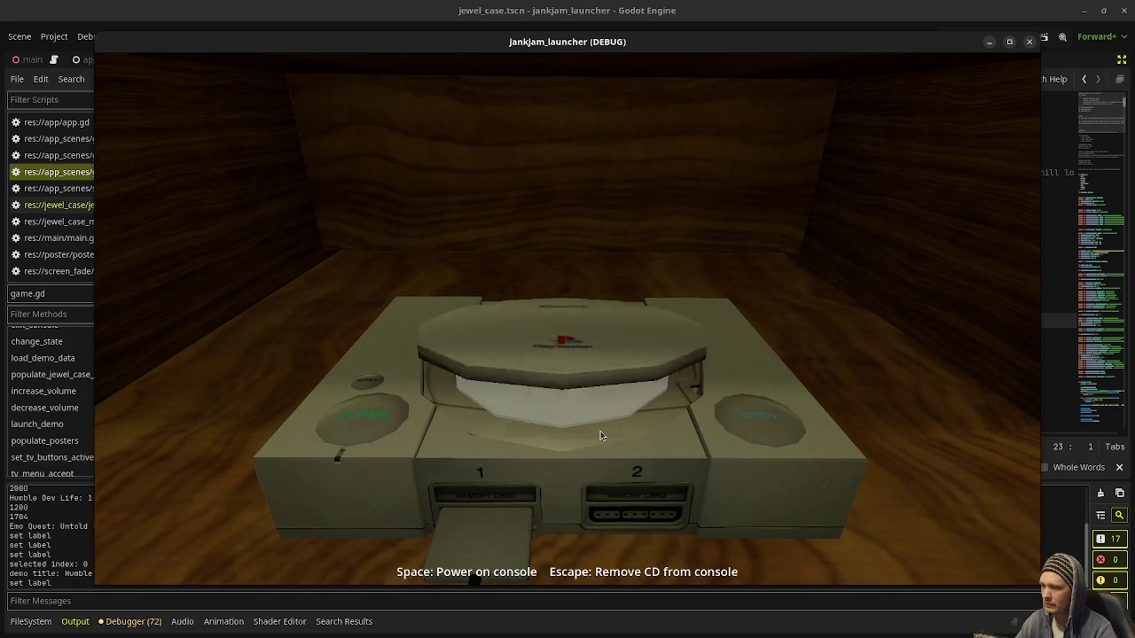
click(610, 437)
key(space)
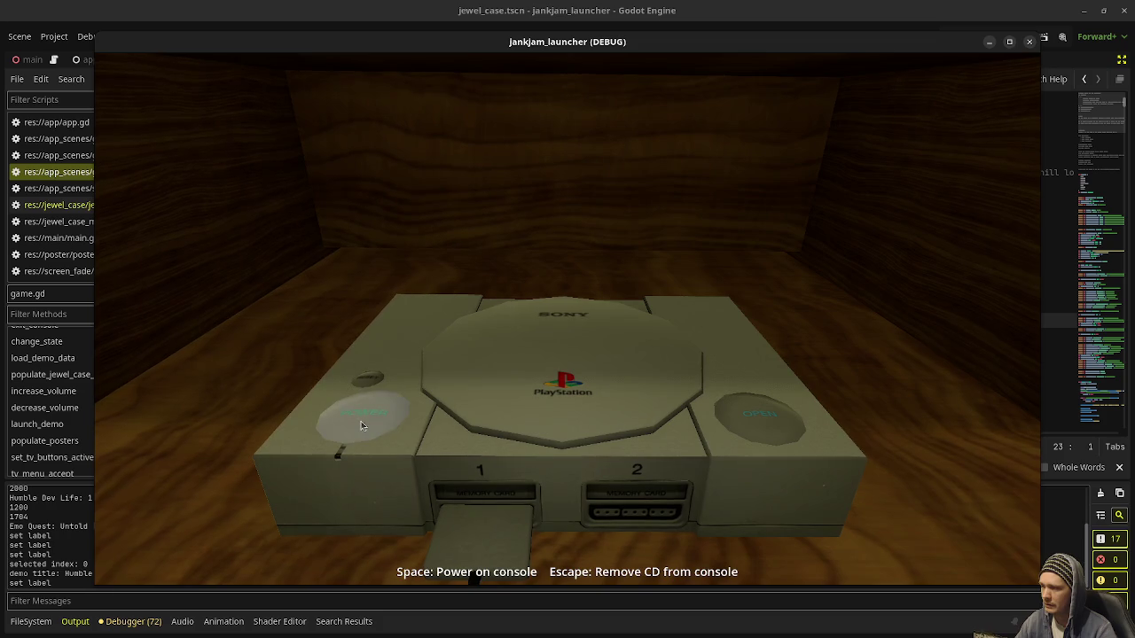
click(360, 425)
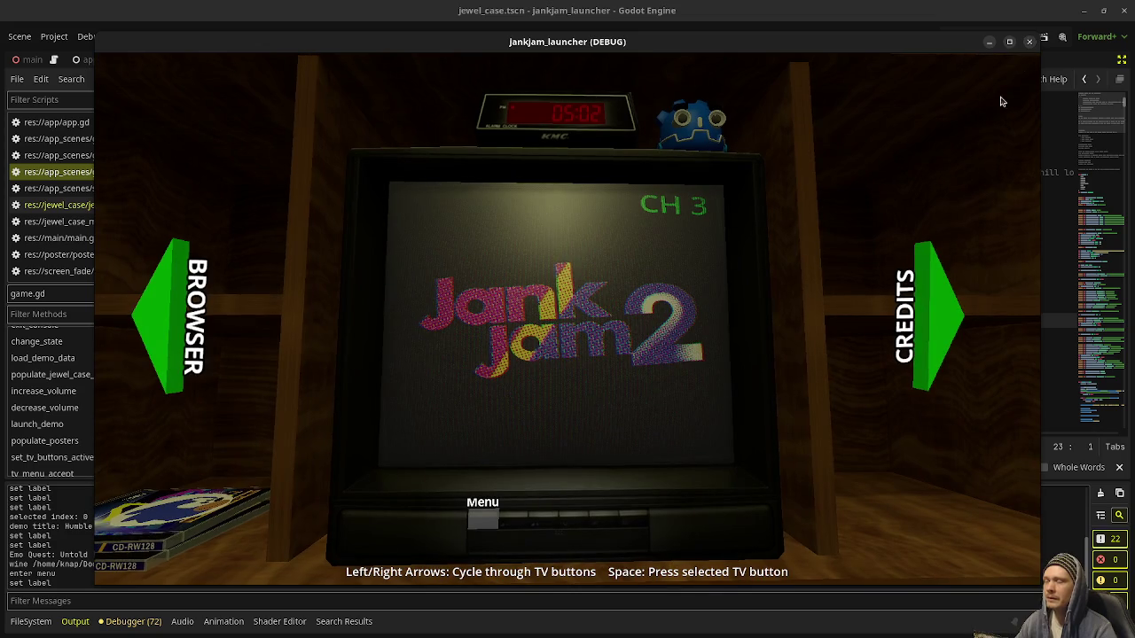
click(1030, 42)
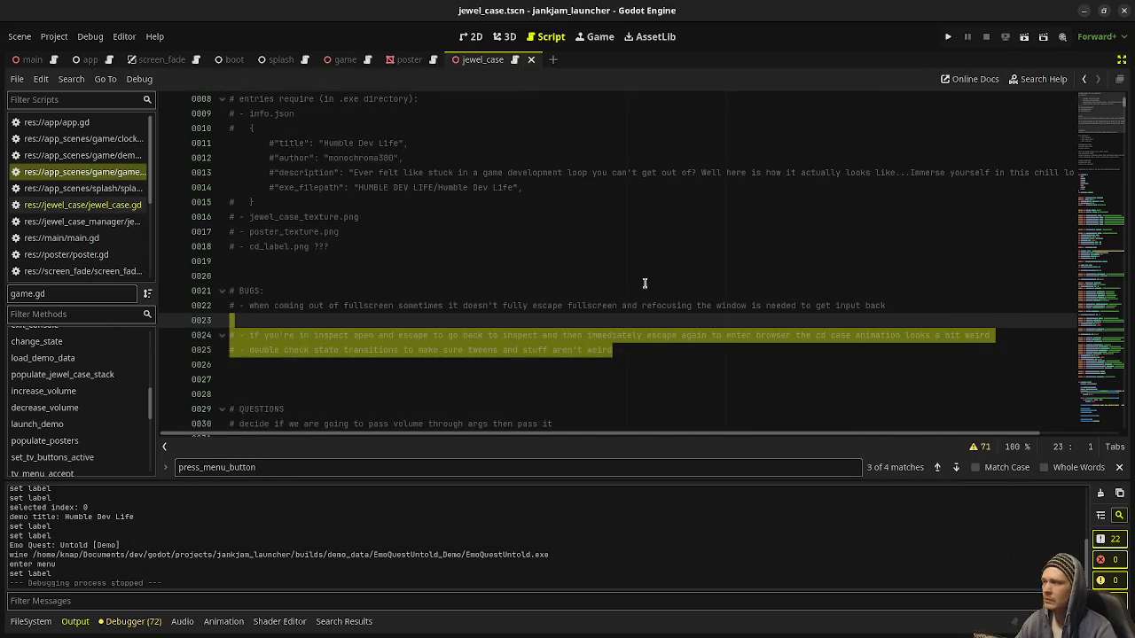
Add a TODO note below the BUGS notes: pause, zoom into the TV screen, play a JankStation splash
scroll(497, 305, down, 4)
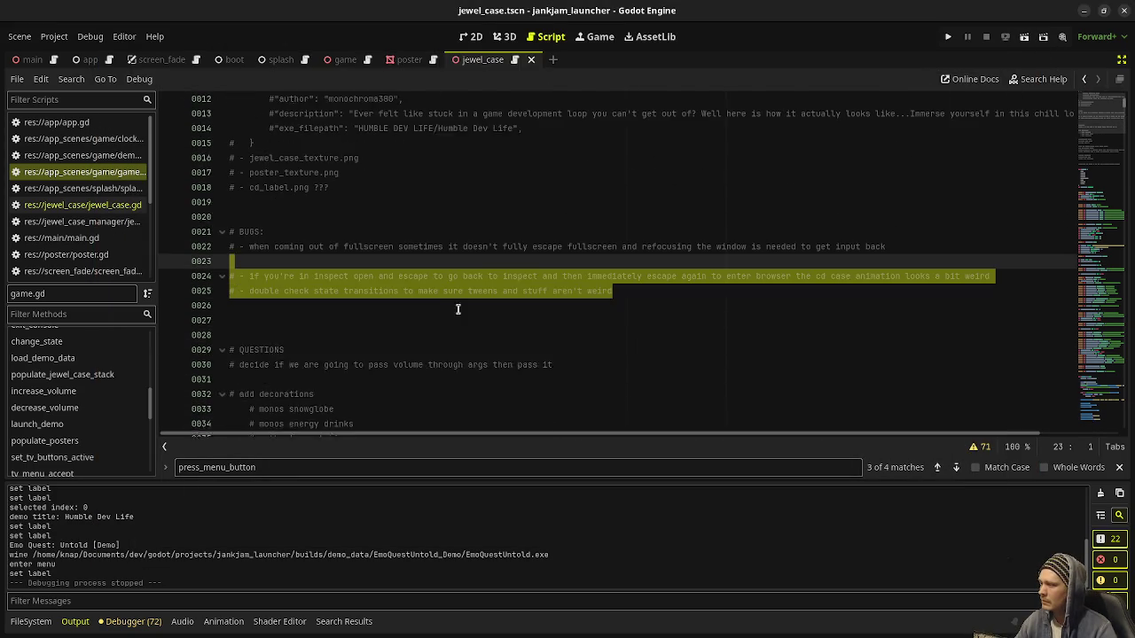
click(512, 321)
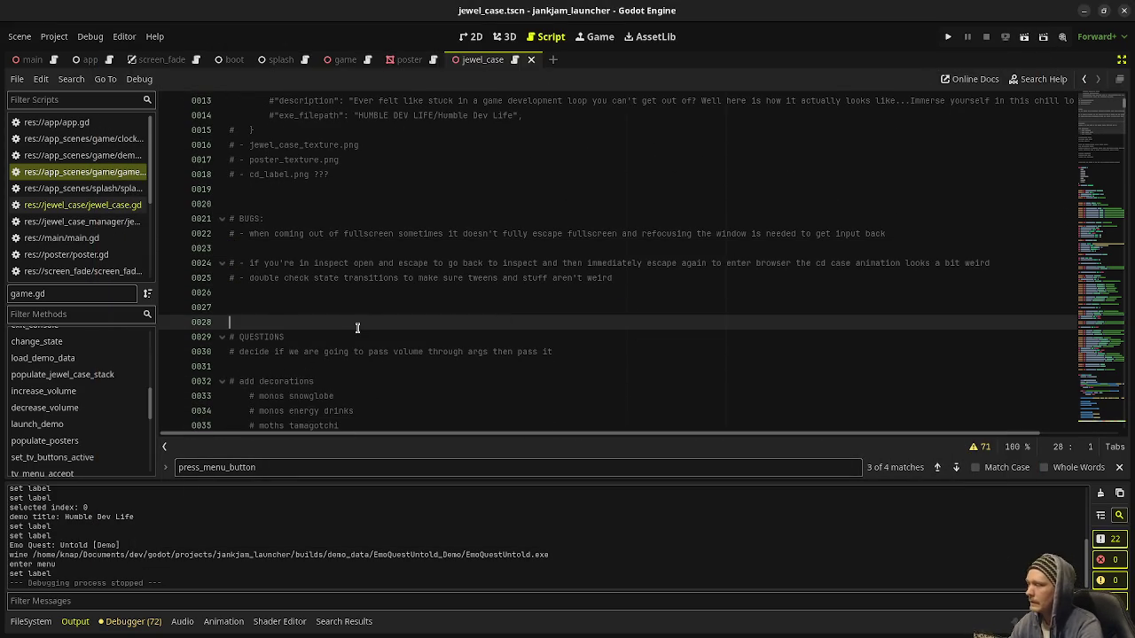
key(Up)
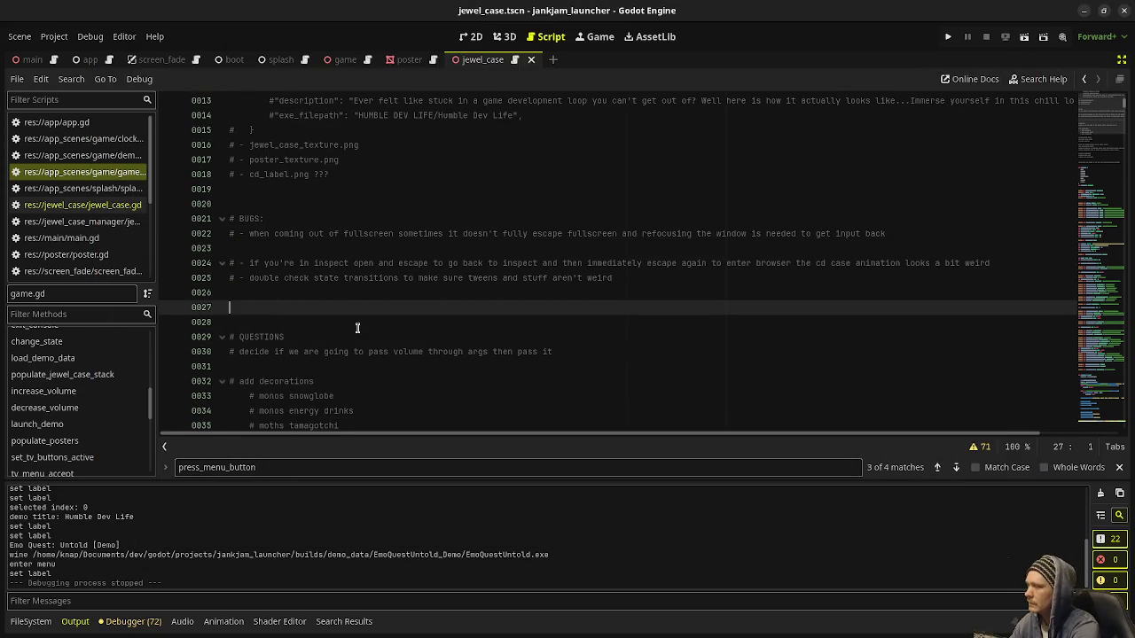
key(Return)
text(TODO:)
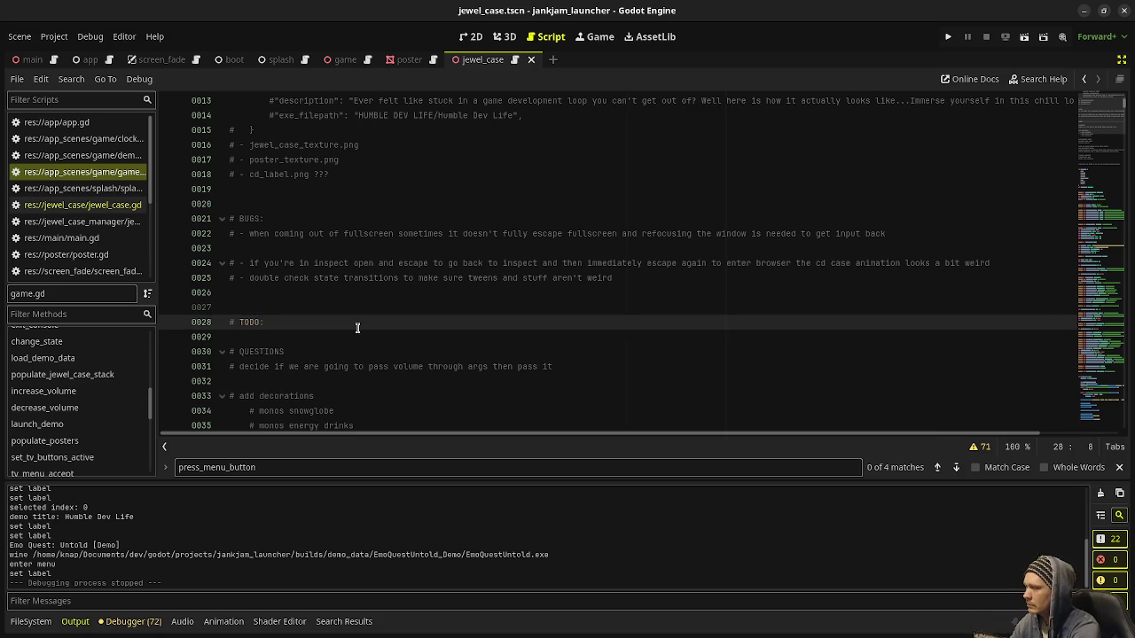
key(Return)
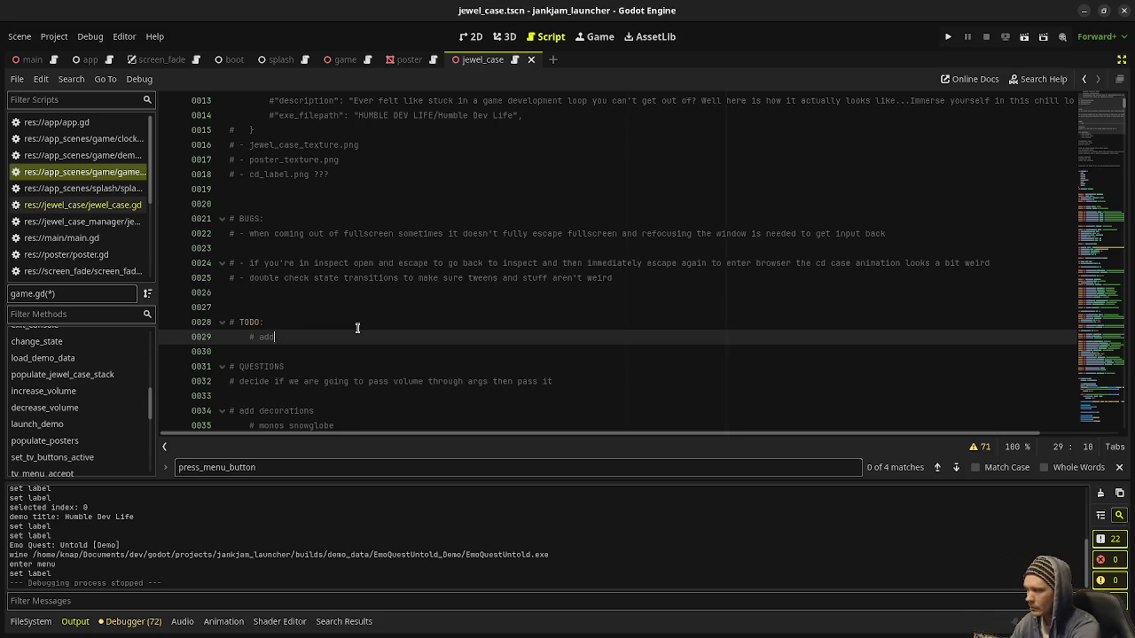
text(transitioning from console)
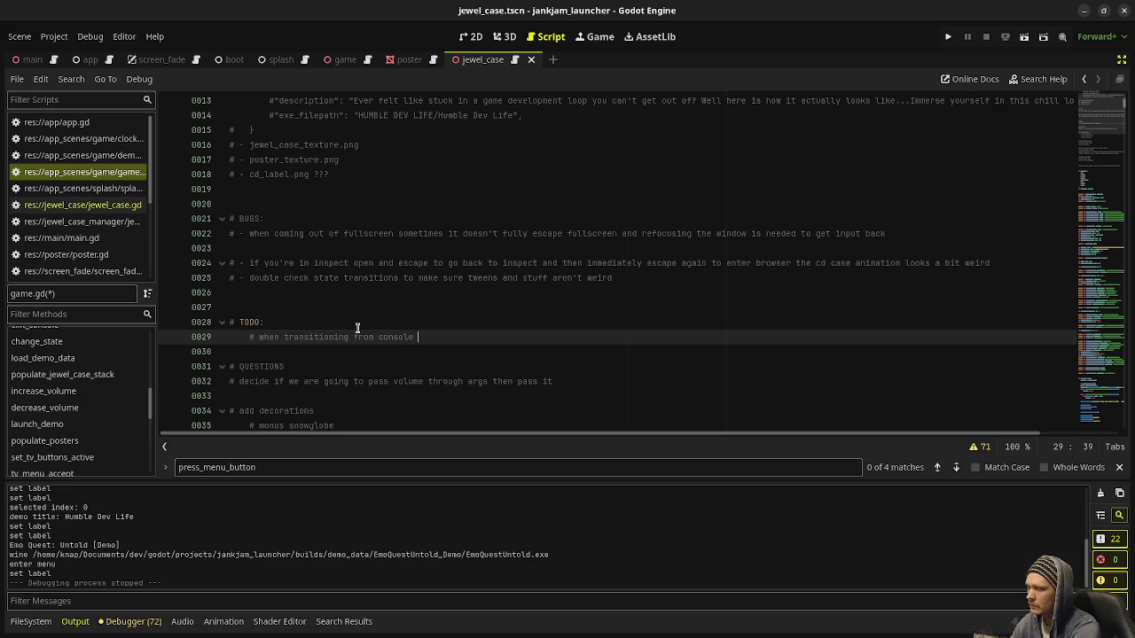
text(ay state, pause for a bit before zooming into the the TV screen)
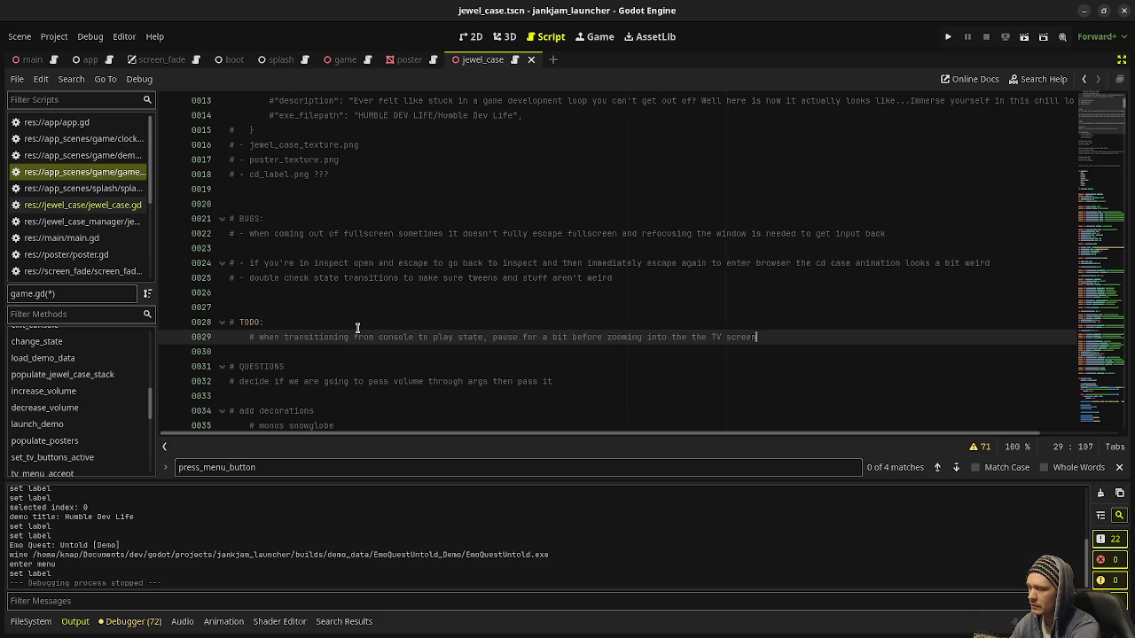
text( and )
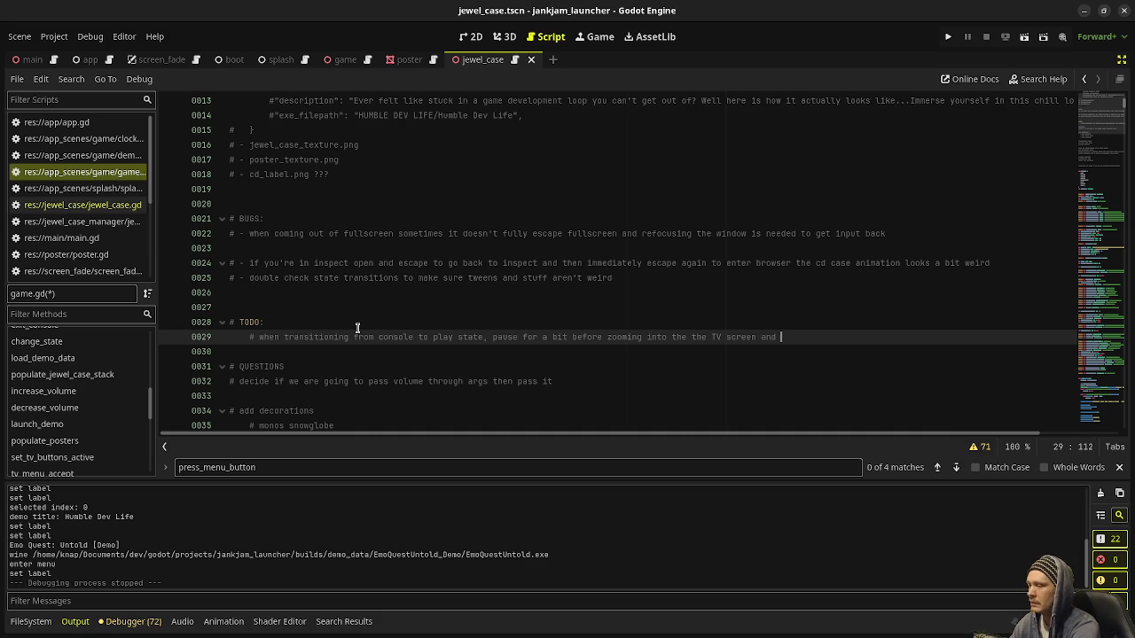
text(play a .)
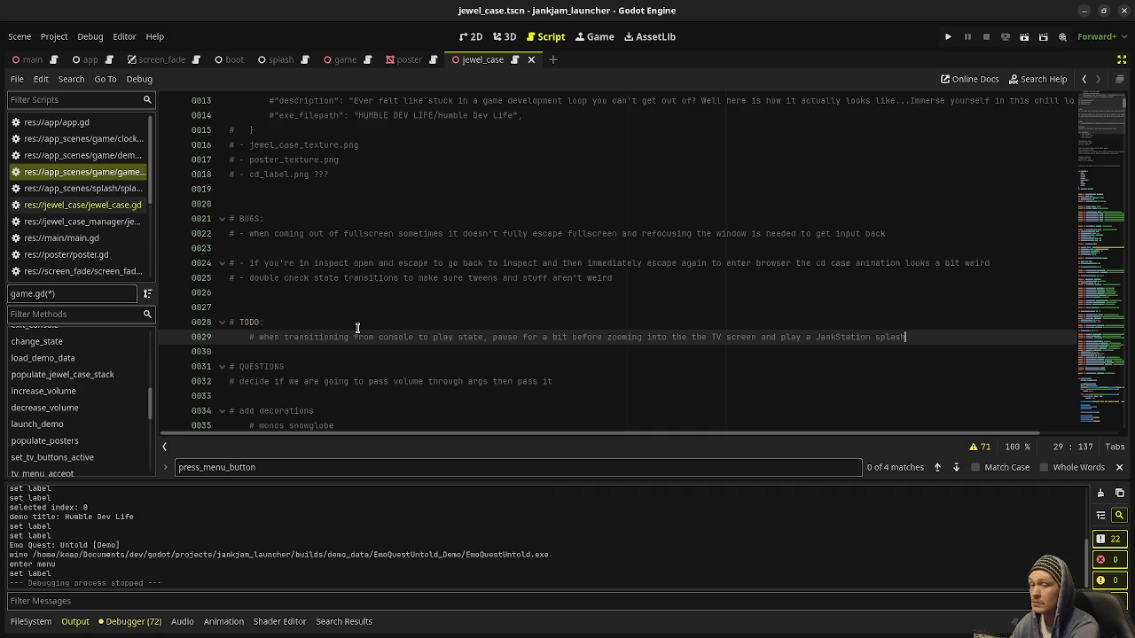
Save the script, select the QUESTIONS note lines, and run the project
click(851, 316)
key(ctrl+s)
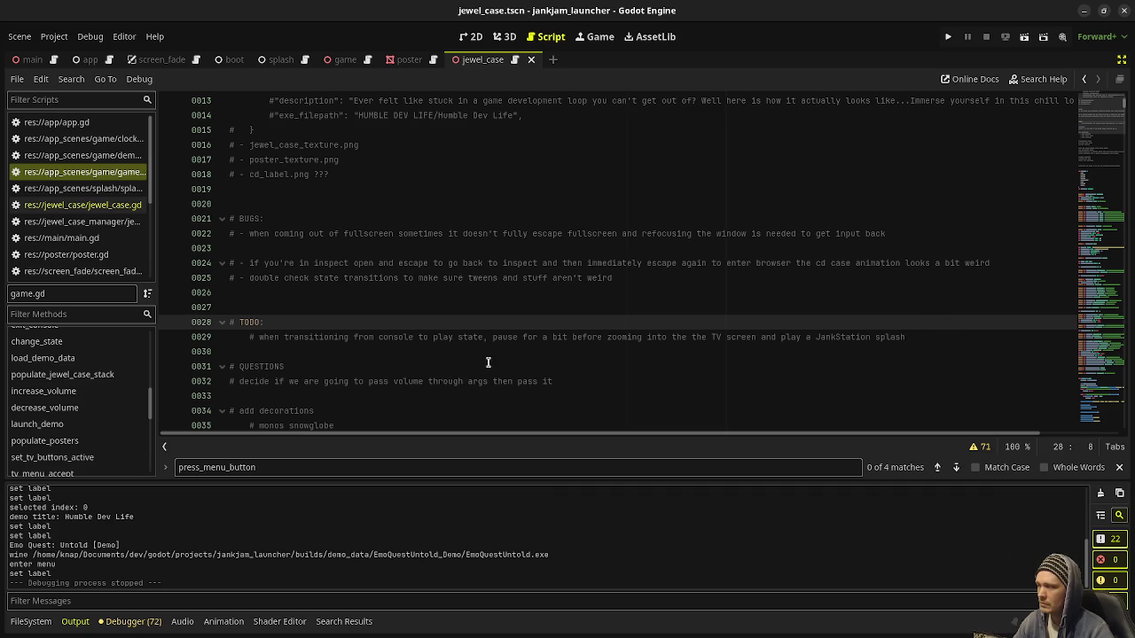
scroll(360, 395, down, 2)
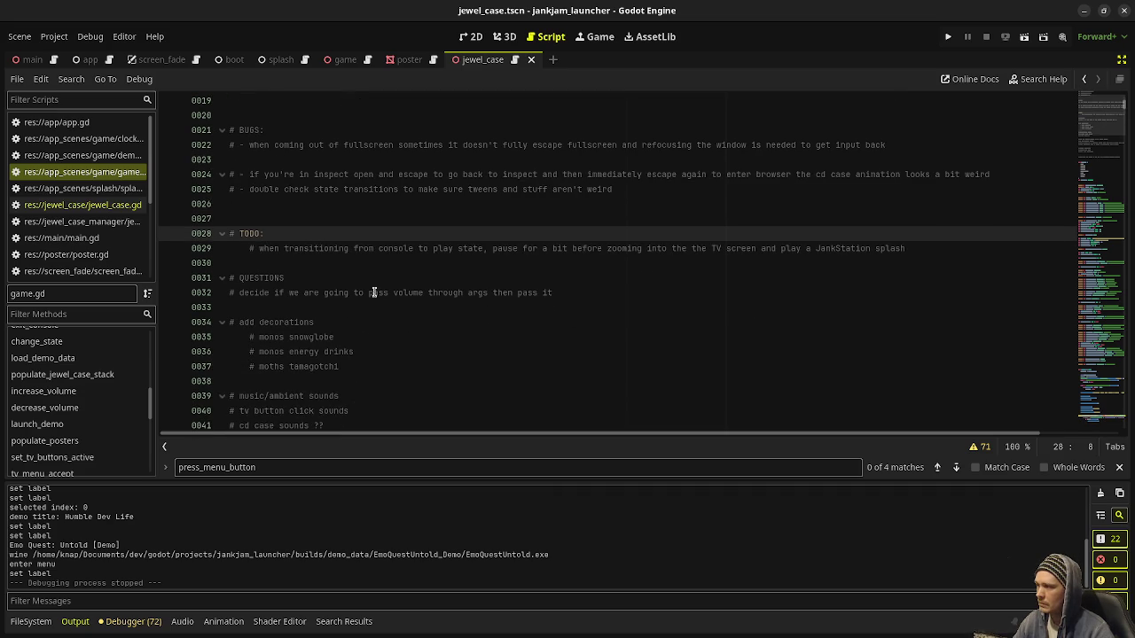
drag(557, 293, 232, 282)
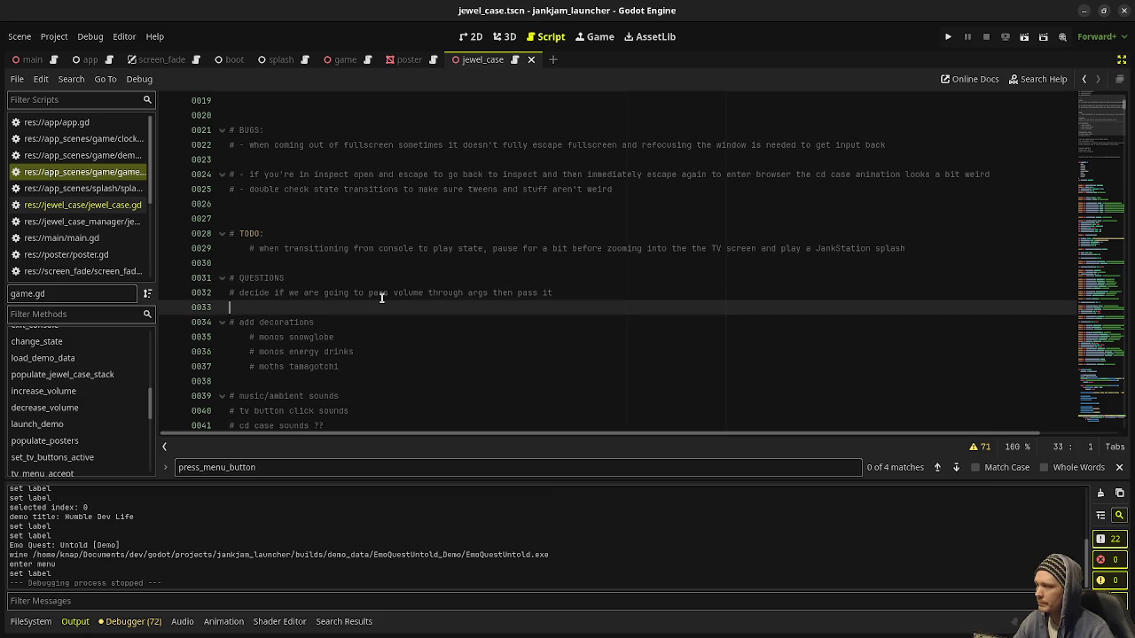
click(954, 42)
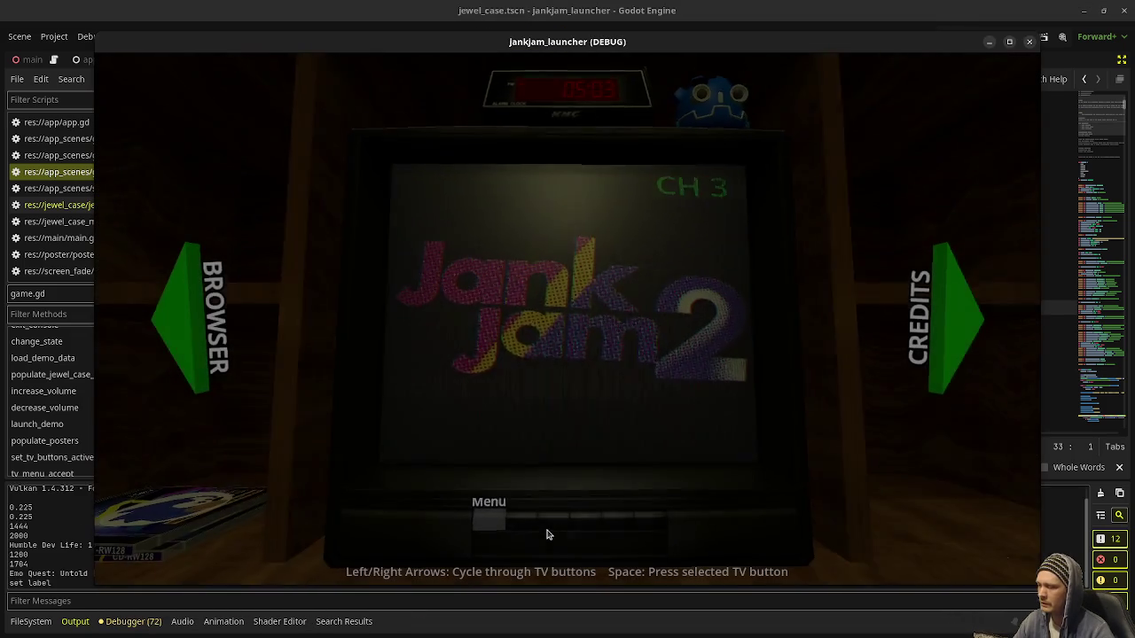
click(563, 524)
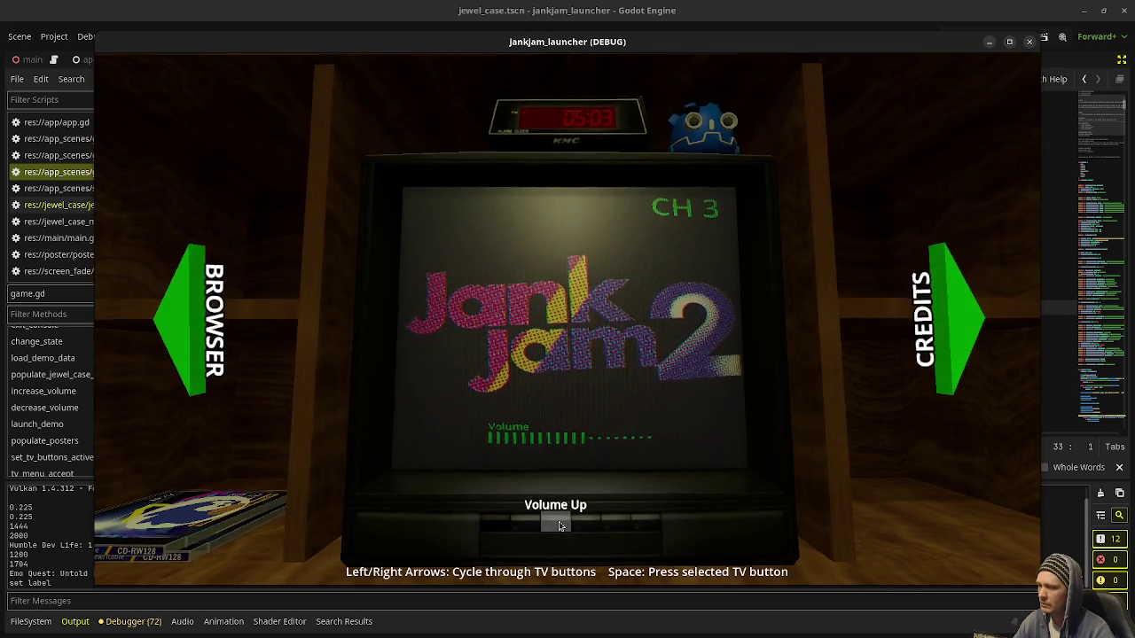
click(559, 526)
click(560, 526)
click(560, 526)
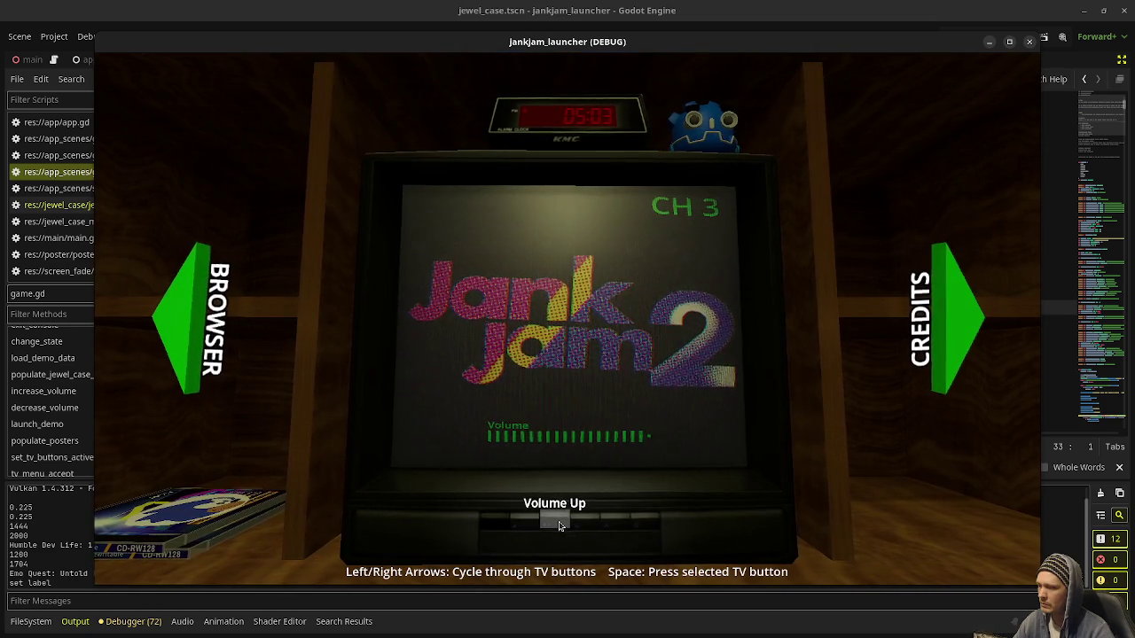
click(559, 526)
click(559, 526)
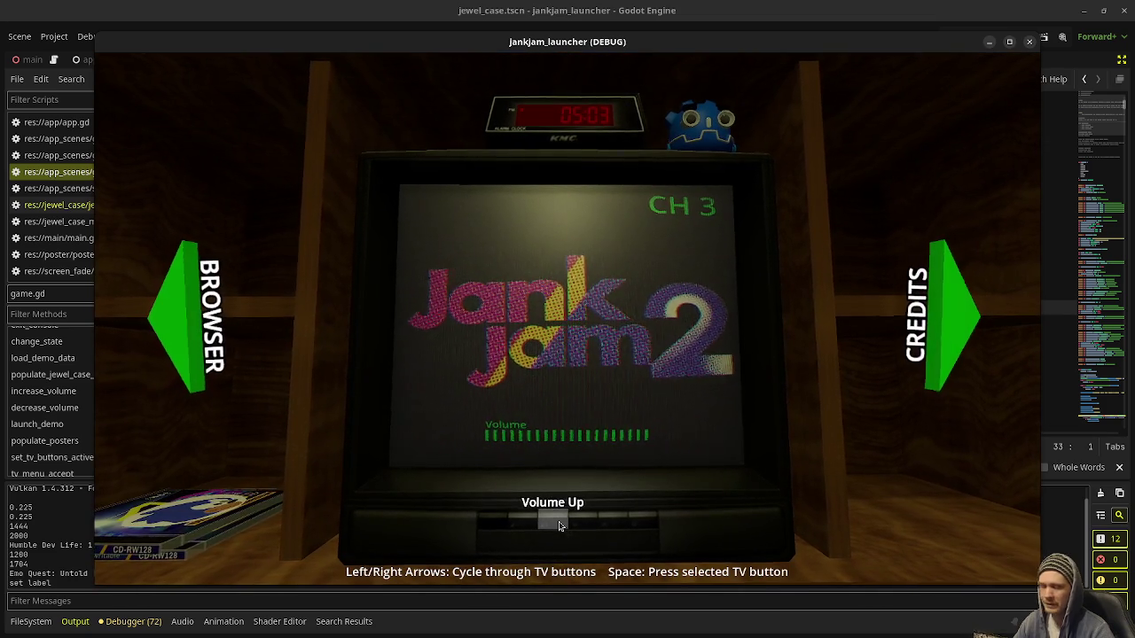
click(525, 526)
click(525, 526)
click(525, 526)
click(525, 525)
click(525, 526)
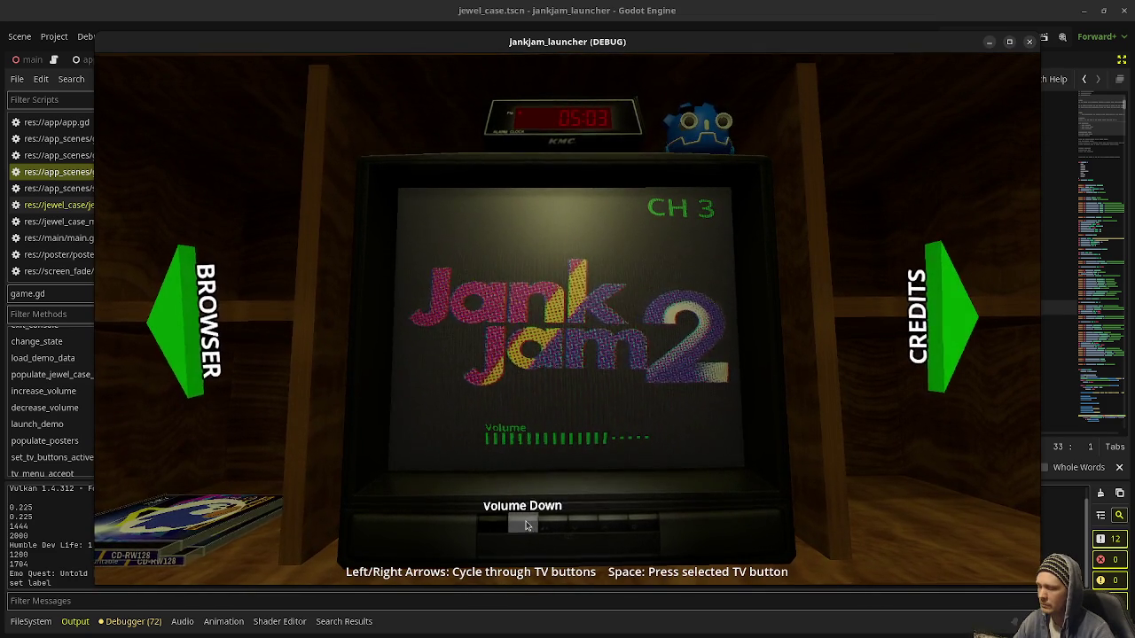
click(525, 526)
click(525, 526)
click(525, 526)
click(525, 526)
click(525, 526)
click(525, 526)
click(525, 526)
click(525, 526)
click(525, 526)
click(525, 526)
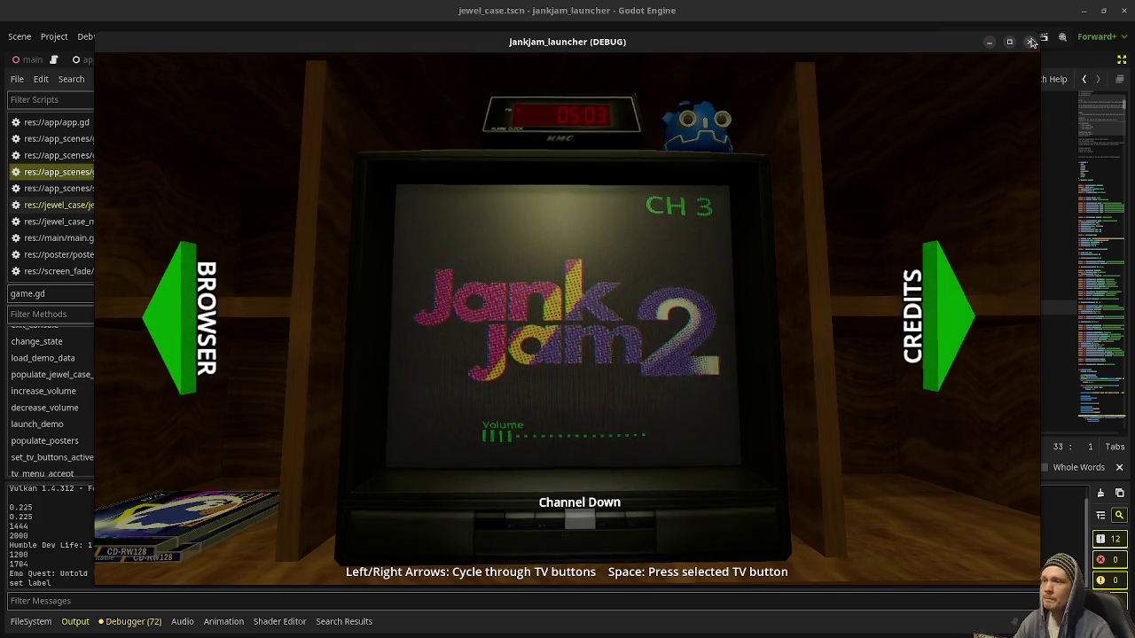
click(527, 521)
click(528, 522)
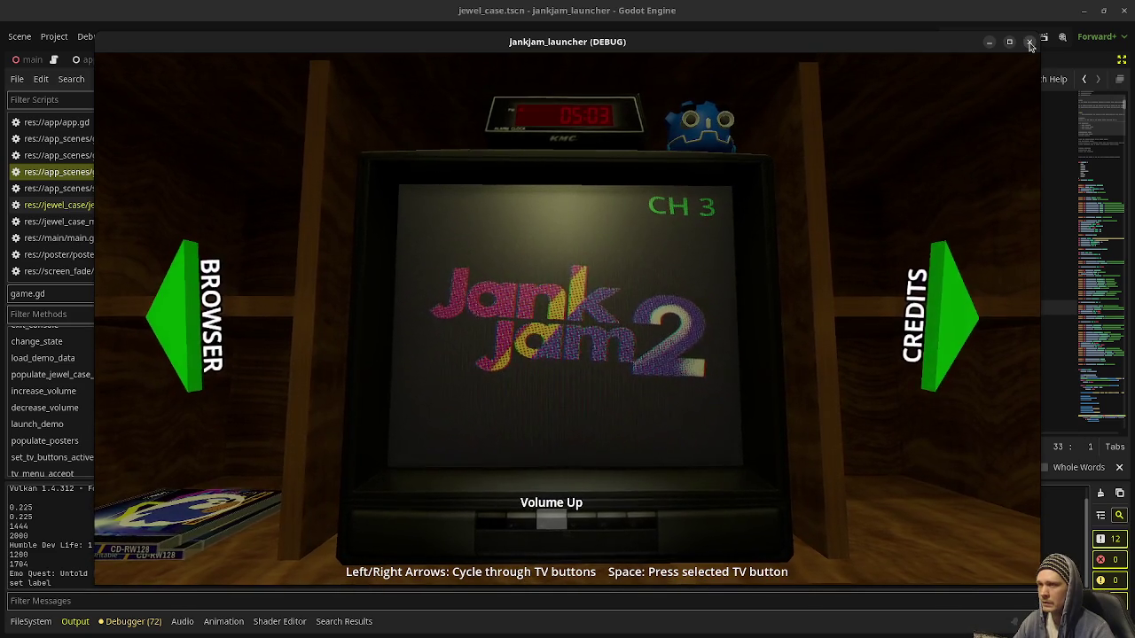
click(1030, 45)
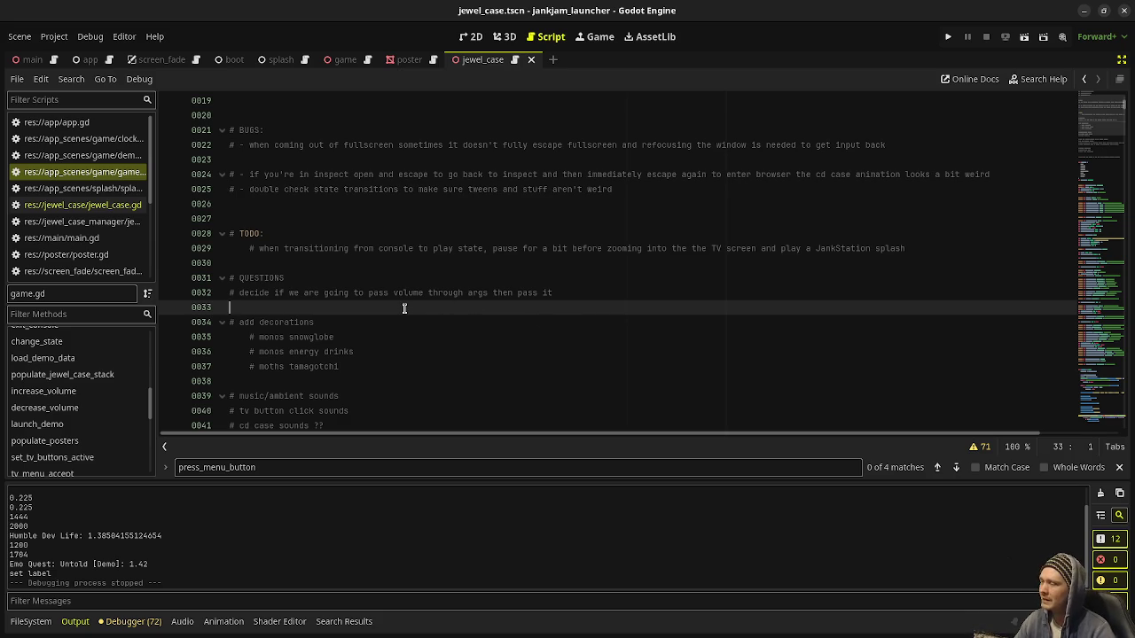
Add blank lines and a TOMORROW heading below the QUESTIONS note
key(Return)
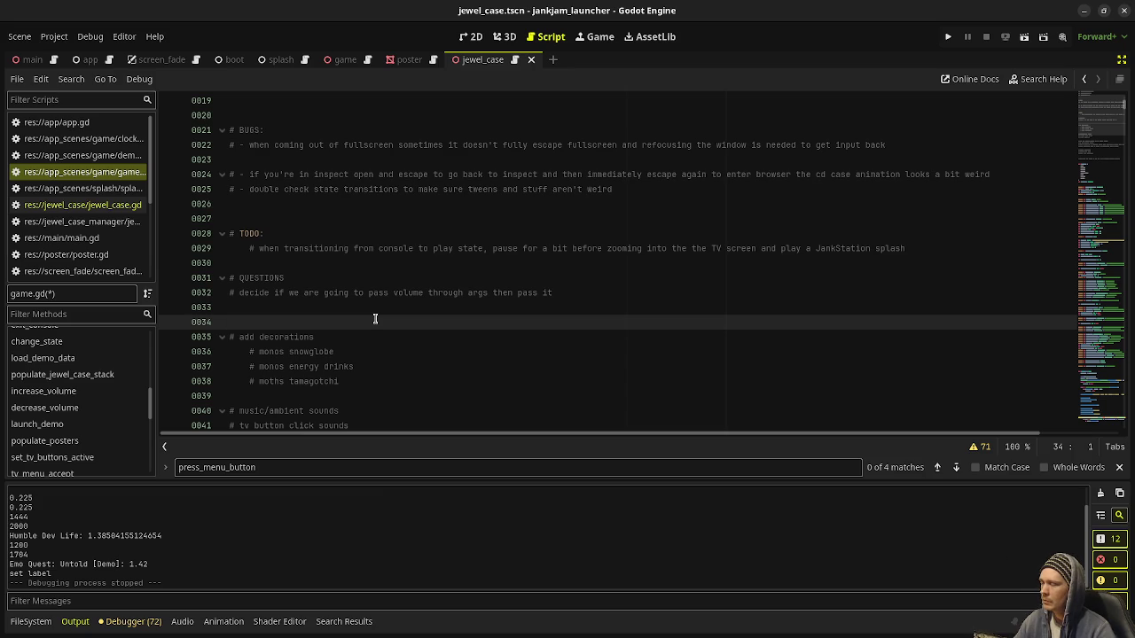
scroll(373, 329, down, 1)
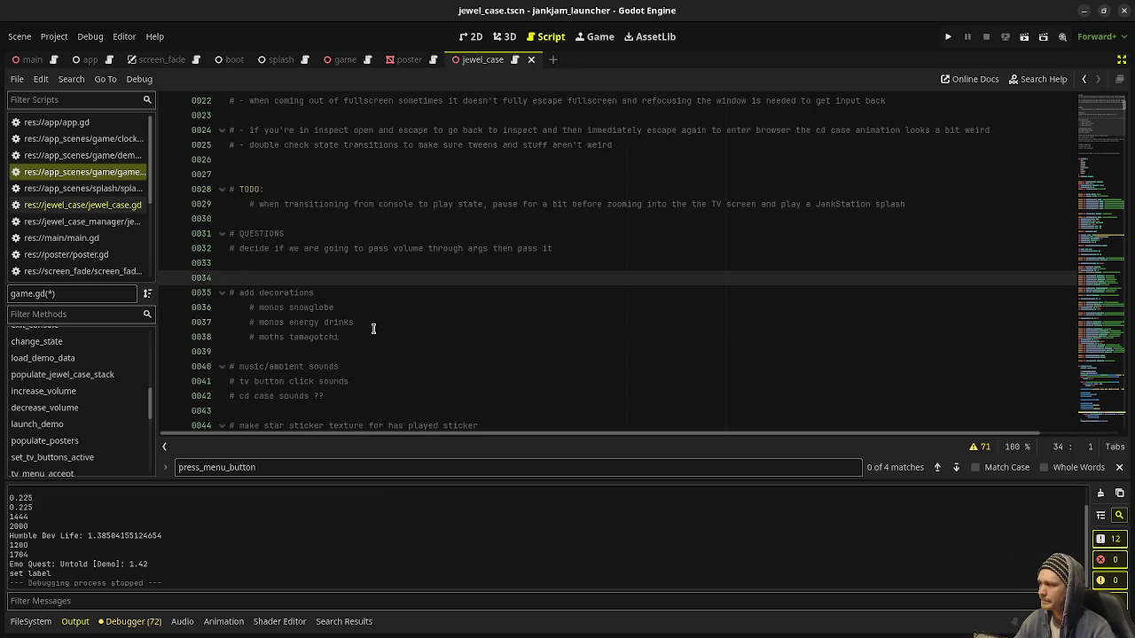
scroll(331, 381, down, 2)
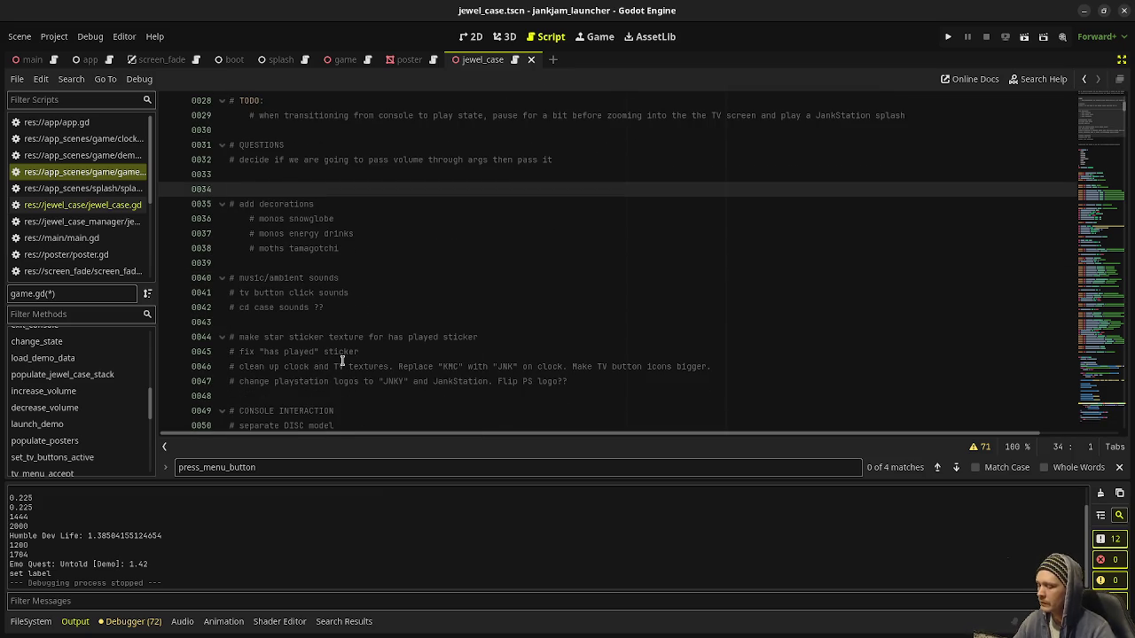
key(Return)
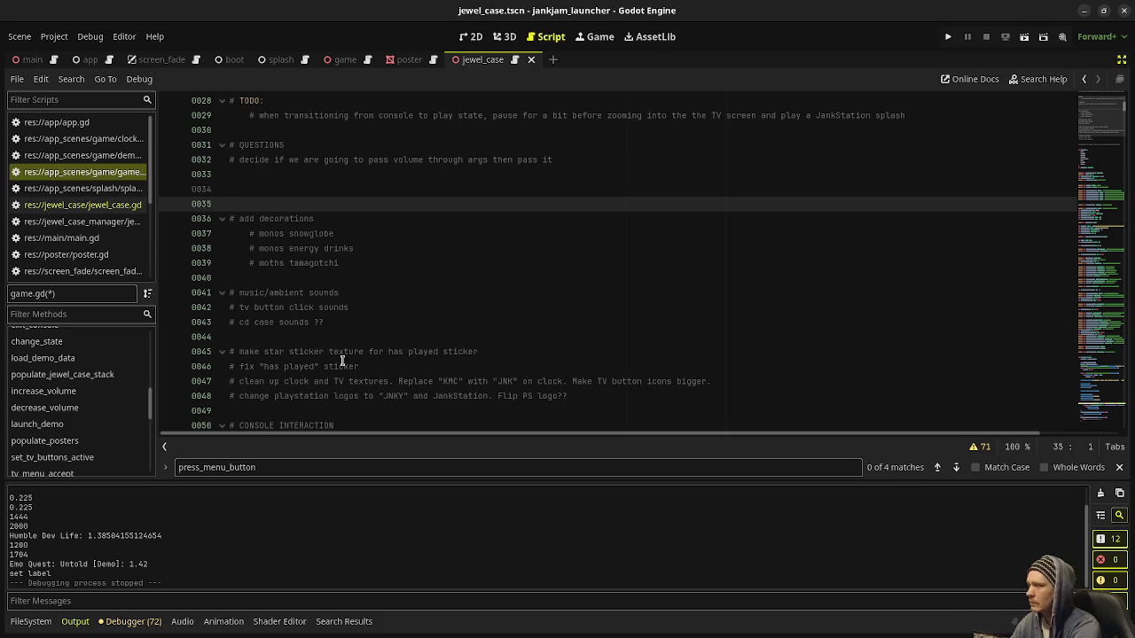
text(#TOMORR)
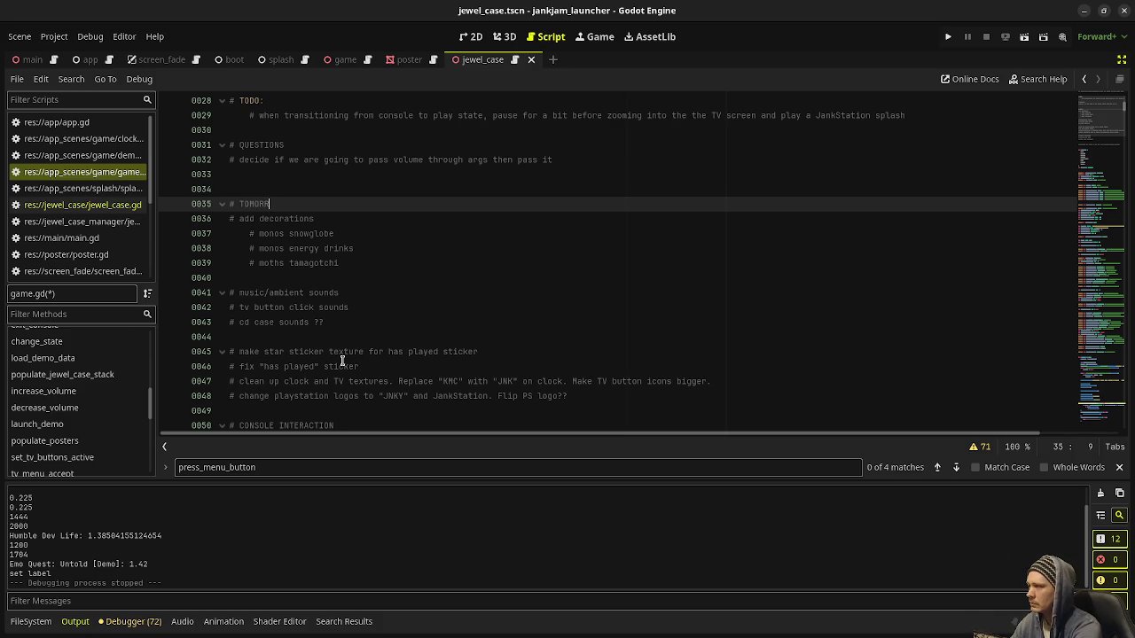
text(OW)
Revise the to-do lines on the 'has played' sticker, energy drinks and PS1 controller, then minimise the editor
click(342, 363)
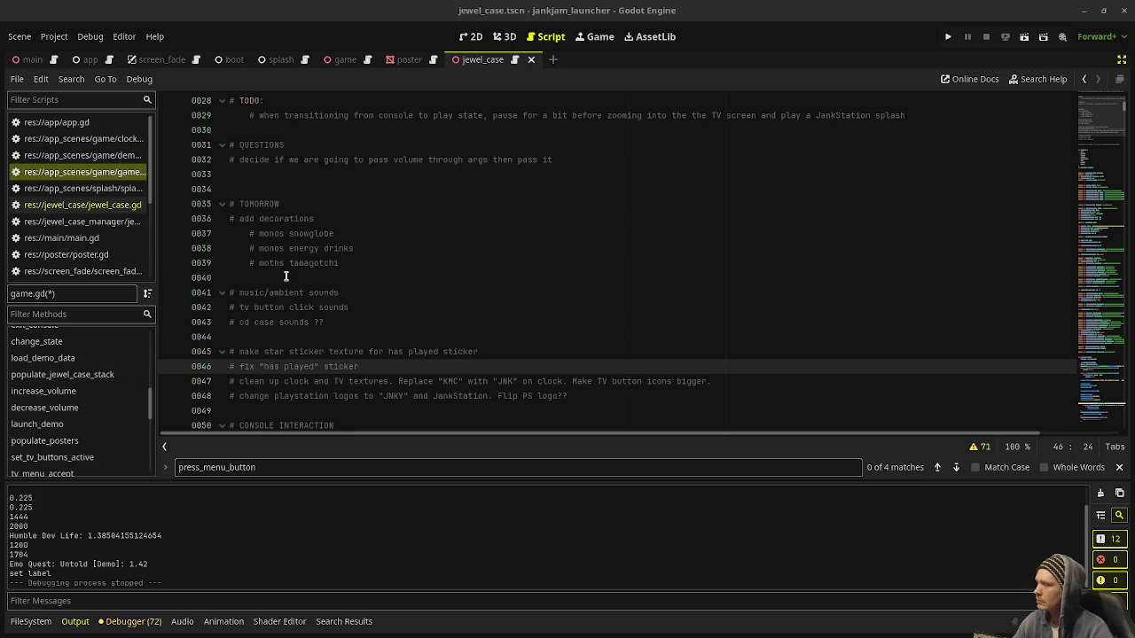
click(461, 250)
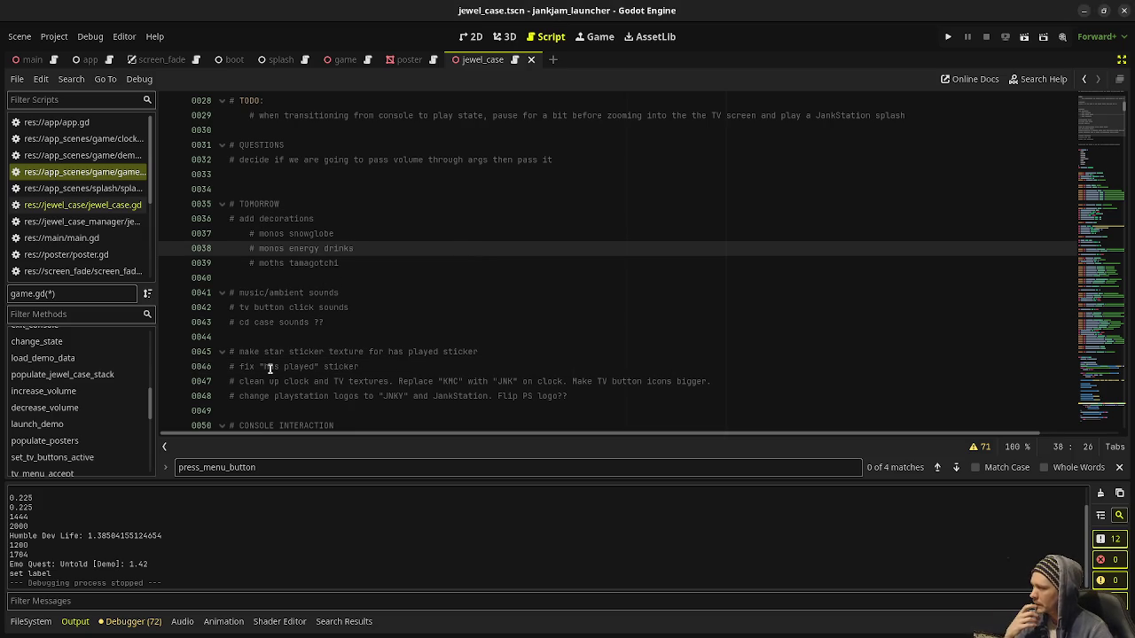
scroll(300, 385, down, 2)
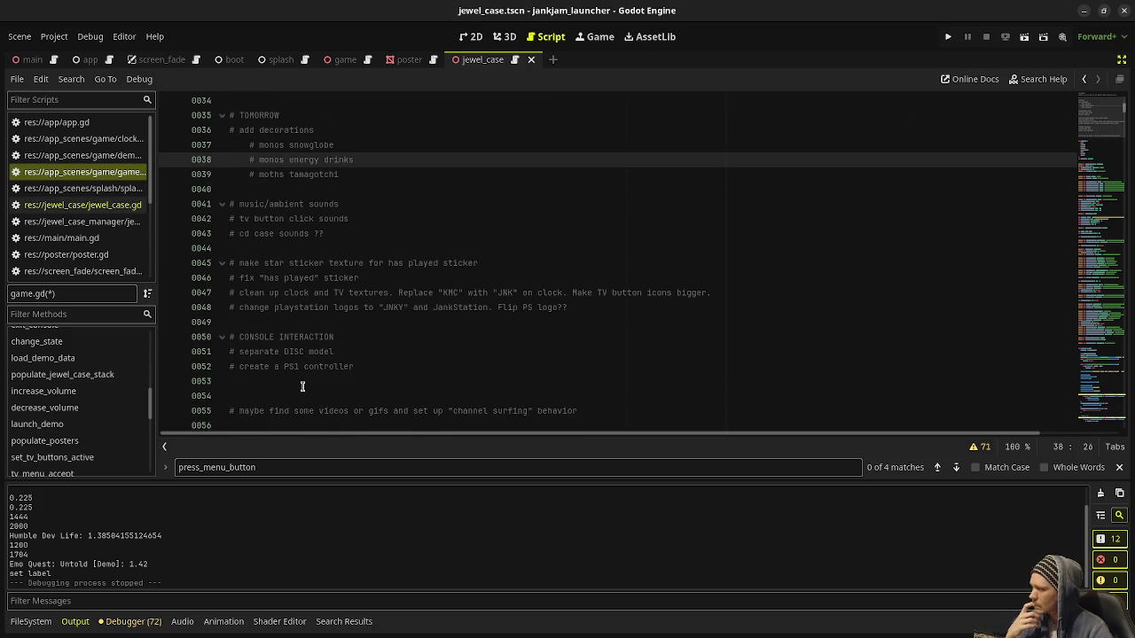
scroll(310, 371, down, 1)
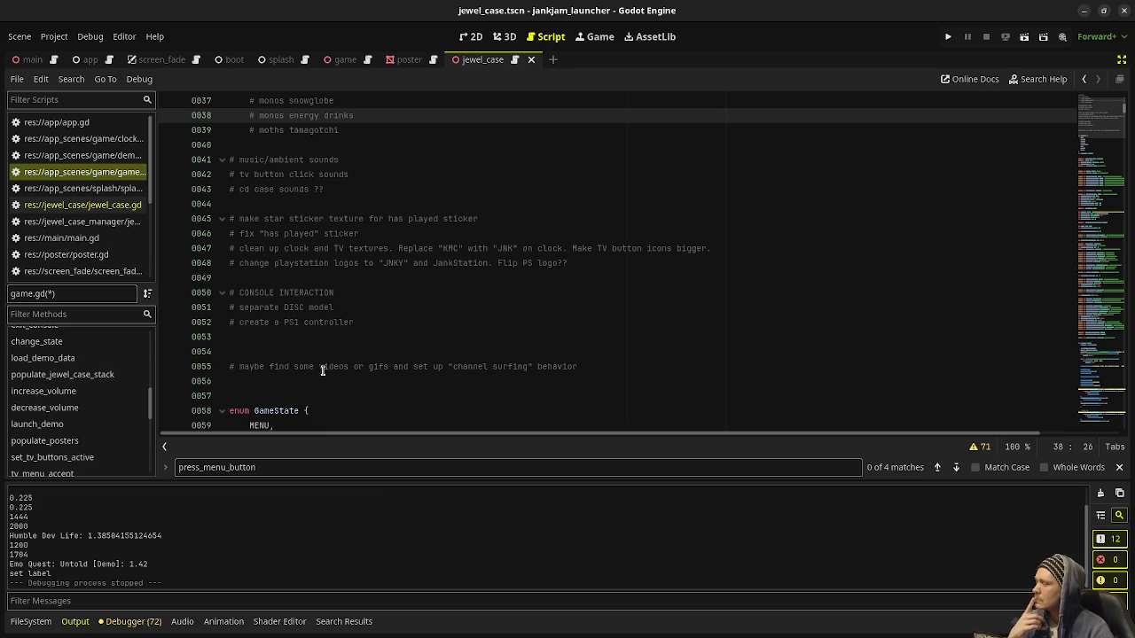
click(357, 321)
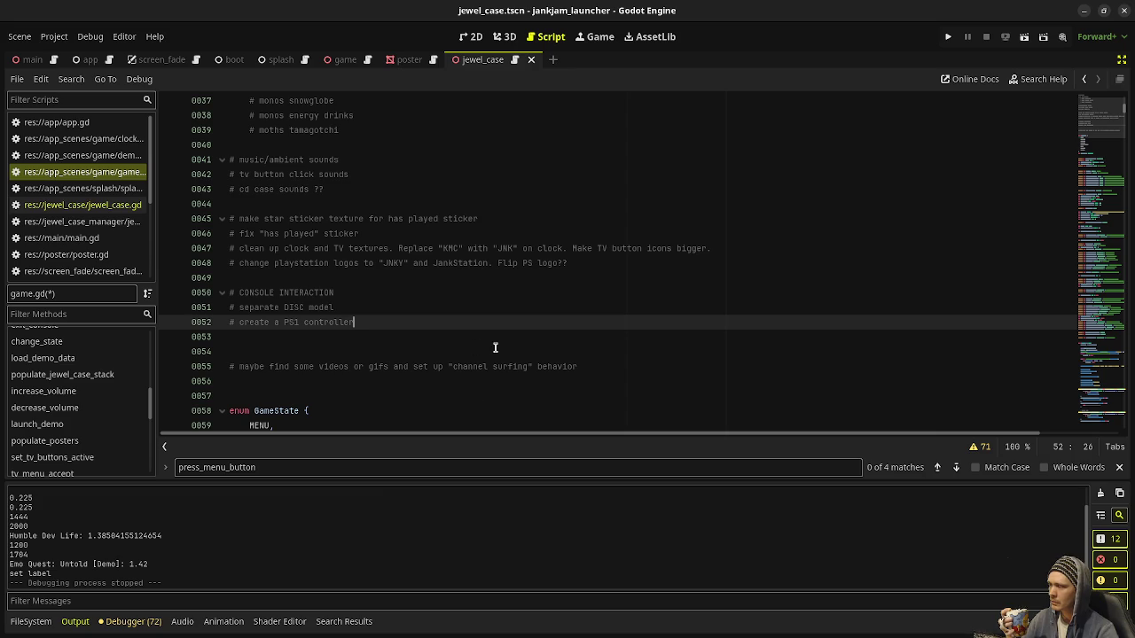
scroll(492, 355, up, 1)
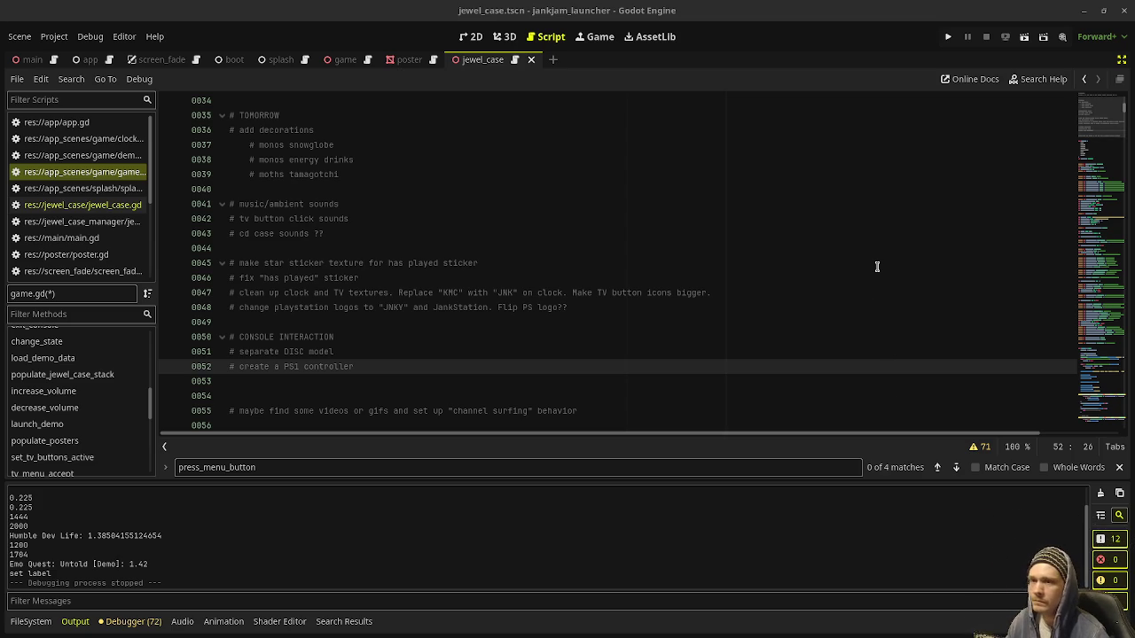
click(1084, 11)
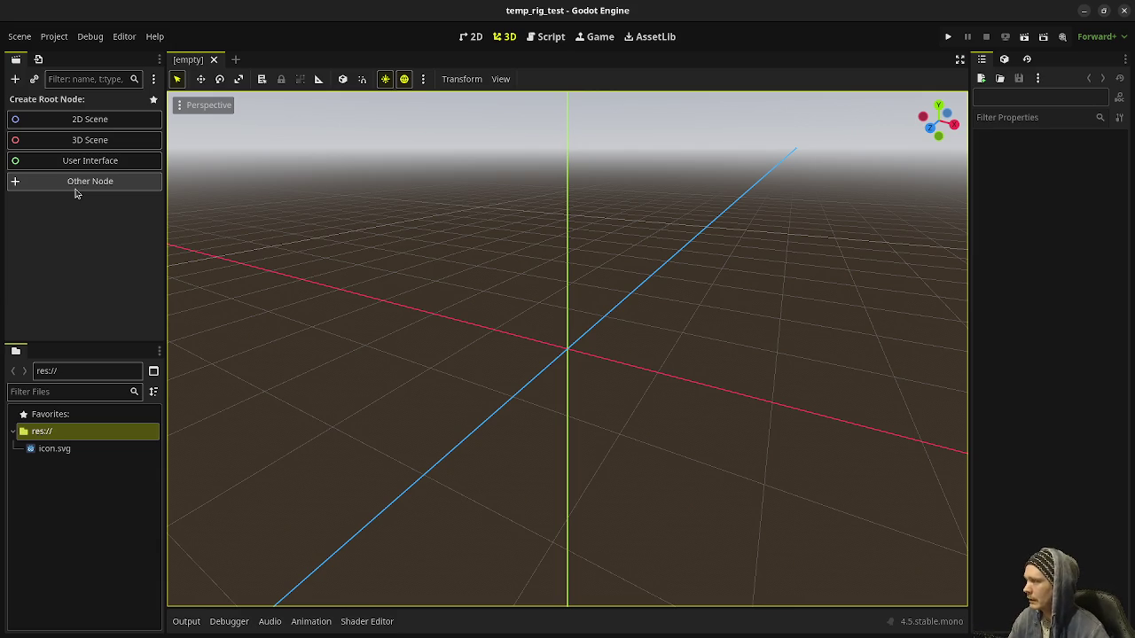
Create a 3D Scene root node and rename it Main
click(81, 141)
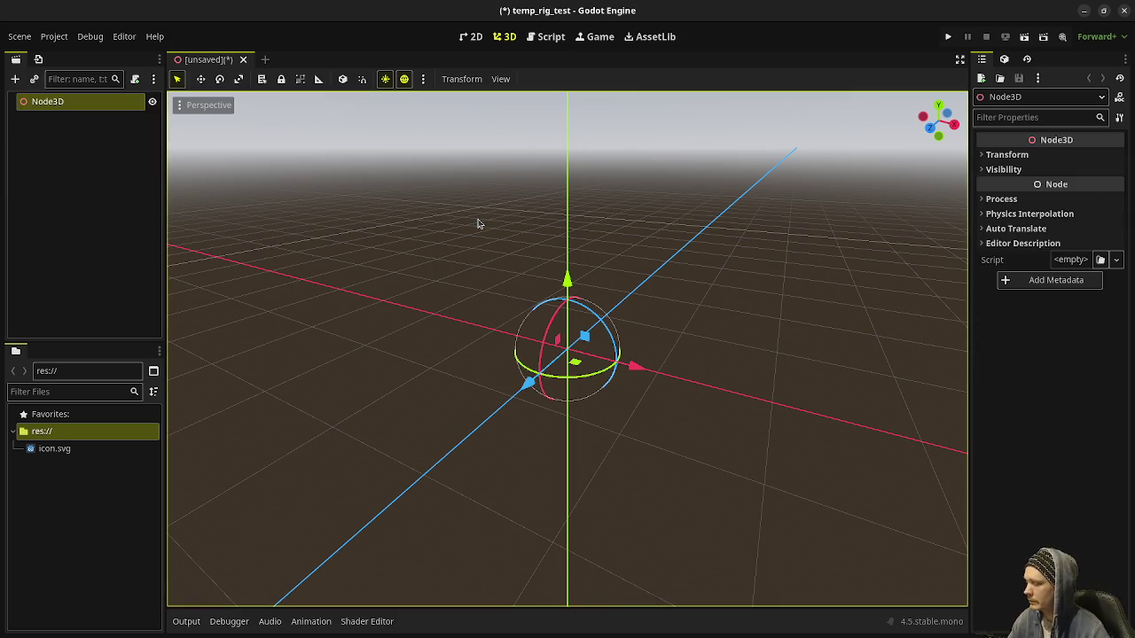
key(F2)
text(Main)
key(Return)
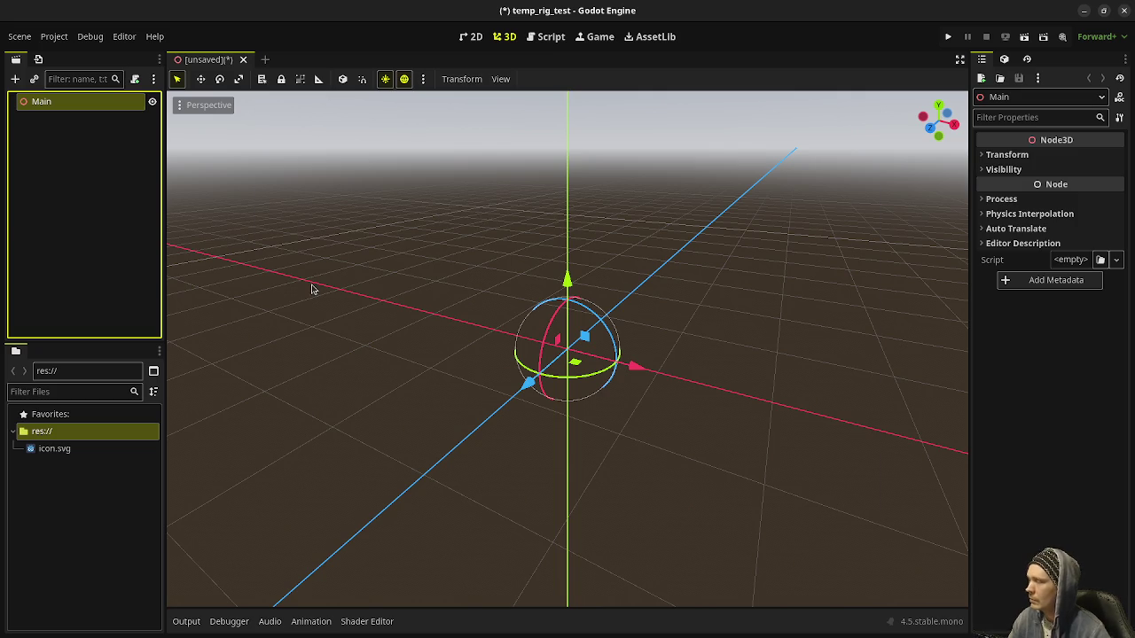
Save the scene as main.tscn in a new main folder and reveal it in the FileSystem
key(ctrl+s)
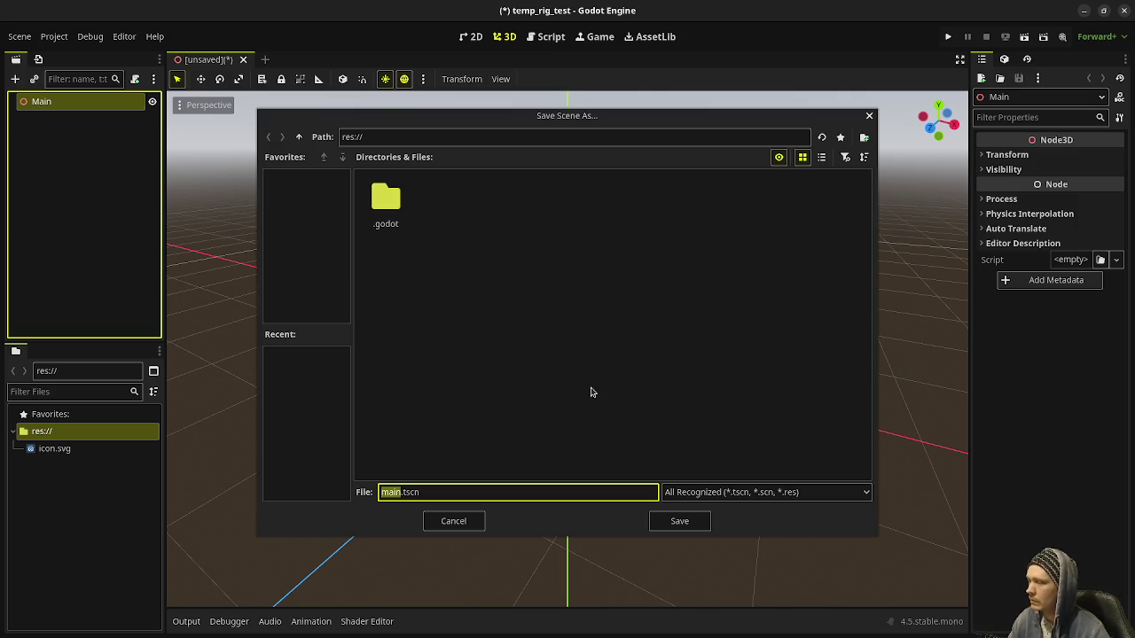
click(864, 138)
text(ain)
key(Return)
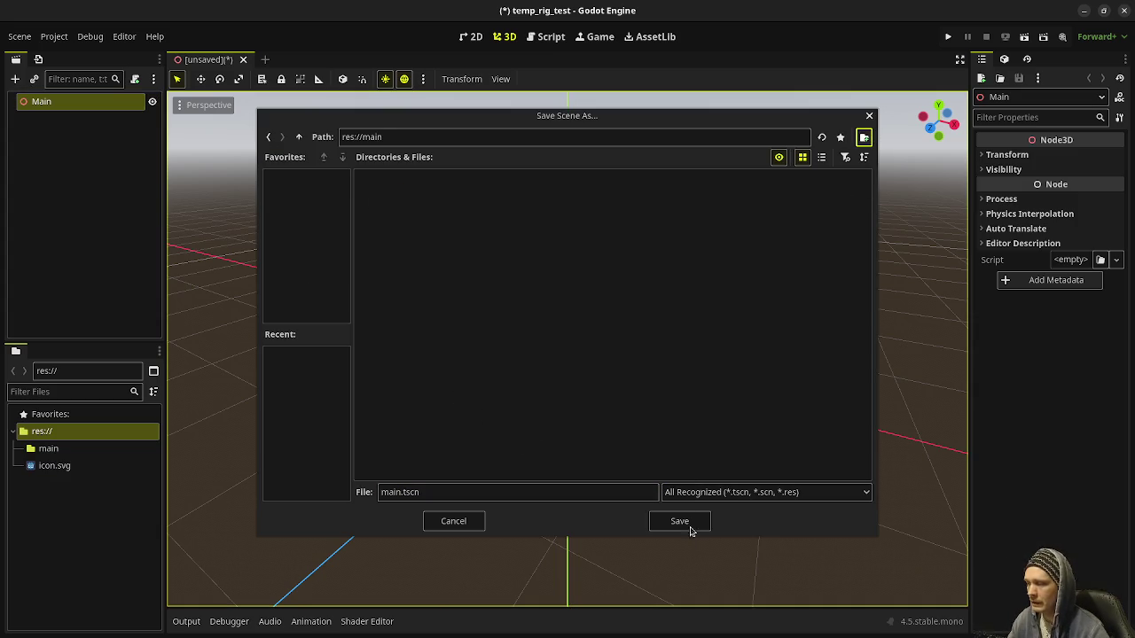
click(688, 525)
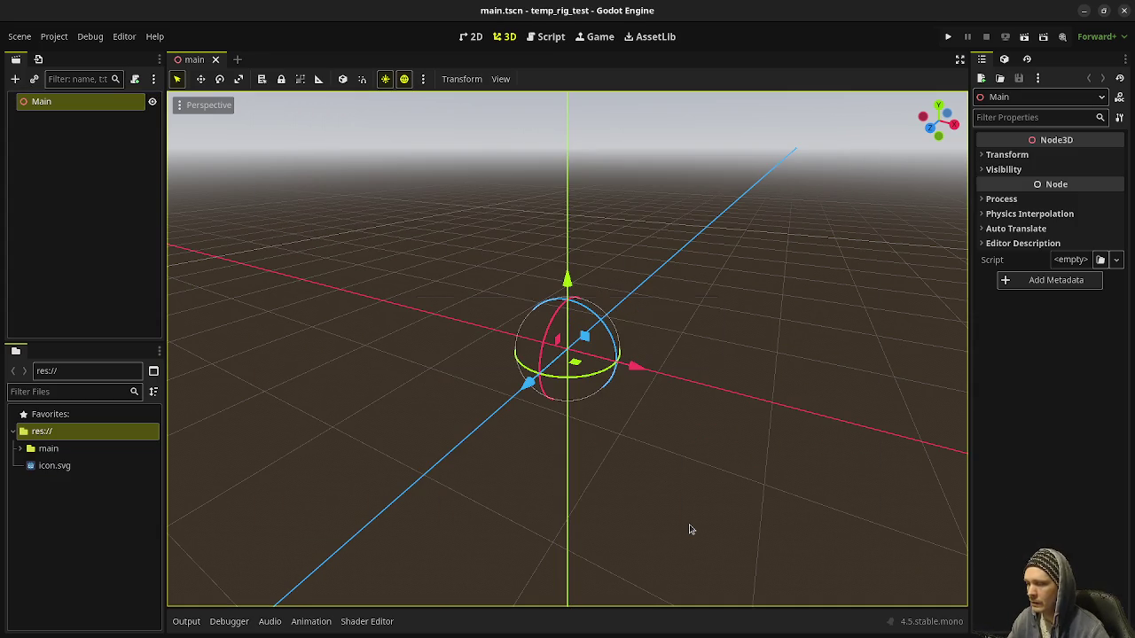
click(19, 453)
click(73, 468)
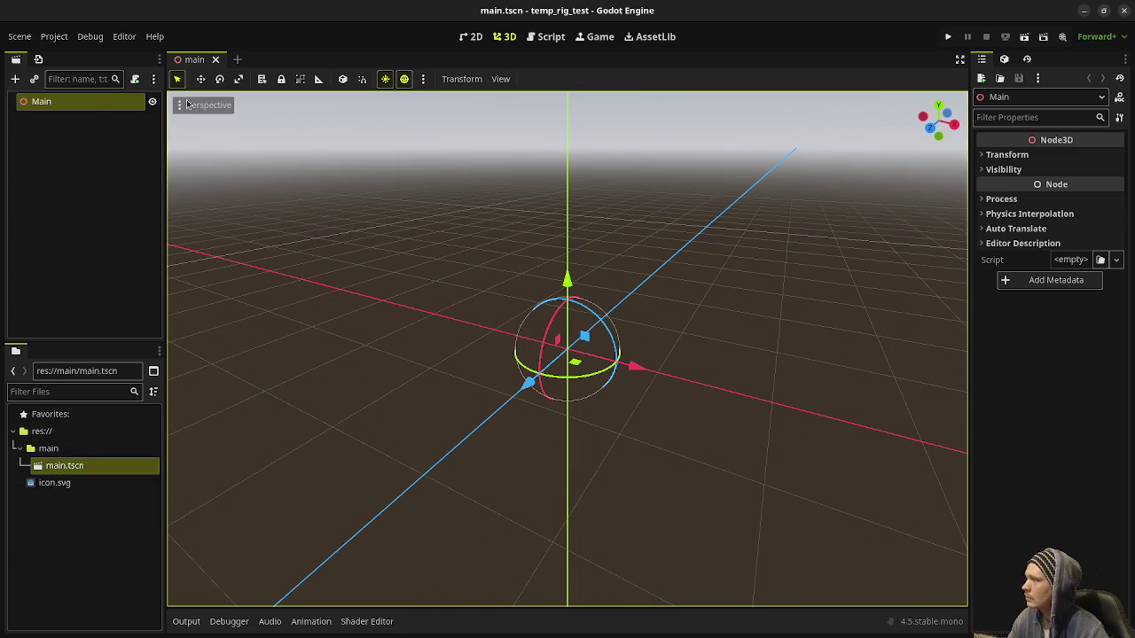
right_click(76, 105)
Add a Path3D child under Main and switch to the top orthographic view
click(119, 113)
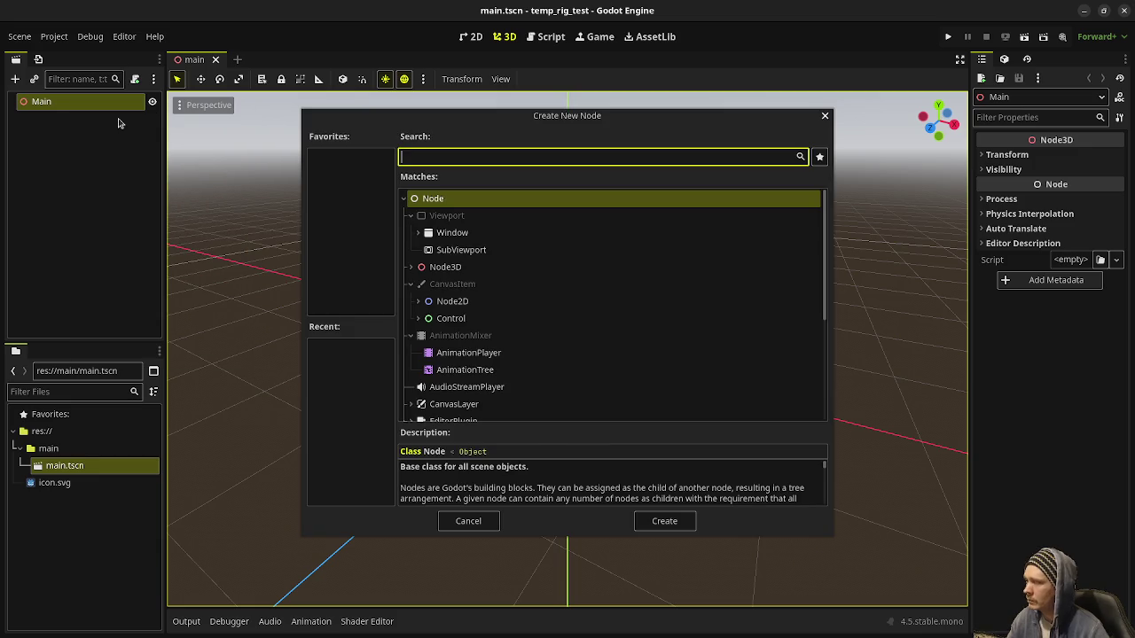
text(path)
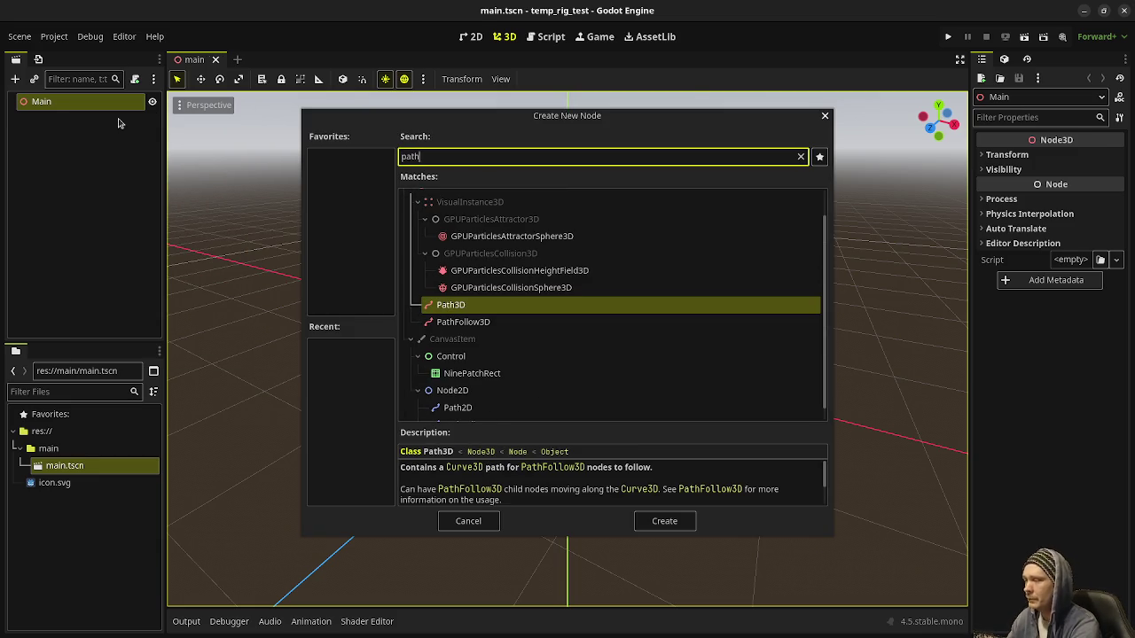
key(Return)
drag(462, 257, 498, 309)
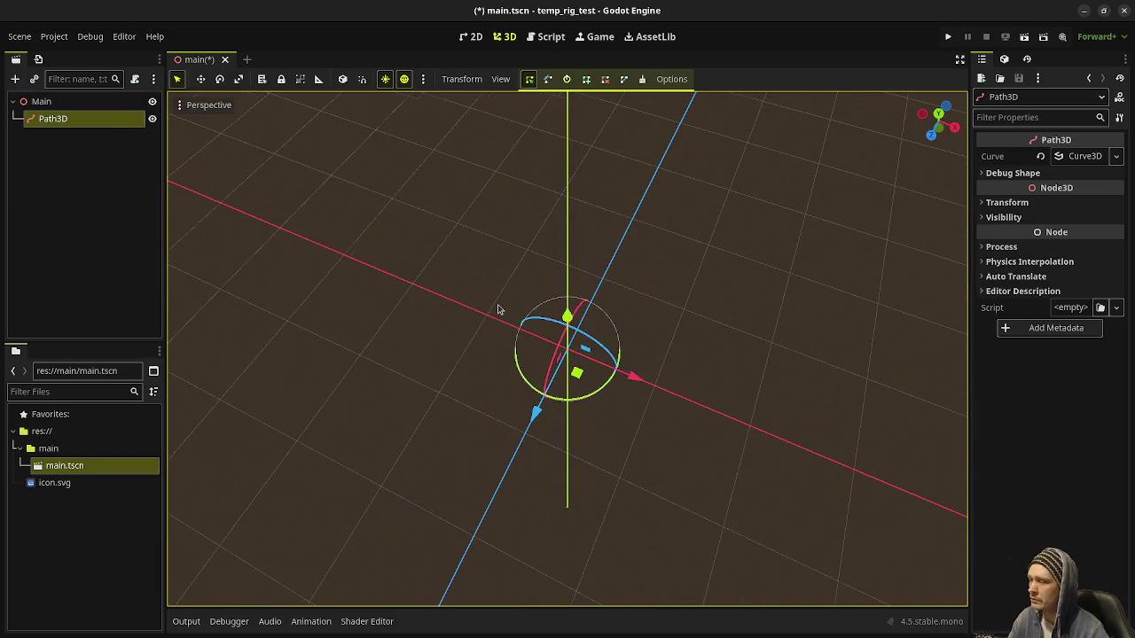
key(KP_7)
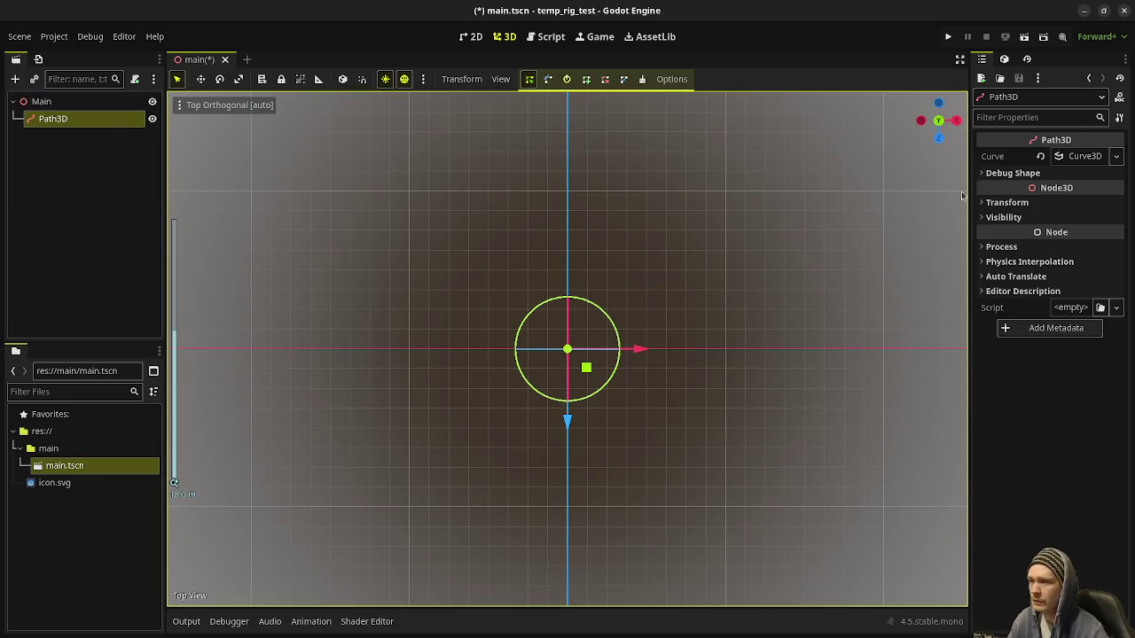
Expand the Path3D's Curve3D and add two points to it
click(1083, 158)
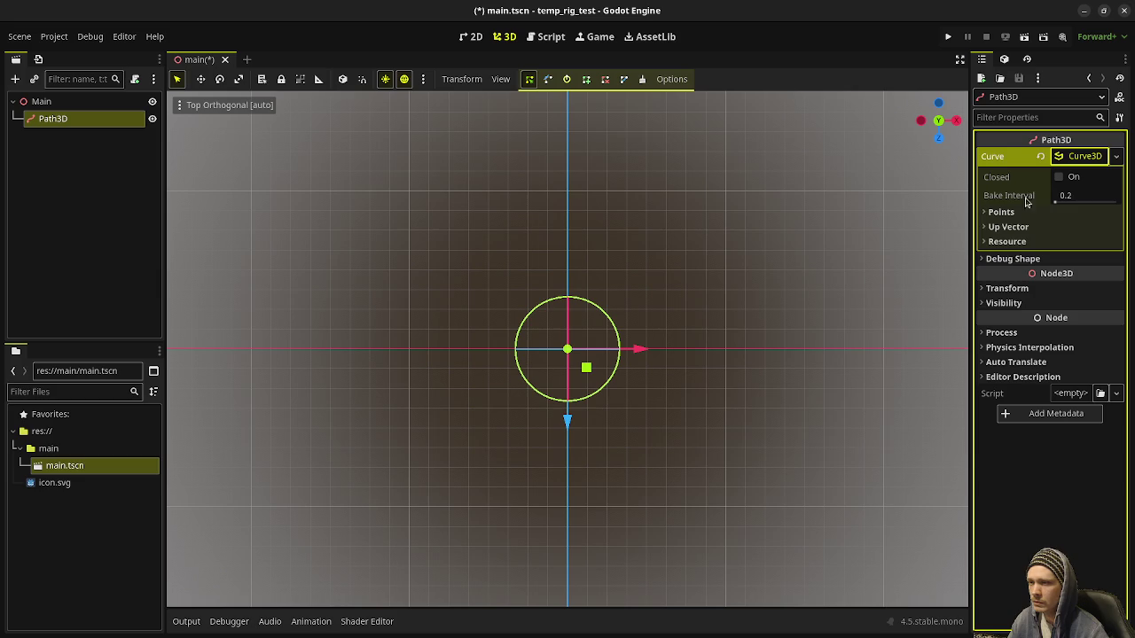
click(1020, 214)
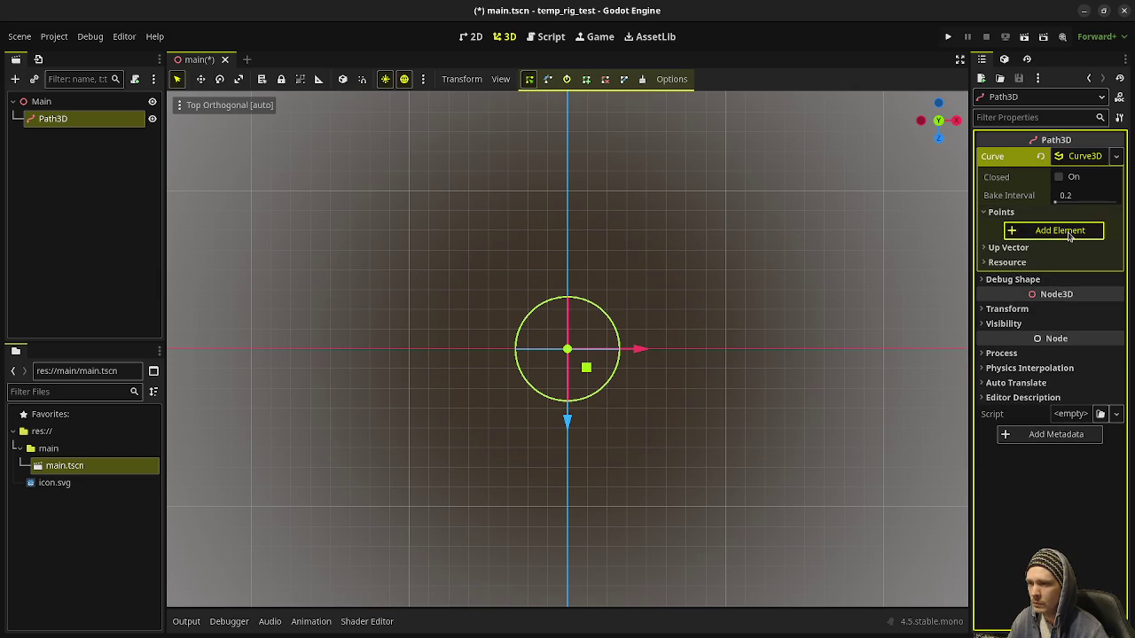
click(1044, 231)
click(1055, 292)
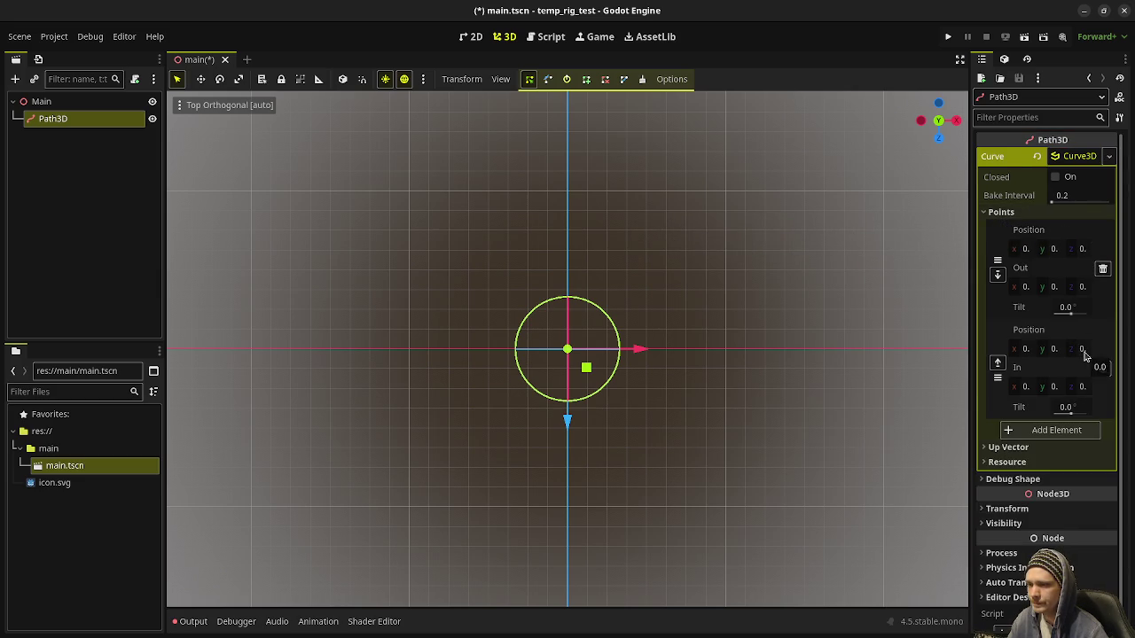
drag(972, 352, 920, 352)
Apply the saved main editor layout and set the second point's z to -10
click(124, 39)
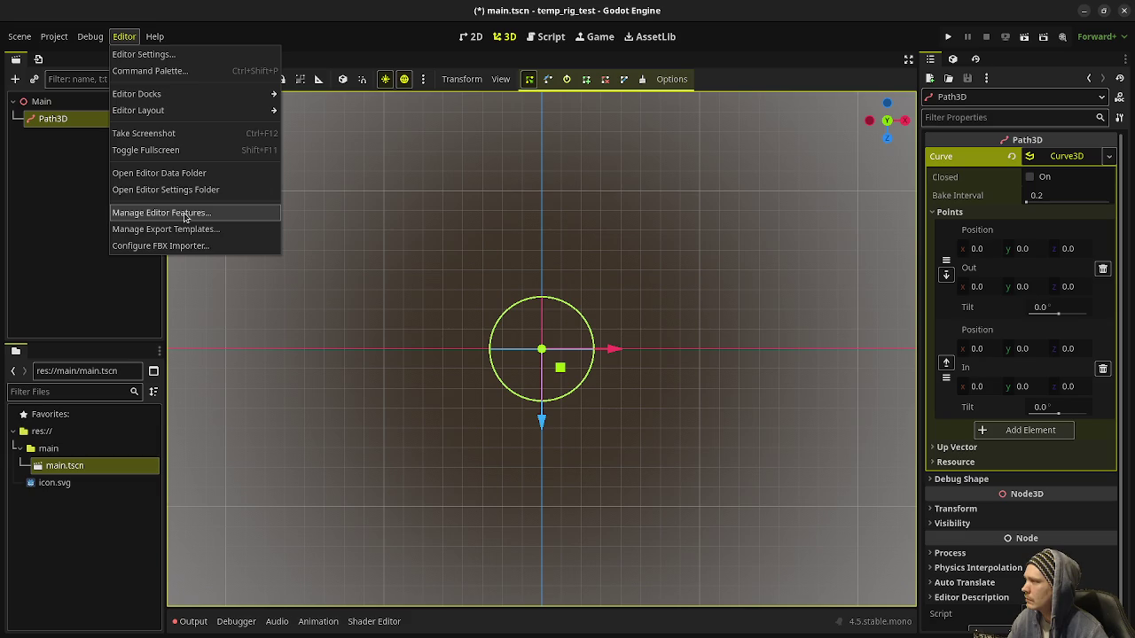
mouse_move(182, 112)
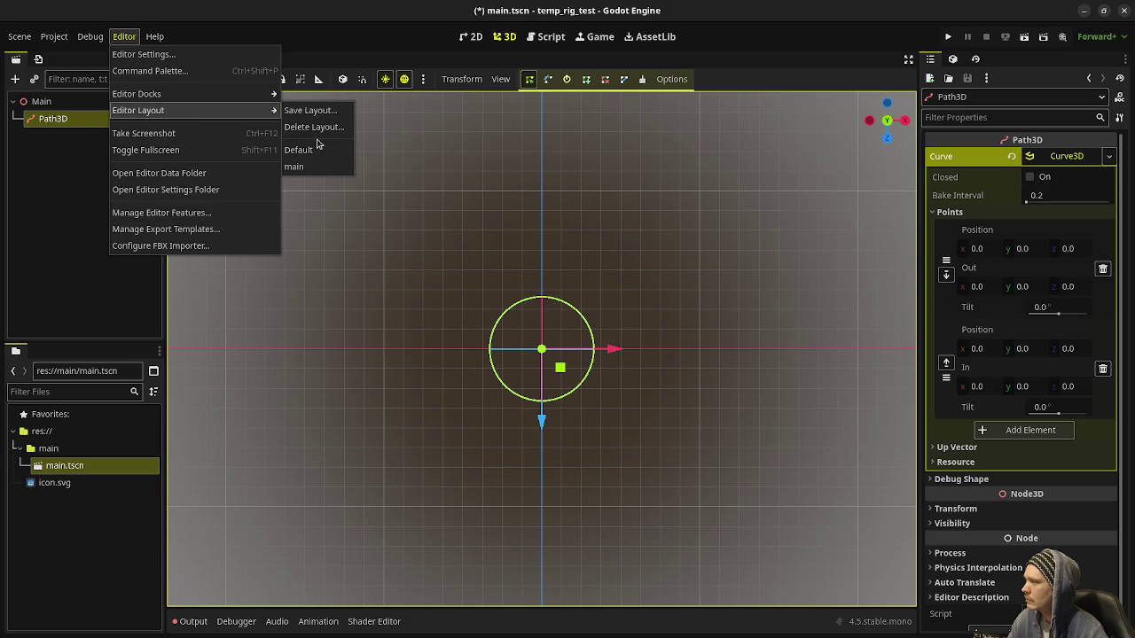
click(313, 169)
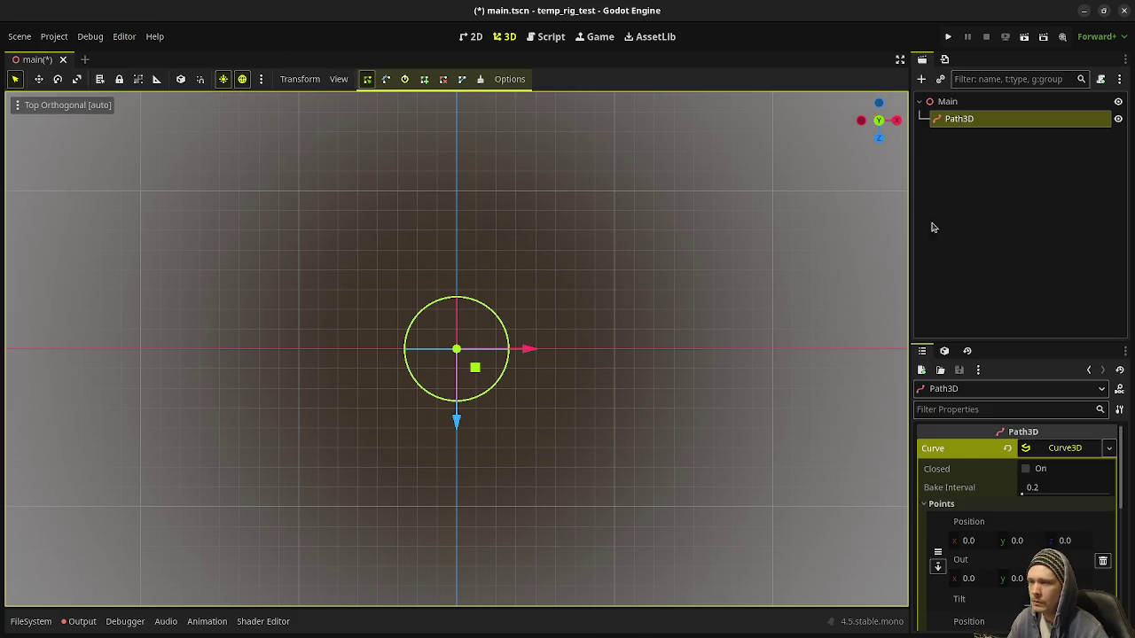
mouse_move(998, 344)
mouse_down()
mouse_move(954, 242)
mouse_move(856, 232)
mouse_up()
click(1064, 543)
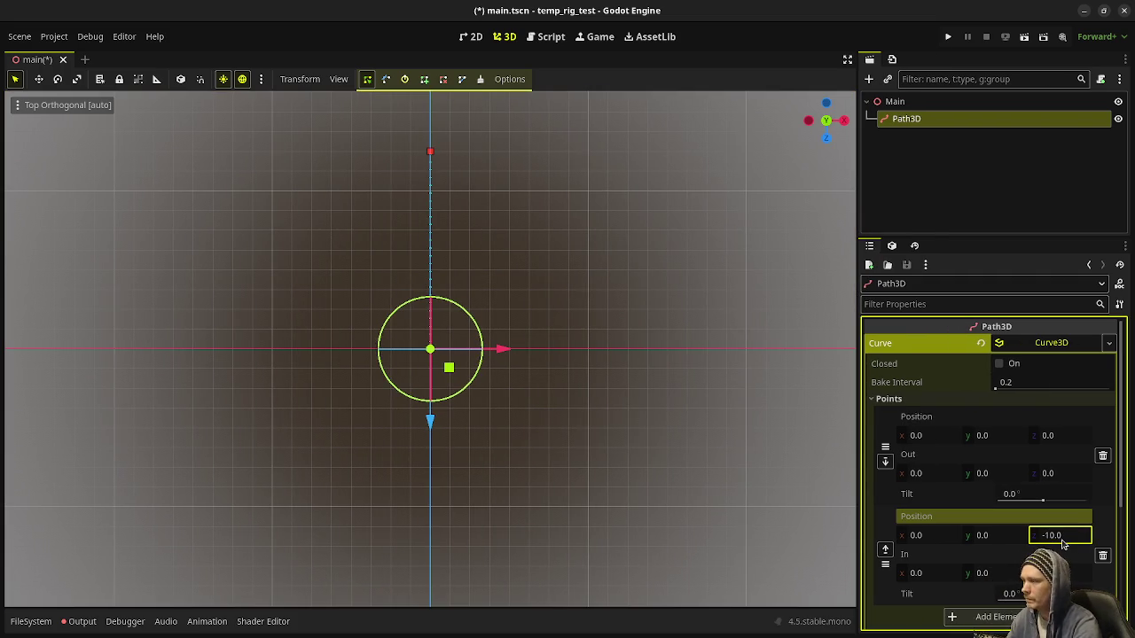
Orbit to see the path in perspective and reselect the Path3D node
drag(580, 436, 462, 386)
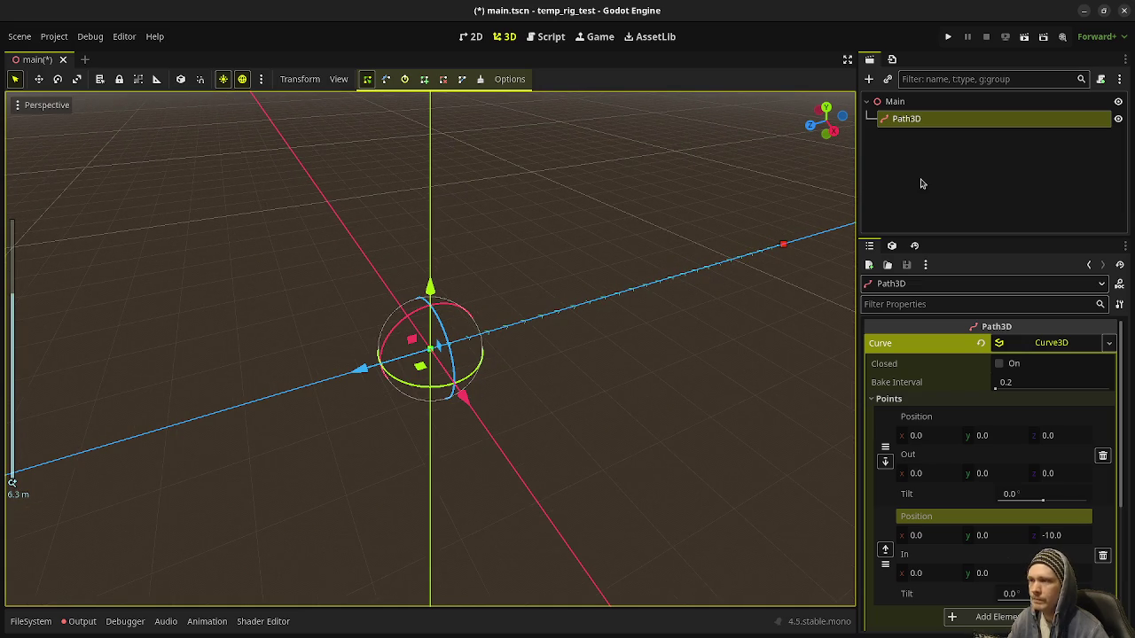
click(895, 101)
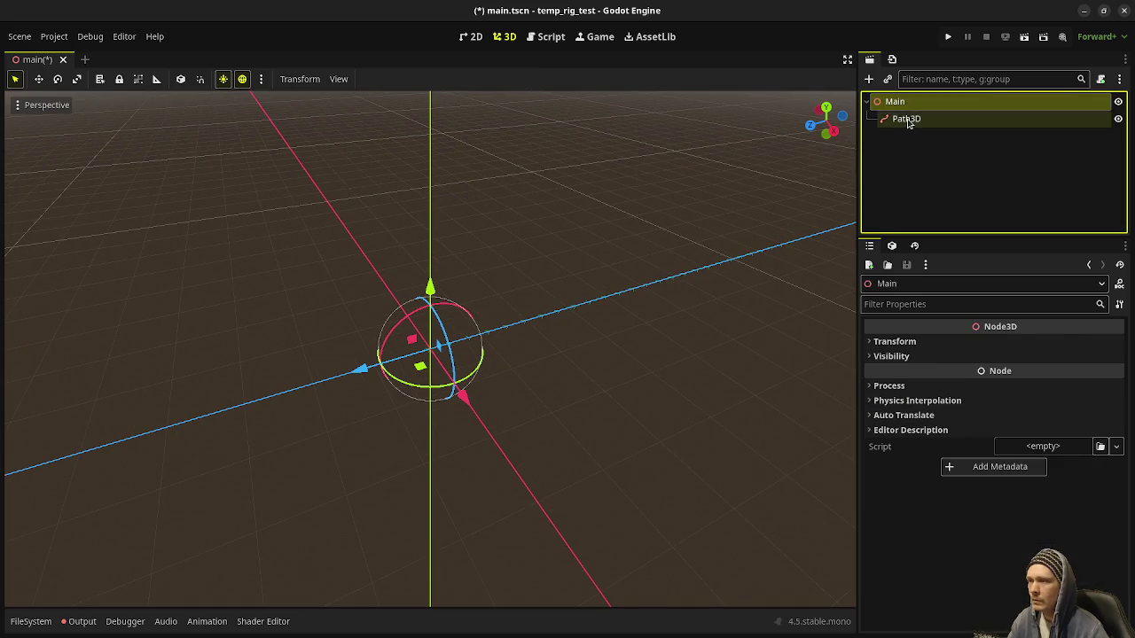
click(908, 121)
key(ctrl+a)
Add a PathFollow3D child under Path3D, starred as a favourite, and save main.tscn
text(pathfo)
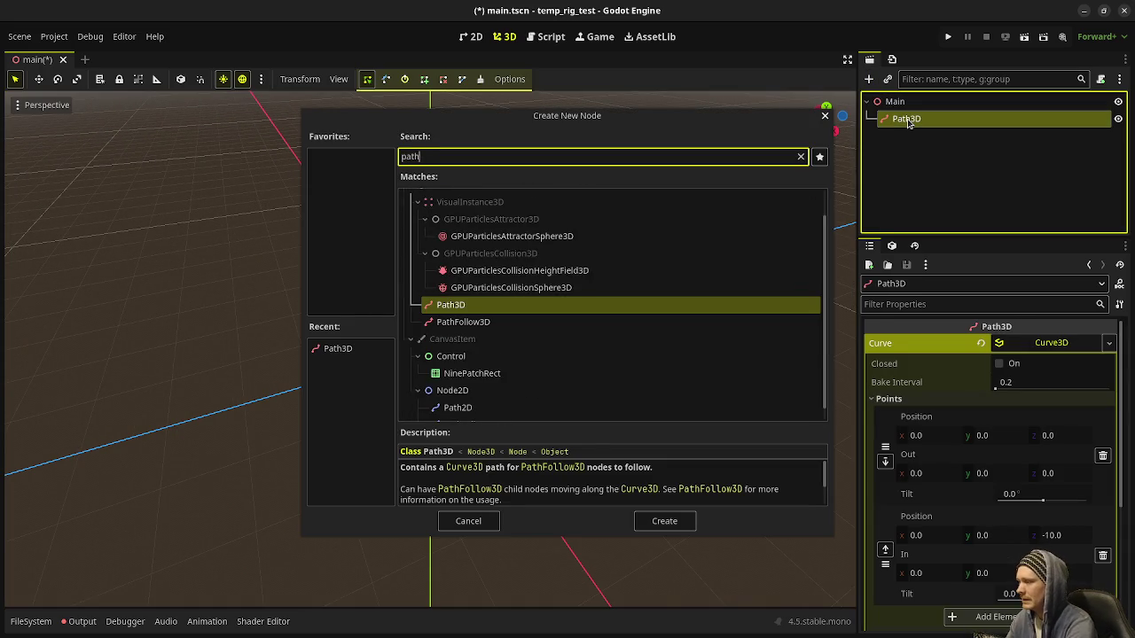
key(Tab)
key(space)
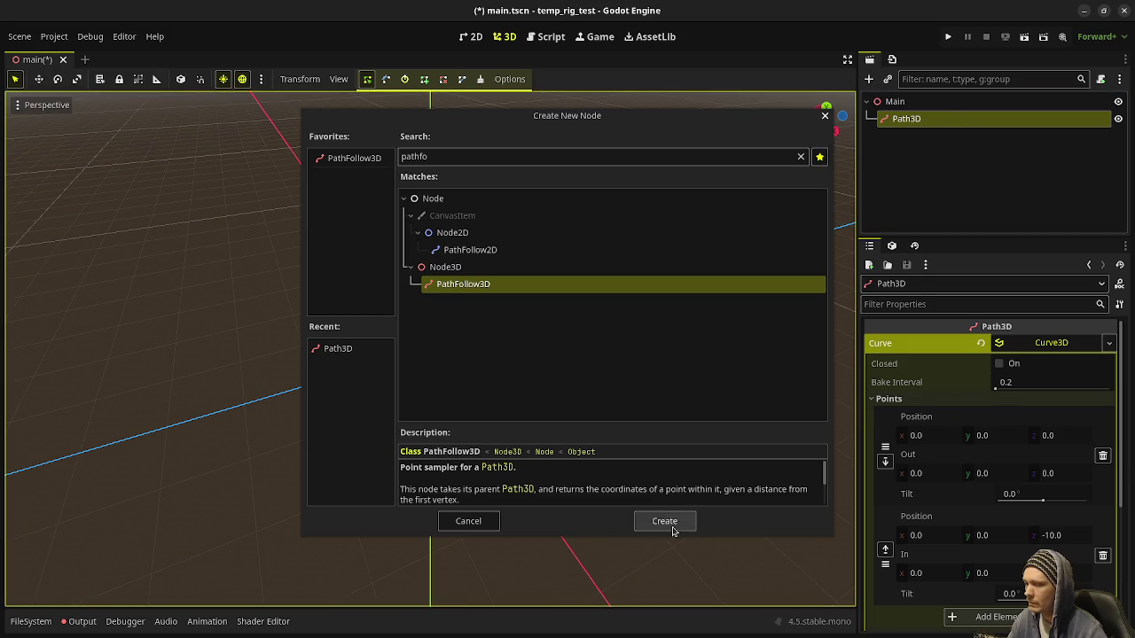
click(664, 521)
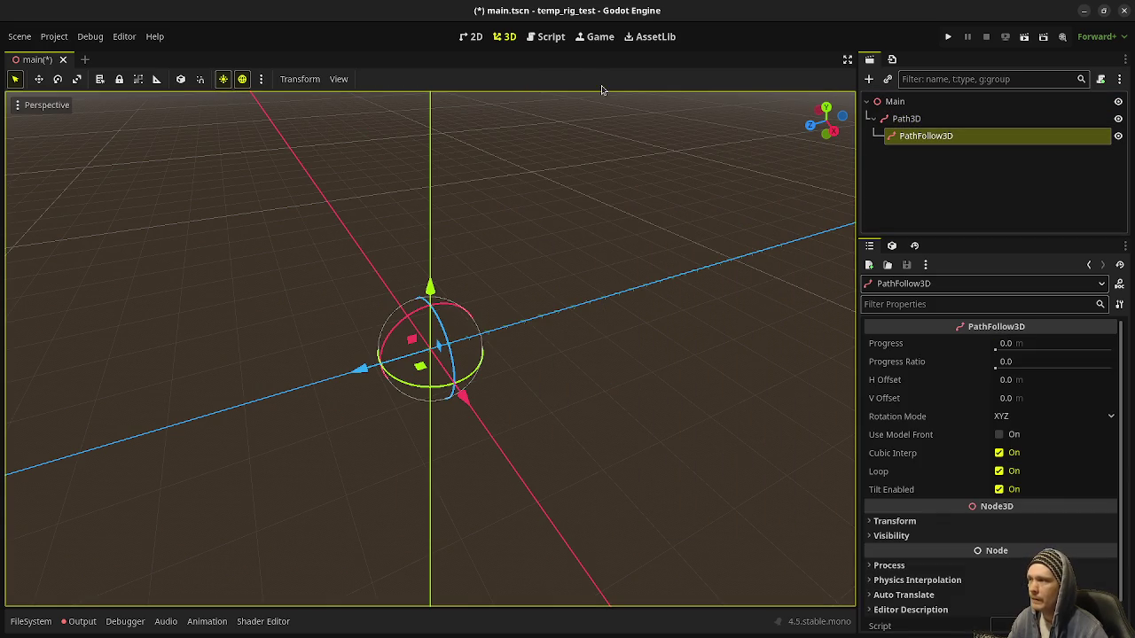
key(ctrl+s)
mouse_move(670, 271)
mouse_down()
mouse_move(639, 304)
mouse_move(635, 280)
mouse_move(653, 274)
mouse_up()
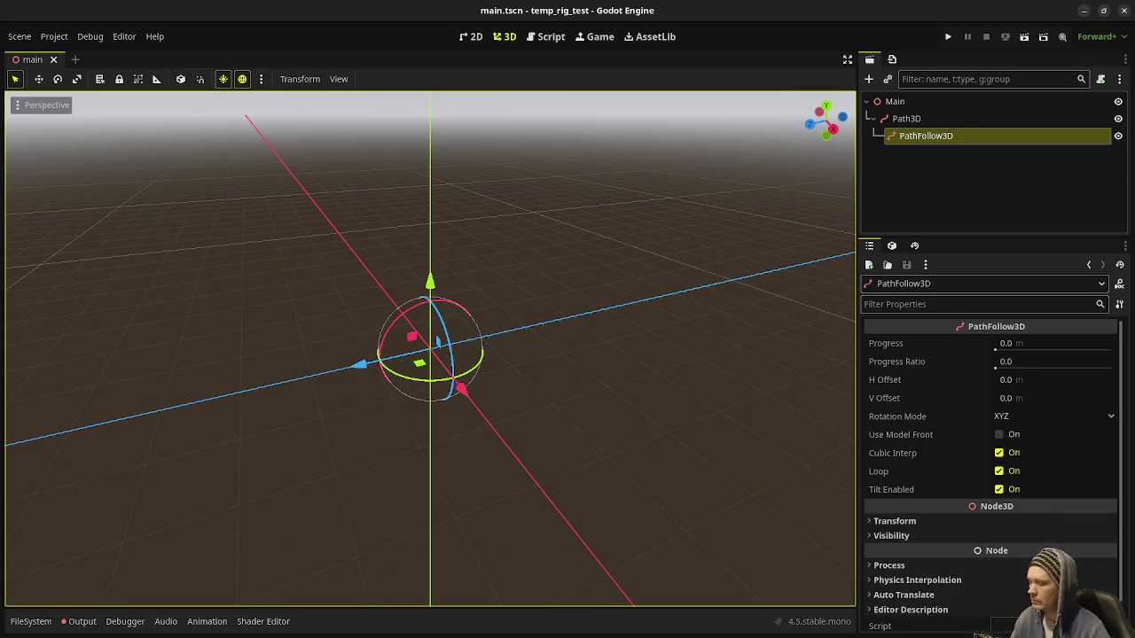
key(super)
click(1005, 438)
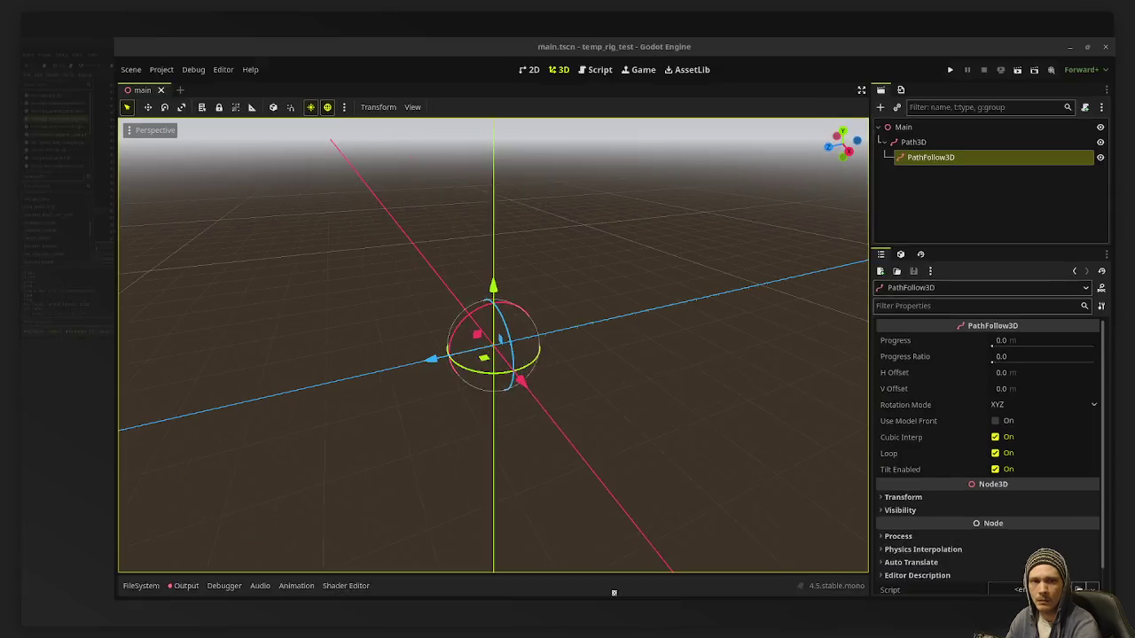
Create a new 1600×1600 sprite
click(154, 50)
click(168, 67)
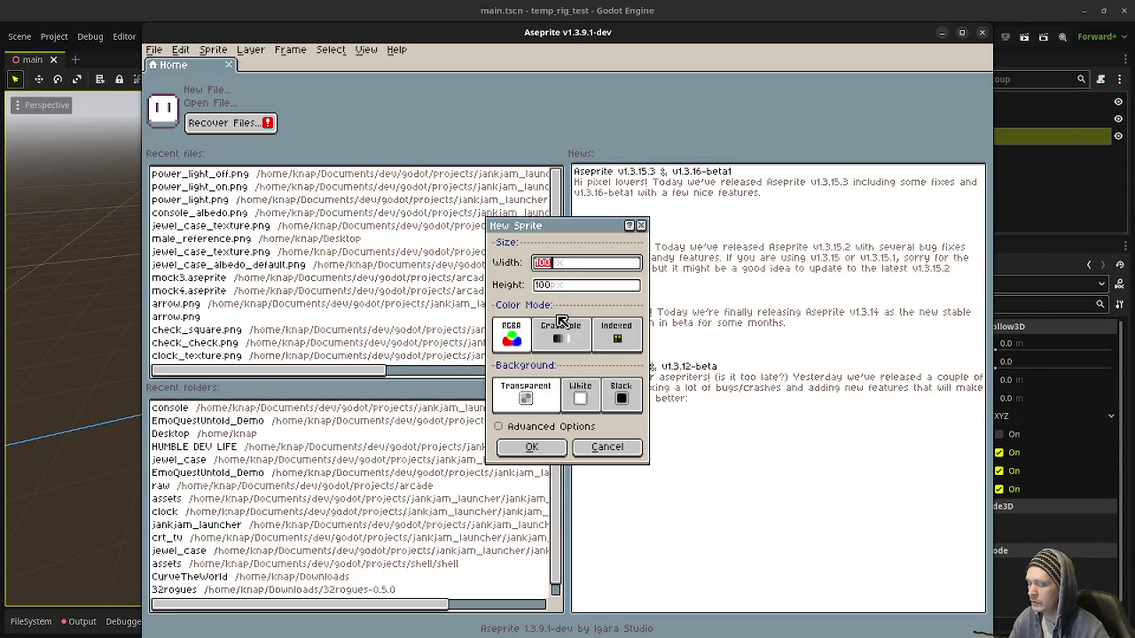
text(1600)
key(Tab)
text(1600)
key(Return)
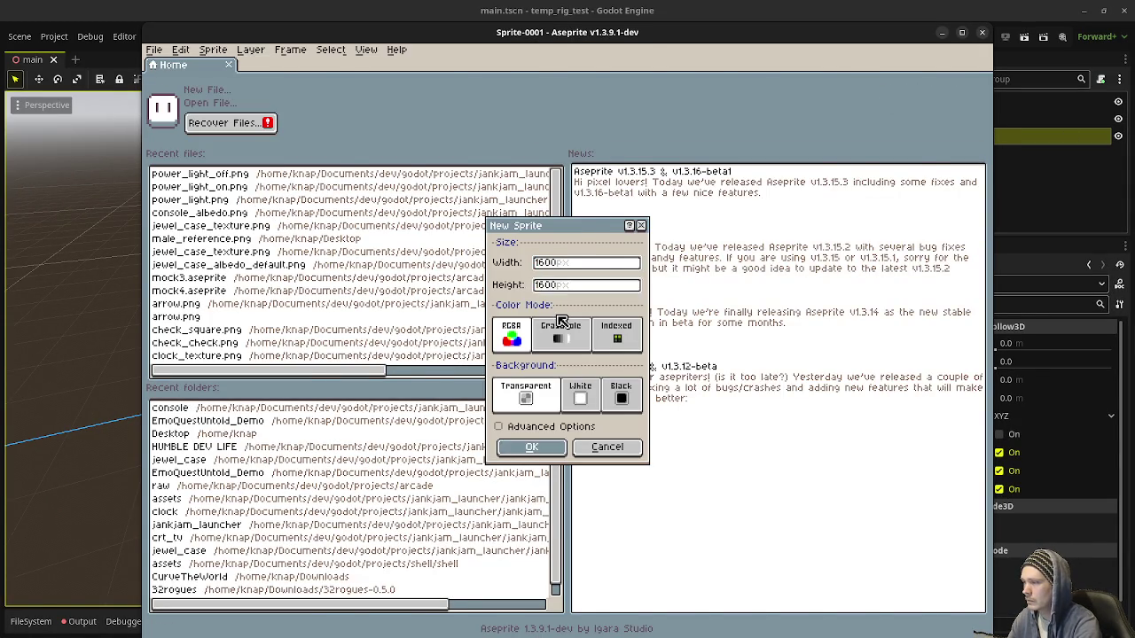
Bucket-fill the canvas dark navy, choose white with the Pencil, and maximise the window
click(168, 108)
key(g)
click(277, 158)
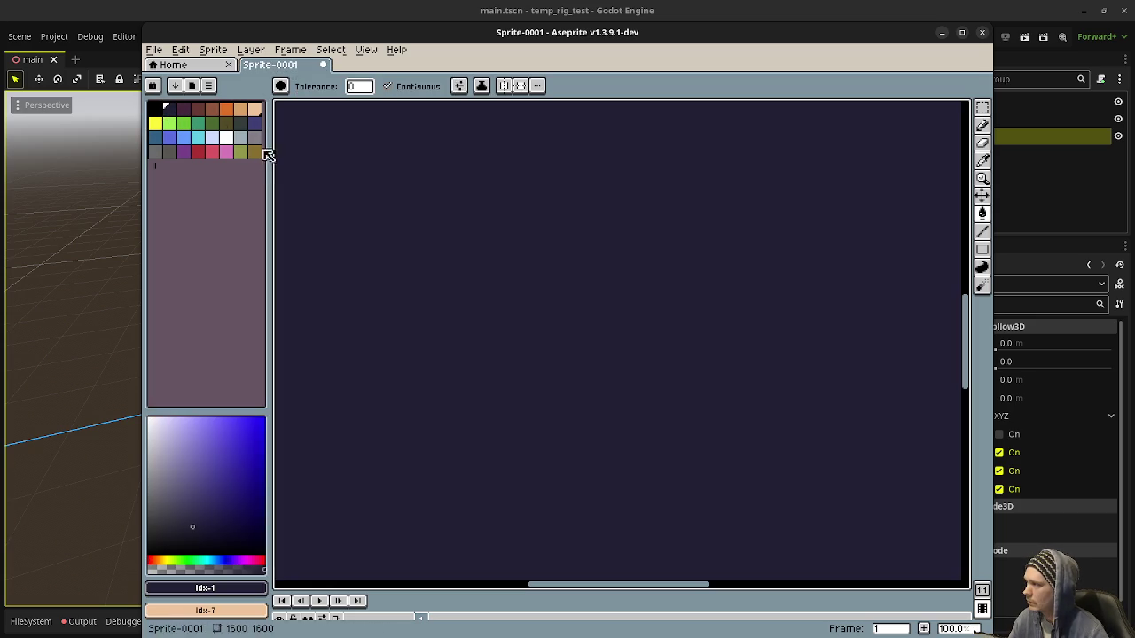
click(227, 138)
key(b)
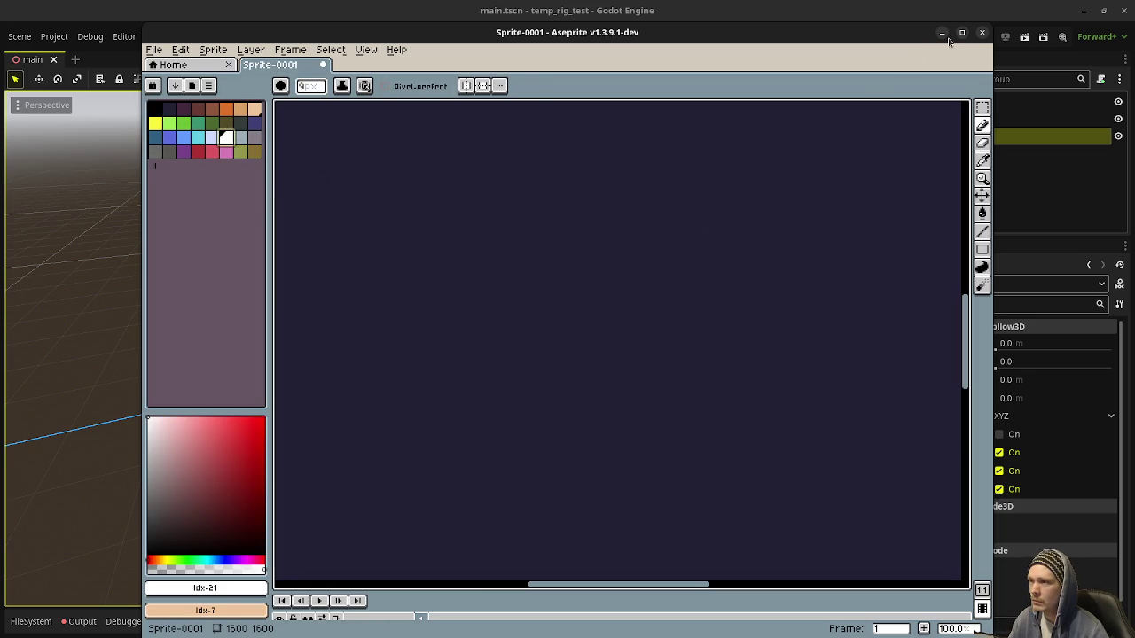
key(super+Up)
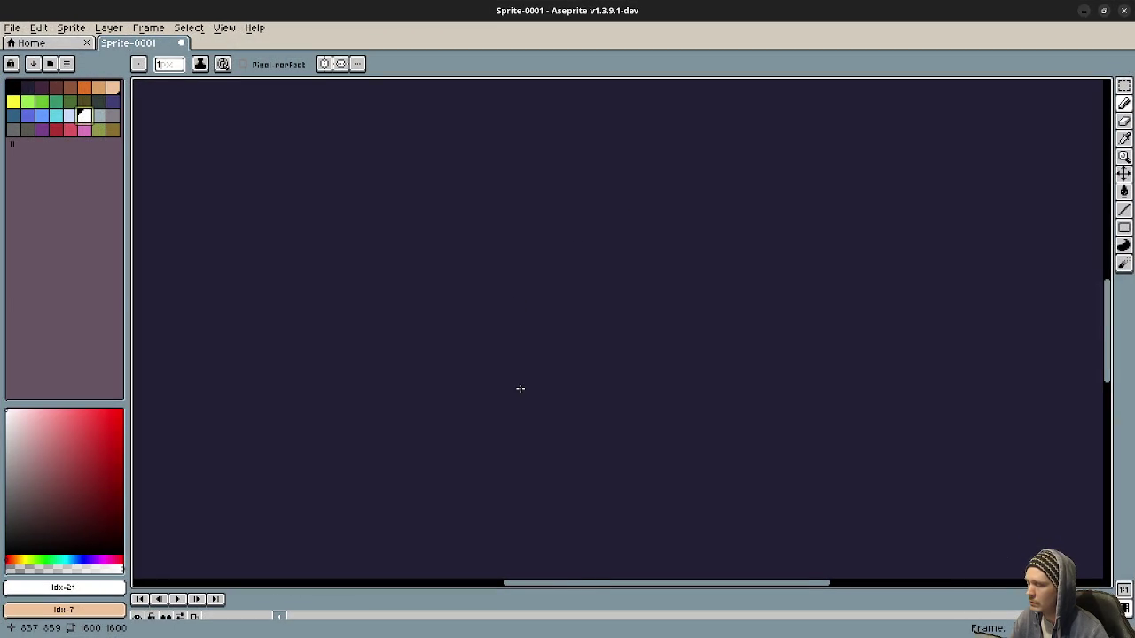
Sketch a sweeping stroke with an ellipse at its lower end and a round head atop the stick
scroll(554, 365, down, 1)
mouse_move(425, 446)
mouse_down()
mouse_move(783, 329)
mouse_move(1029, 309)
mouse_up()
drag(602, 356, 613, 417)
mouse_move(433, 493)
mouse_down()
mouse_move(473, 524)
mouse_move(437, 499)
mouse_move(410, 413)
mouse_up()
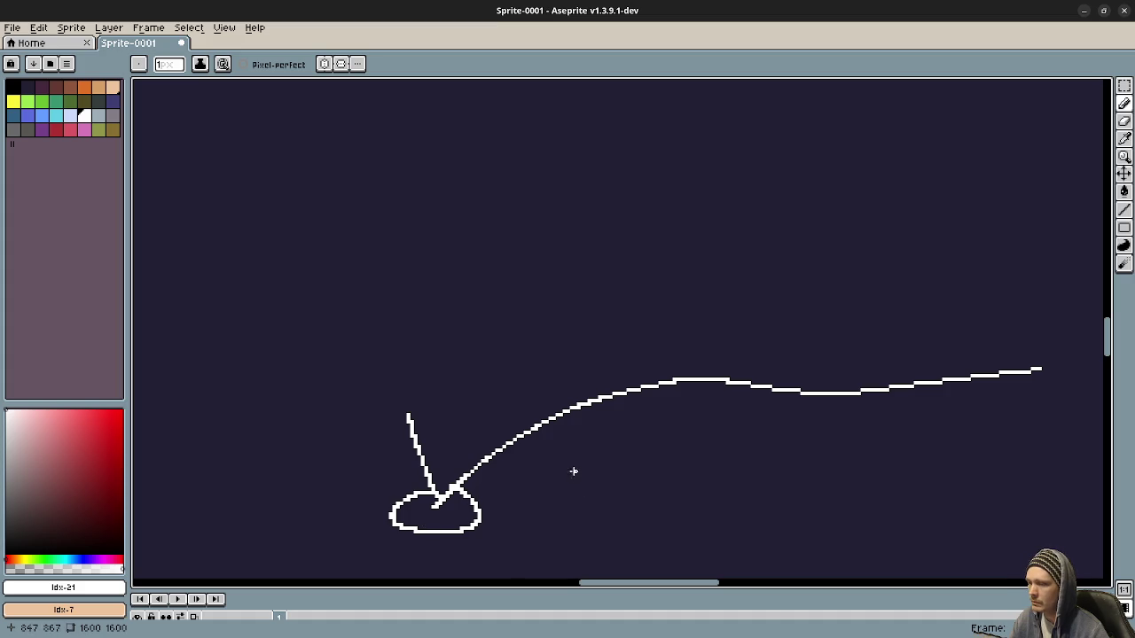
drag(495, 426, 496, 455)
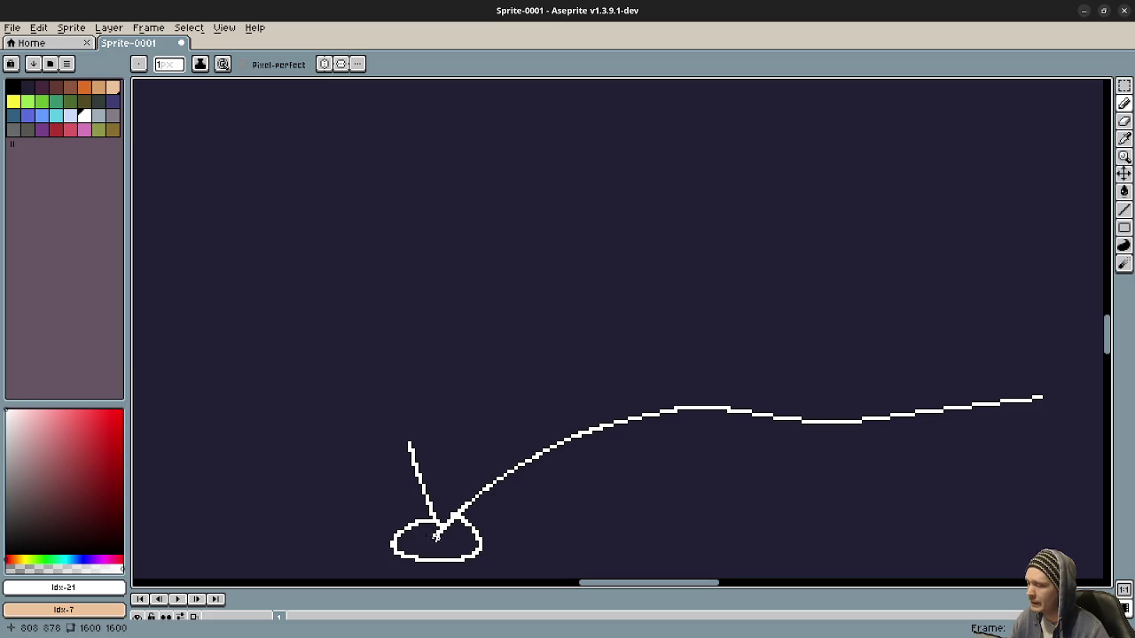
mouse_move(407, 389)
mouse_down()
mouse_move(377, 430)
mouse_move(431, 420)
mouse_move(409, 390)
mouse_up()
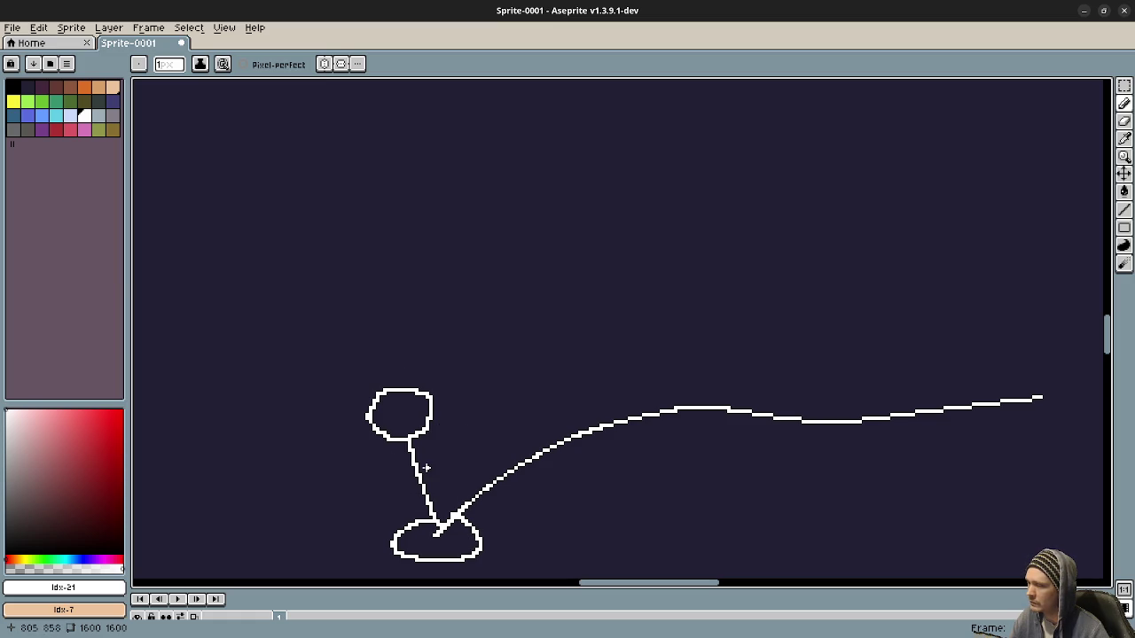
Draw a circle above the head and join the two circles with a line
drag(446, 464, 465, 497)
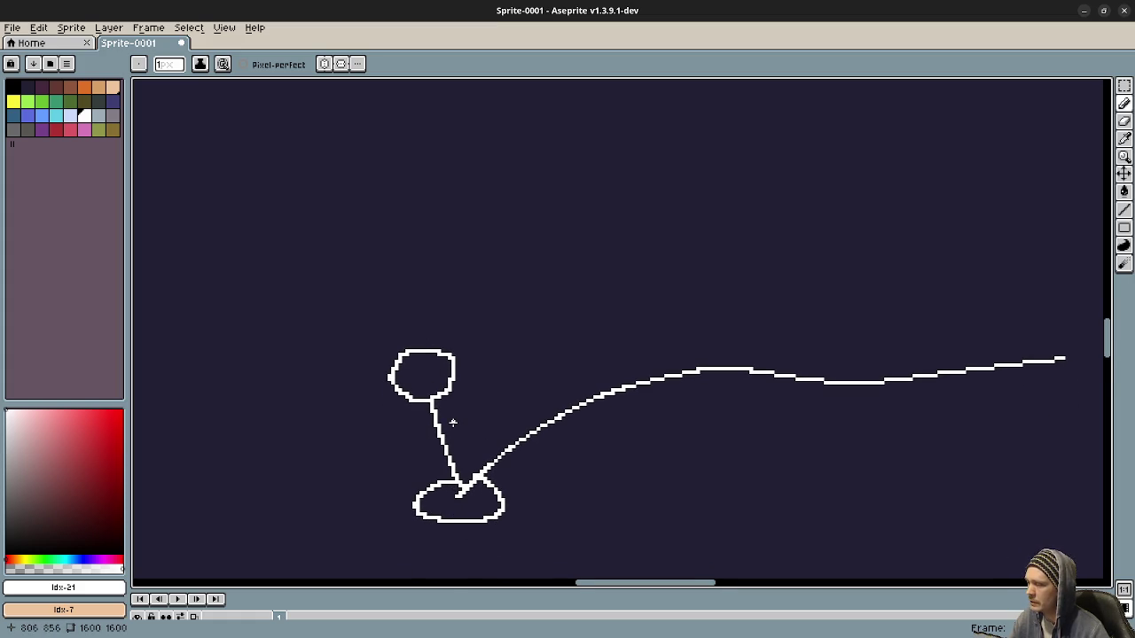
drag(453, 423, 499, 489)
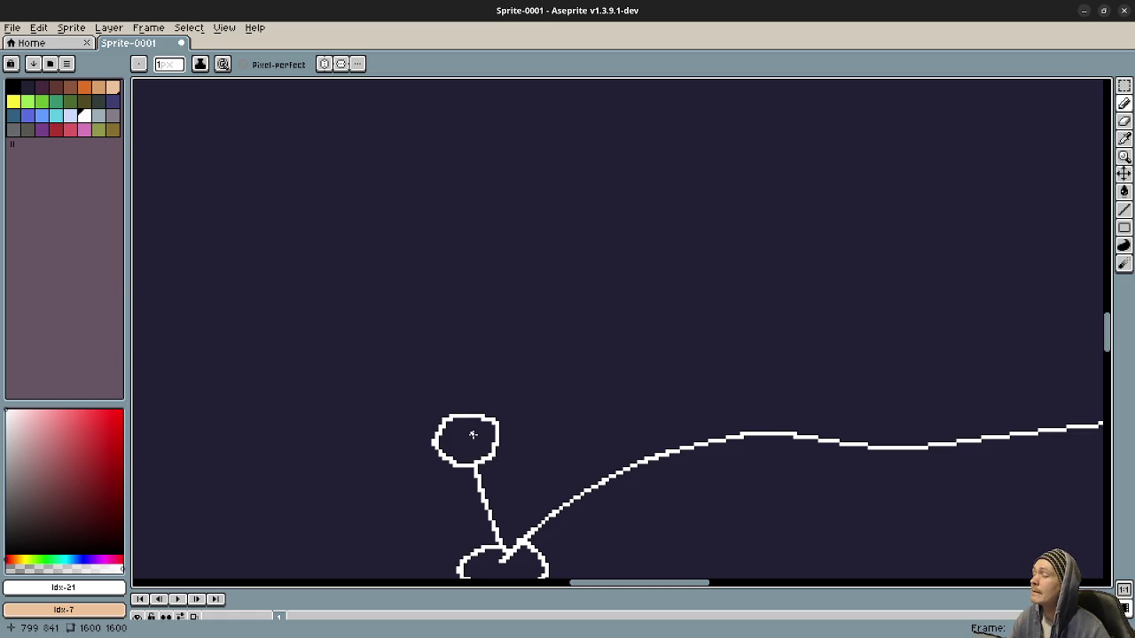
drag(459, 449, 484, 489)
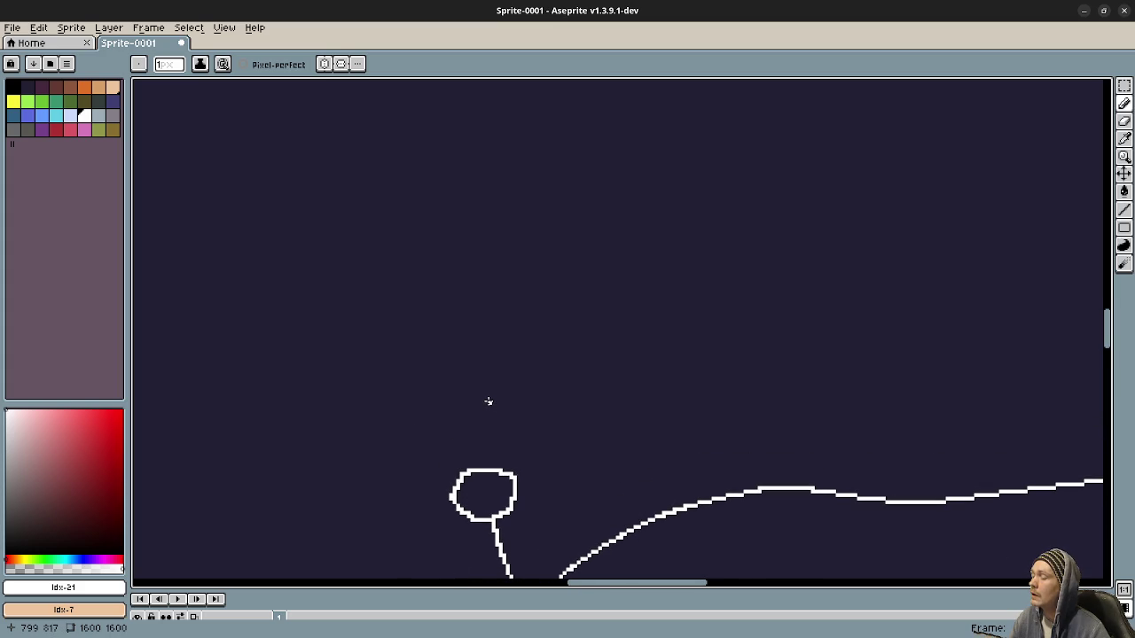
mouse_move(481, 366)
mouse_down()
mouse_move(455, 415)
mouse_move(520, 420)
mouse_move(484, 366)
mouse_up()
drag(492, 431, 490, 470)
drag(529, 509, 608, 471)
Handwrite 'Path' below the figure standing on the path
scroll(568, 448, up, 2)
scroll(615, 492, down, 5)
drag(563, 374, 559, 462)
scroll(540, 507, down, 3)
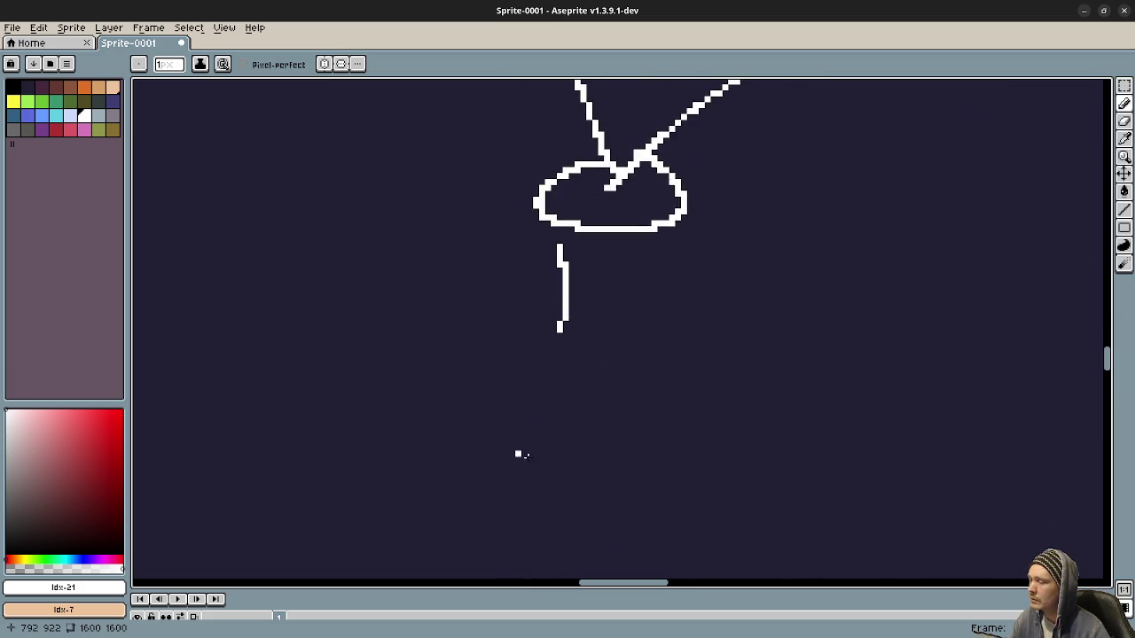
scroll(514, 449, up, 1)
drag(478, 335, 507, 440)
drag(441, 346, 536, 410)
mouse_move(567, 366)
mouse_down()
mouse_move(536, 409)
mouse_move(608, 409)
mouse_up()
mouse_move(621, 316)
mouse_down()
mouse_move(654, 410)
mouse_move(684, 359)
mouse_up()
drag(671, 304, 741, 379)
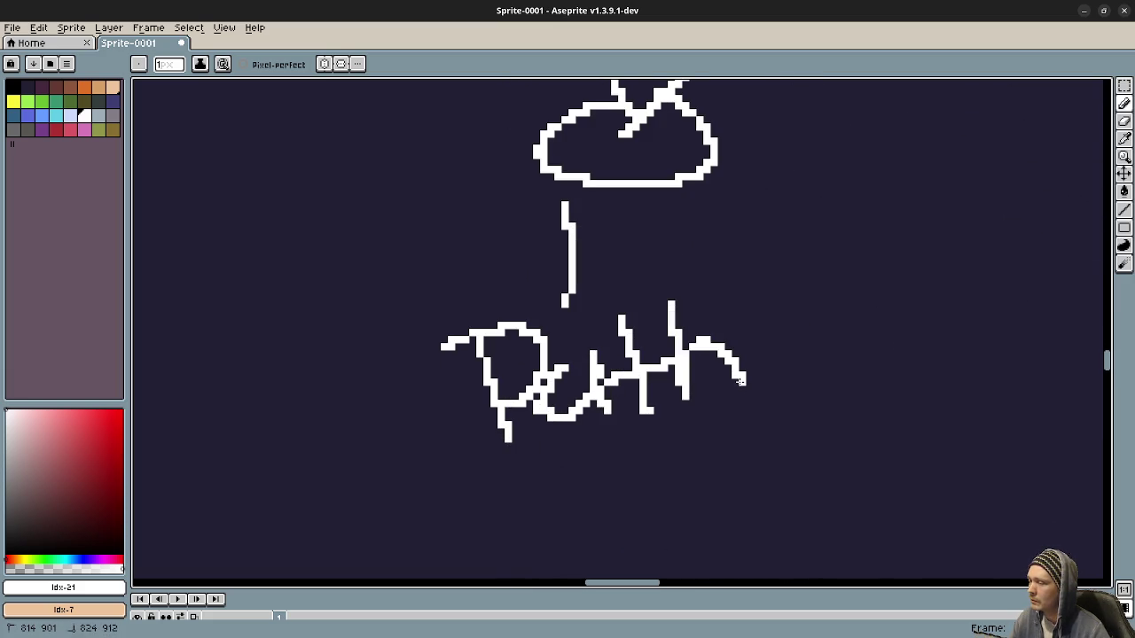
mouse_move(591, 358)
mouse_down()
mouse_move(562, 359)
mouse_move(542, 387)
mouse_up()
Write 'Follow' beneath 'Path' to complete the 'Path Follow' label
scroll(500, 393, down, 2)
drag(471, 371, 501, 474)
drag(455, 390, 539, 373)
drag(479, 437, 577, 433)
mouse_move(578, 416)
mouse_down()
mouse_move(566, 448)
mouse_move(585, 417)
mouse_up()
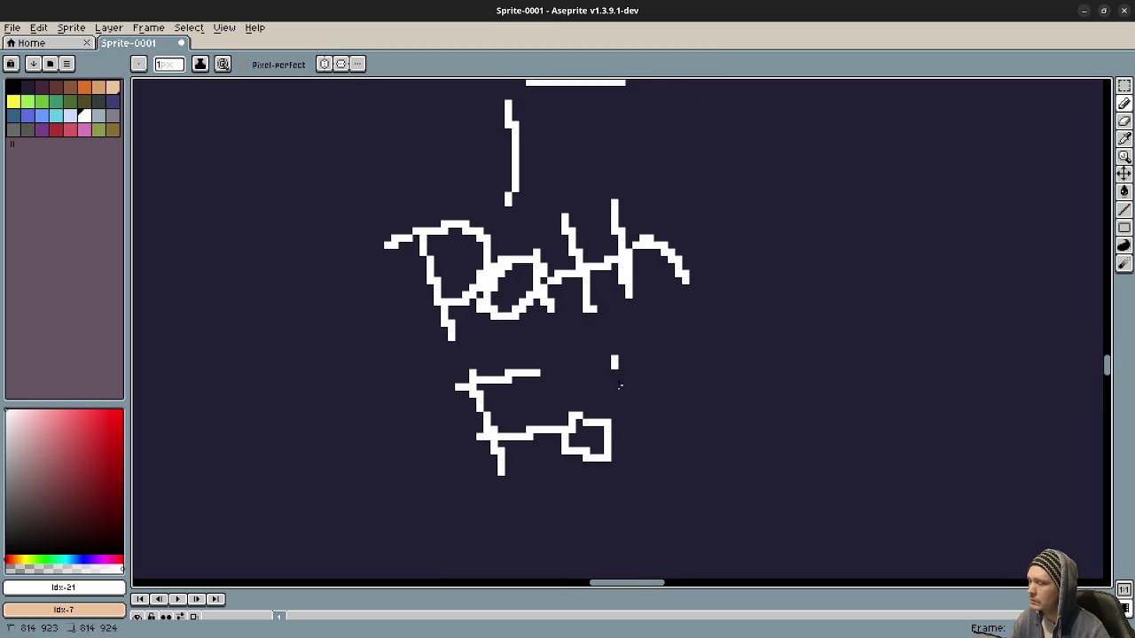
drag(613, 358, 635, 454)
drag(650, 381, 661, 440)
key(ctrl+z)
drag(648, 358, 665, 448)
mouse_move(701, 387)
mouse_down()
mouse_move(710, 443)
mouse_move(834, 382)
mouse_move(812, 379)
mouse_up()
click(642, 316)
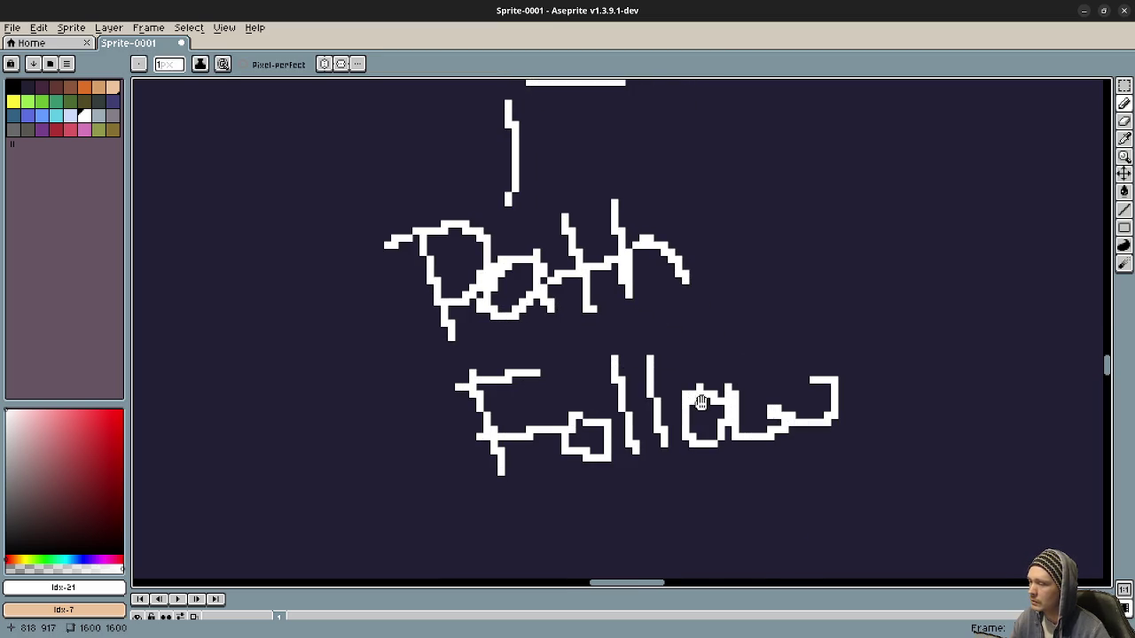
Draw an arm left of the figure and write 'Rig' beside the stacked circles
scroll(666, 357, up, 10)
drag(587, 372, 532, 436)
scroll(496, 452, down, 5)
scroll(497, 453, left, 6)
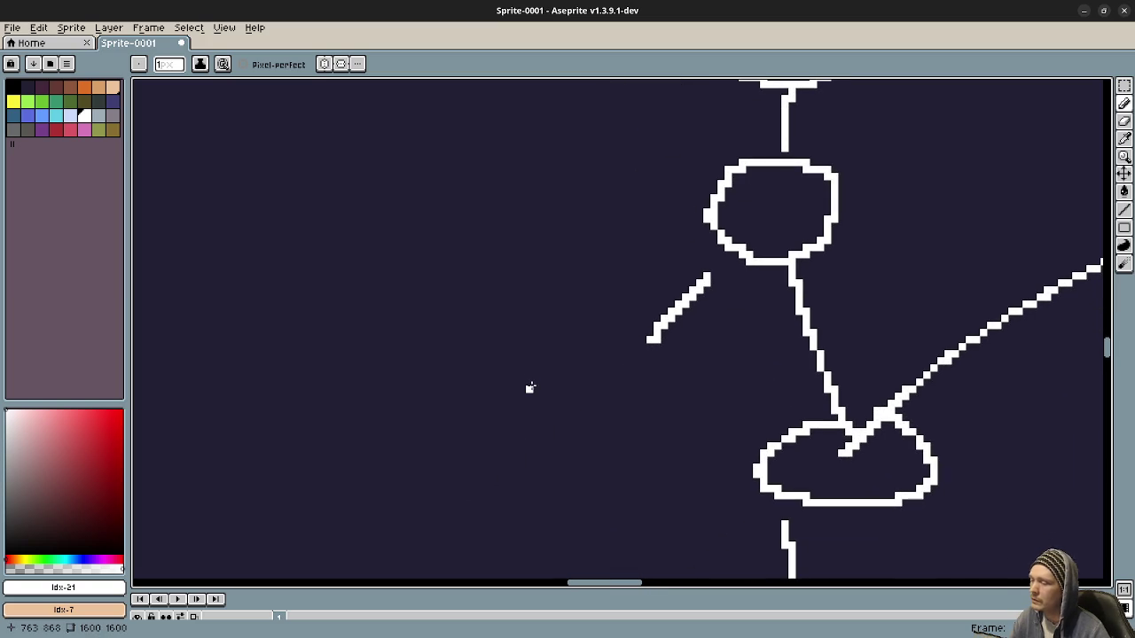
drag(535, 380, 543, 456)
mouse_move(535, 376)
mouse_down()
mouse_move(573, 379)
mouse_move(558, 436)
mouse_move(603, 454)
mouse_up()
drag(620, 409, 630, 456)
click(607, 396)
mouse_move(665, 417)
mouse_down()
mouse_move(631, 410)
mouse_move(667, 502)
mouse_up()
key(ctrl+z)
key(ctrl+z)
mouse_move(696, 413)
mouse_down()
mouse_move(665, 417)
mouse_move(709, 486)
mouse_move(654, 493)
mouse_up()
mouse_move(763, 175)
mouse_down()
mouse_move(645, 345)
mouse_move(612, 448)
mouse_up()
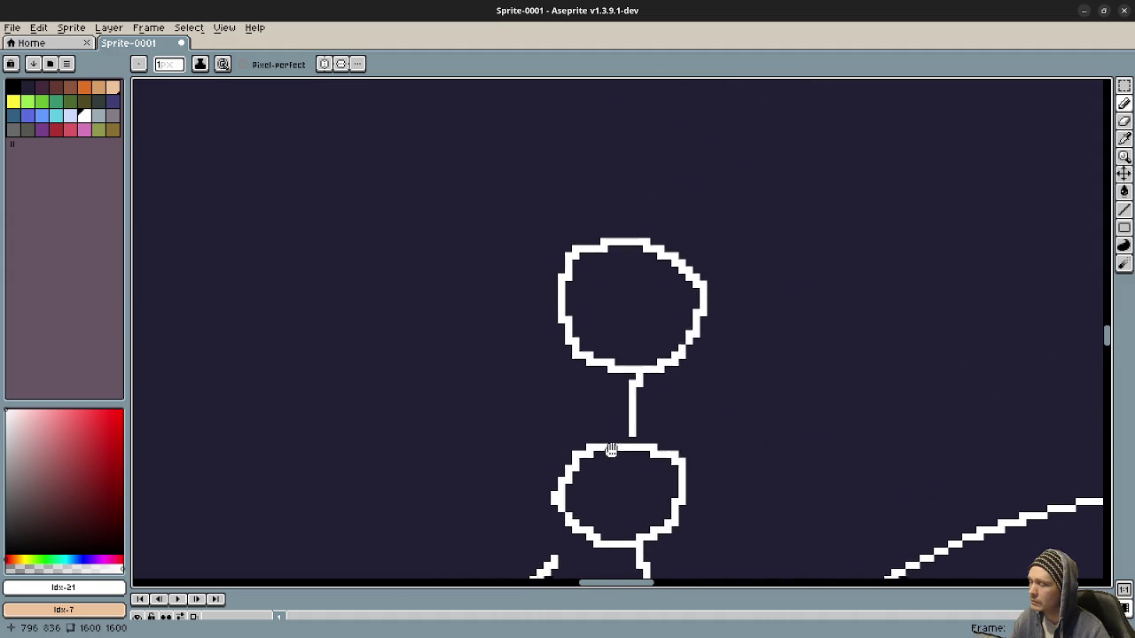
Draw a pointer line from the upper circle and label it 'Pivot'
mouse_move(716, 341)
mouse_down()
mouse_move(782, 369)
mouse_move(636, 418)
mouse_move(623, 379)
mouse_move(667, 377)
mouse_move(638, 424)
mouse_up()
mouse_move(683, 414)
mouse_down()
mouse_move(698, 422)
mouse_move(702, 448)
mouse_up()
click(692, 390)
mouse_move(712, 403)
mouse_down()
mouse_move(740, 435)
mouse_move(765, 392)
mouse_move(796, 449)
mouse_move(777, 395)
mouse_up()
drag(834, 324, 851, 451)
drag(804, 378, 887, 374)
mouse_move(595, 474)
mouse_down()
mouse_move(760, 398)
mouse_move(666, 431)
mouse_up()
scroll(760, 398, down, 1)
Draw a diamond platform with a post down from its centre, undoing stray strokes
drag(1047, 144, 718, 296)
drag(610, 284, 746, 323)
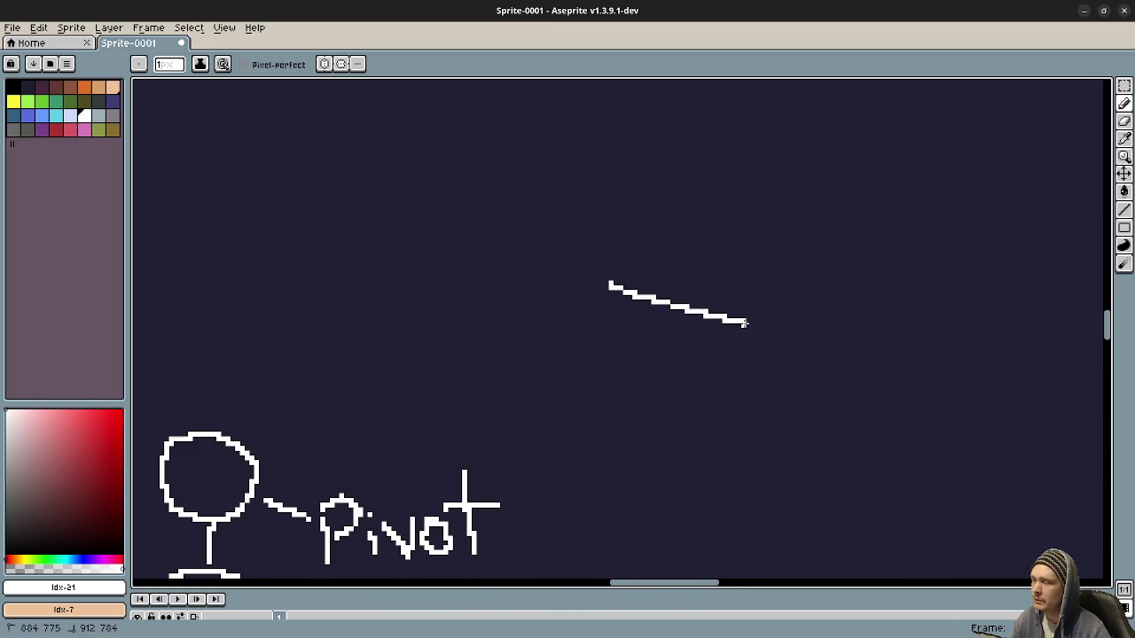
mouse_move(606, 282)
mouse_down()
mouse_move(694, 241)
mouse_move(851, 279)
mouse_move(725, 344)
mouse_move(746, 347)
mouse_move(847, 288)
mouse_up()
key(ctrl+z)
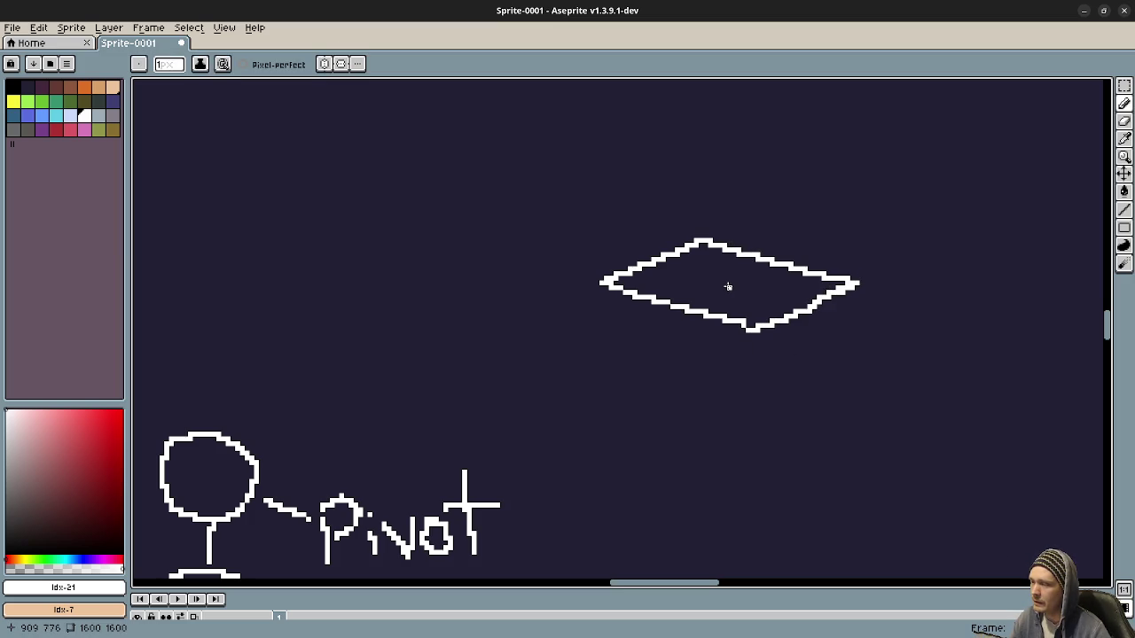
drag(727, 286, 739, 346)
drag(729, 286, 725, 352)
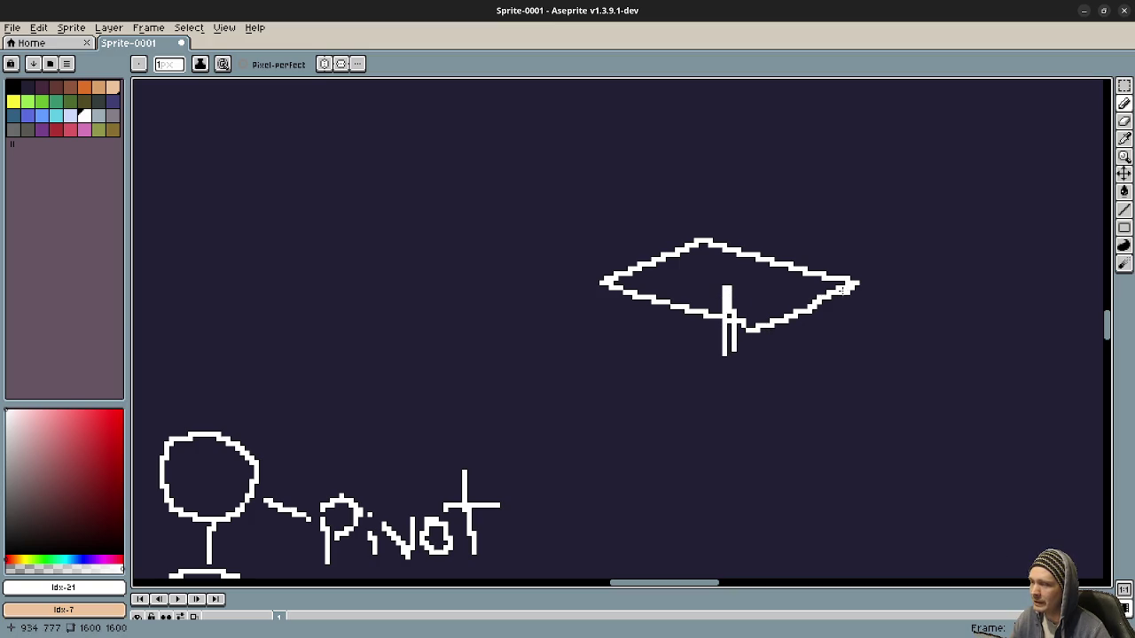
mouse_move(769, 175)
mouse_down()
mouse_move(727, 234)
mouse_move(750, 204)
mouse_move(741, 224)
mouse_move(768, 206)
mouse_up()
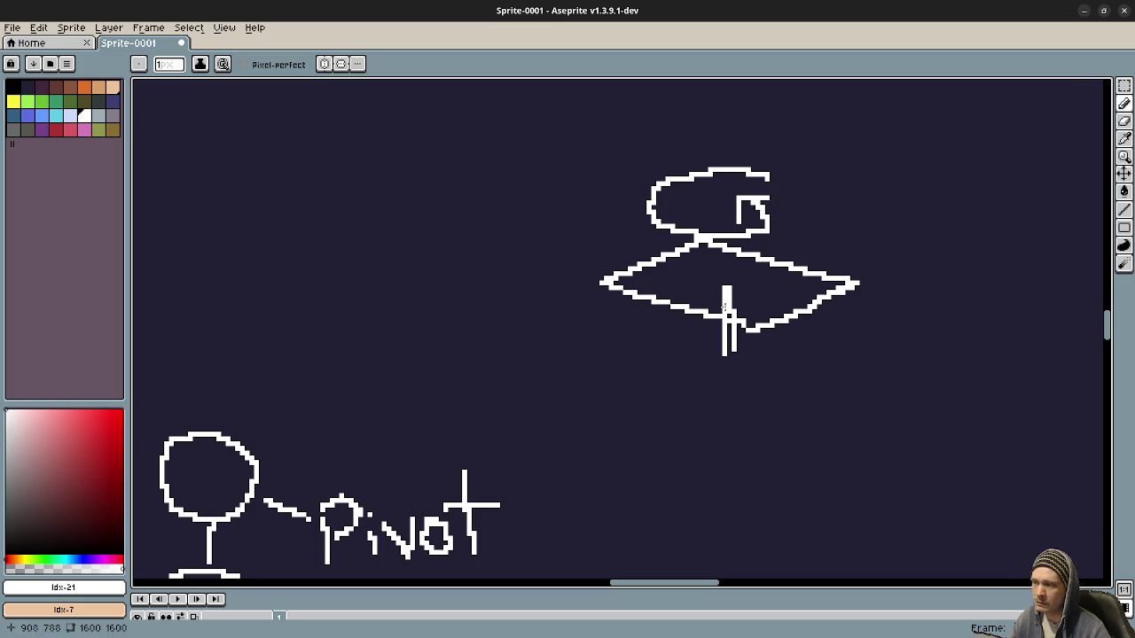
key(ctrl+z)
key(ctrl+z)
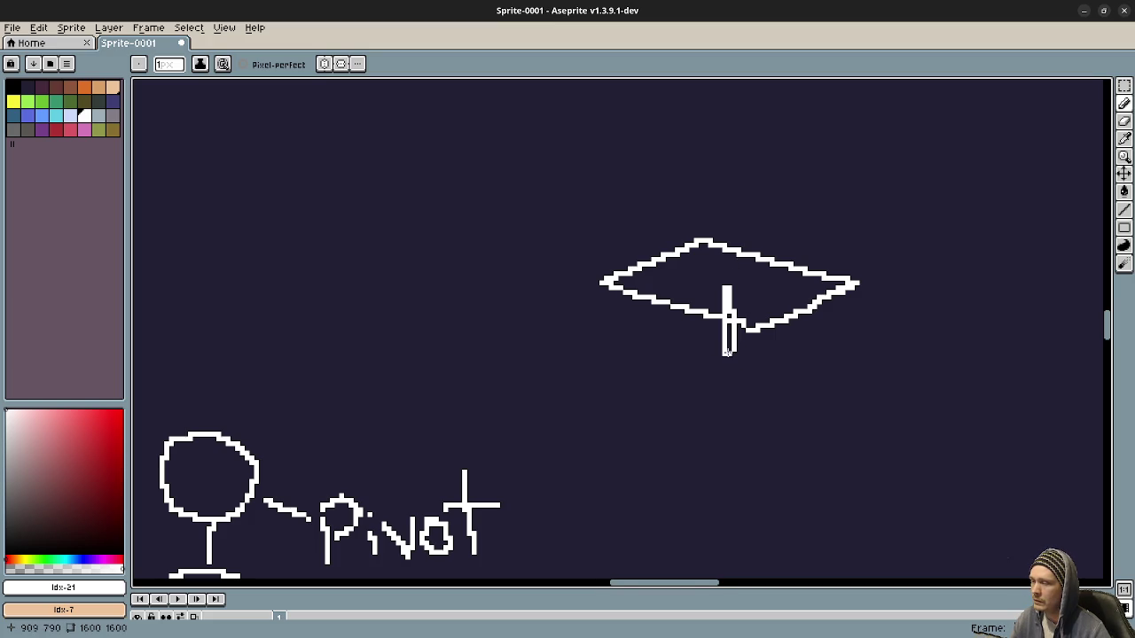
Draw an ellipse at the post's base with a curving path sweeping out from it
scroll(728, 350, down, 5)
scroll(727, 350, left, 5)
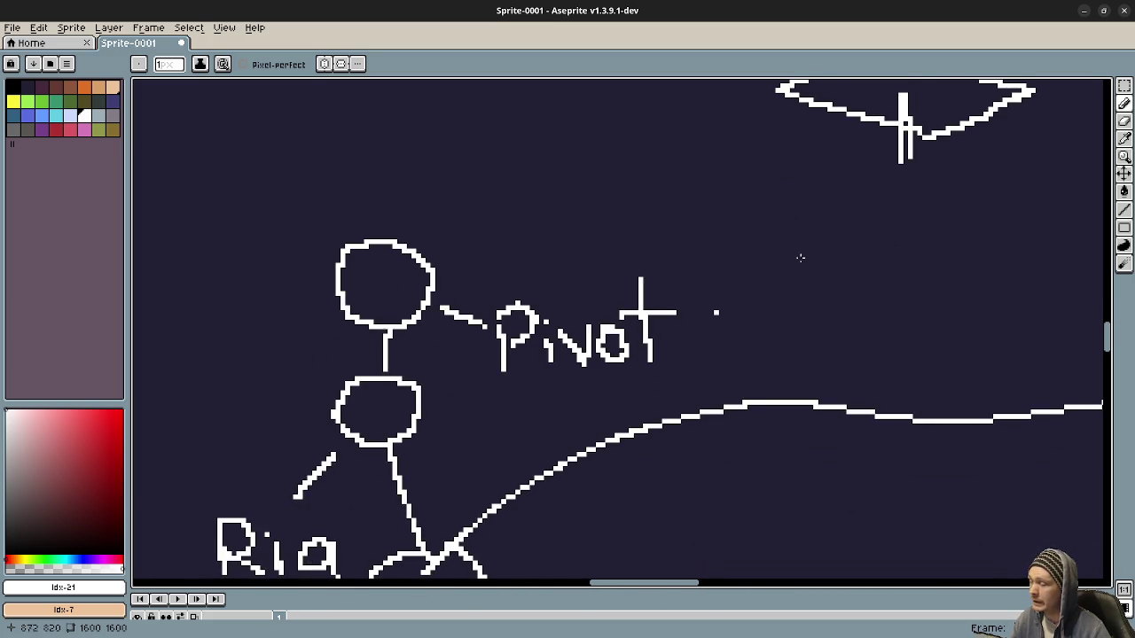
scroll(731, 301, up, 5)
scroll(730, 302, right, 9)
mouse_move(587, 343)
mouse_down()
mouse_move(568, 368)
mouse_move(603, 342)
mouse_up()
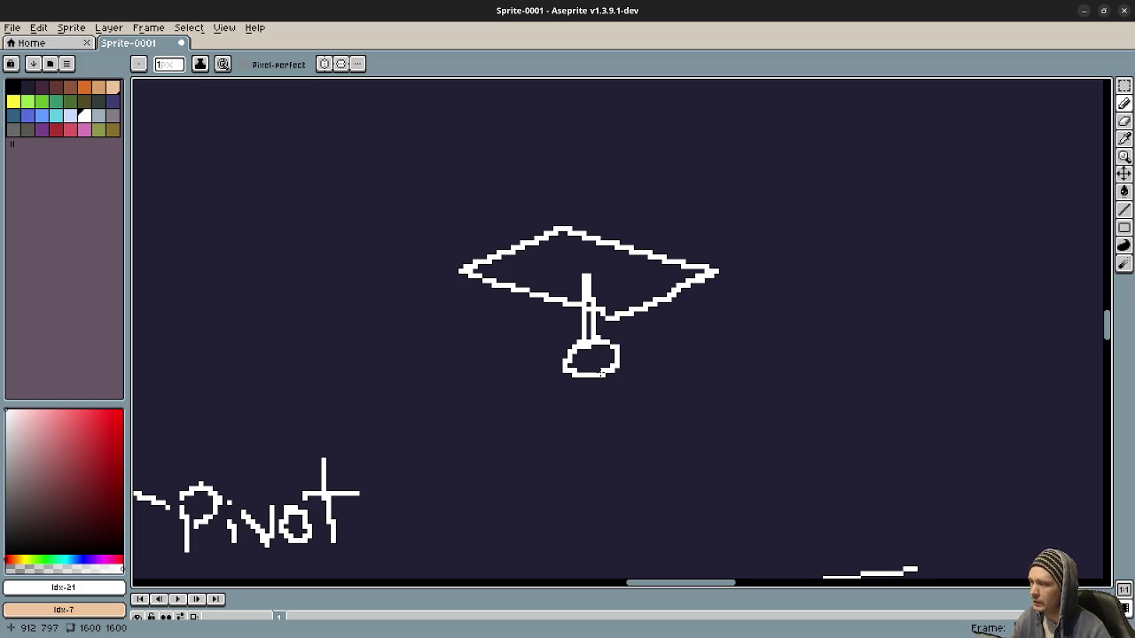
mouse_move(594, 361)
mouse_down()
mouse_move(638, 344)
mouse_move(736, 338)
mouse_move(871, 363)
mouse_move(954, 297)
mouse_up()
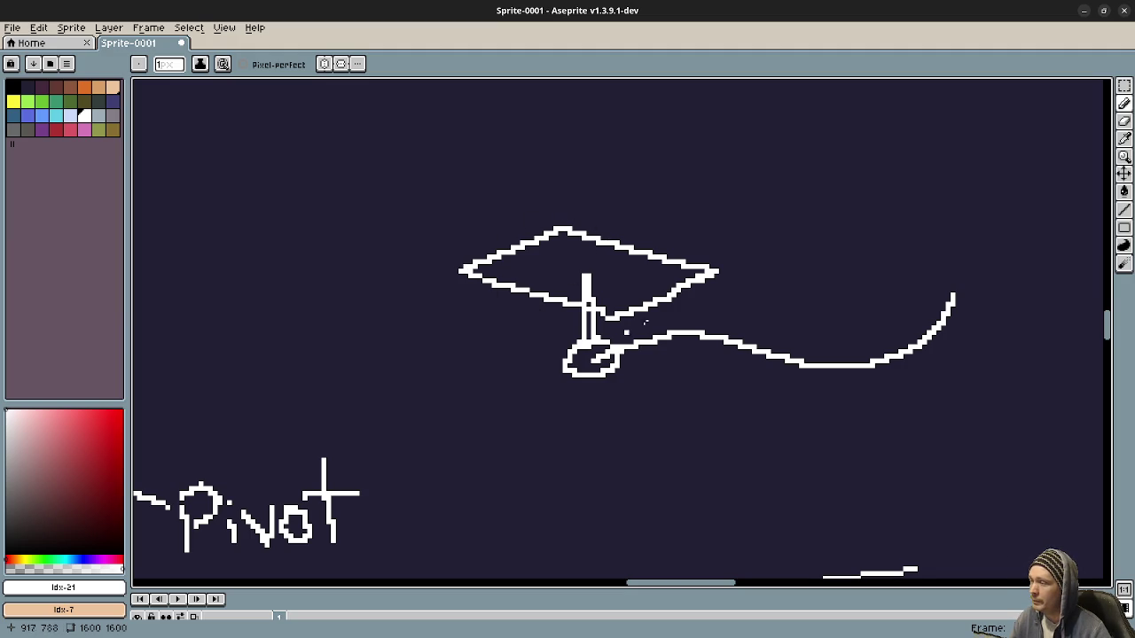
Write '/ Platform' after Pivot so the label reads 'Pivot / Platform'
mouse_move(385, 484)
mouse_down()
mouse_move(494, 396)
mouse_move(485, 438)
mouse_up()
mouse_move(547, 404)
mouse_down()
mouse_move(553, 449)
mouse_move(555, 421)
mouse_up()
mouse_move(590, 380)
mouse_down()
mouse_move(590, 439)
mouse_move(635, 435)
mouse_up()
mouse_move(651, 390)
mouse_down()
mouse_move(661, 435)
mouse_move(696, 411)
mouse_move(753, 404)
mouse_move(809, 423)
mouse_up()
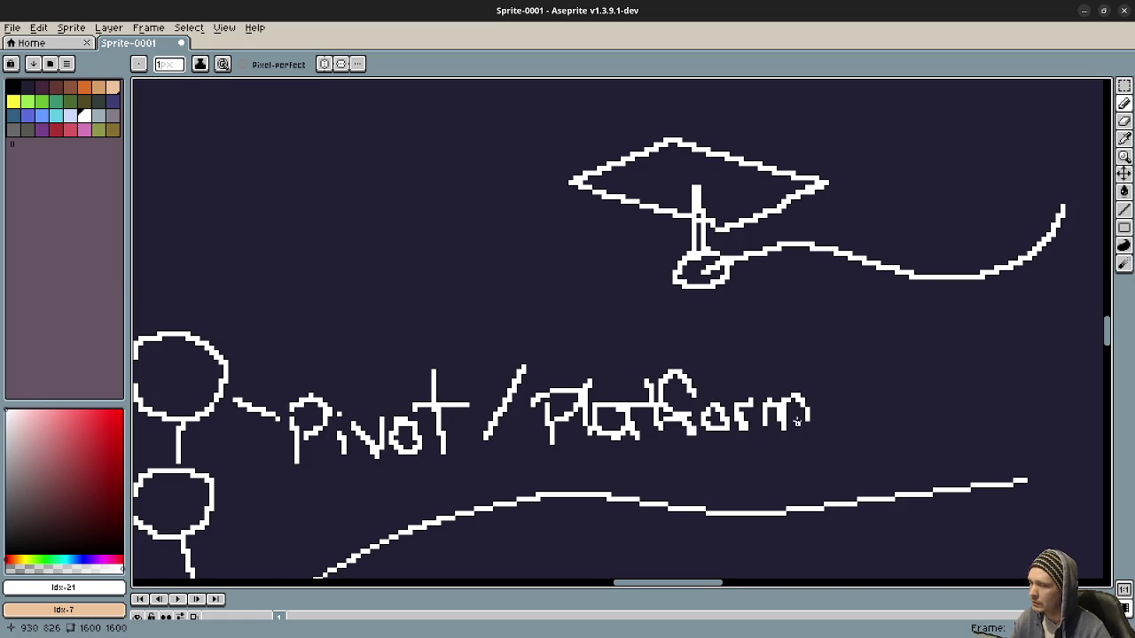
drag(732, 319, 689, 443)
drag(691, 363, 679, 401)
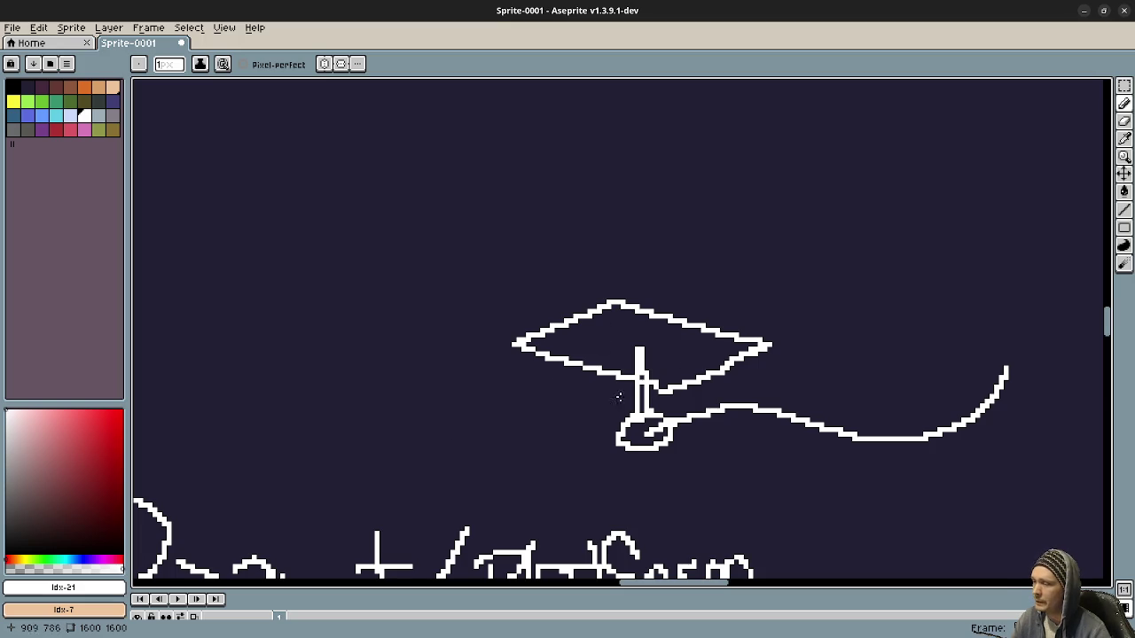
Draw two lines up from the head with an oval at each end, removing a stray stroke
mouse_move(548, 412)
mouse_down()
mouse_move(644, 260)
mouse_move(795, 280)
mouse_up()
mouse_move(618, 296)
mouse_down()
mouse_move(688, 322)
mouse_move(697, 347)
mouse_up()
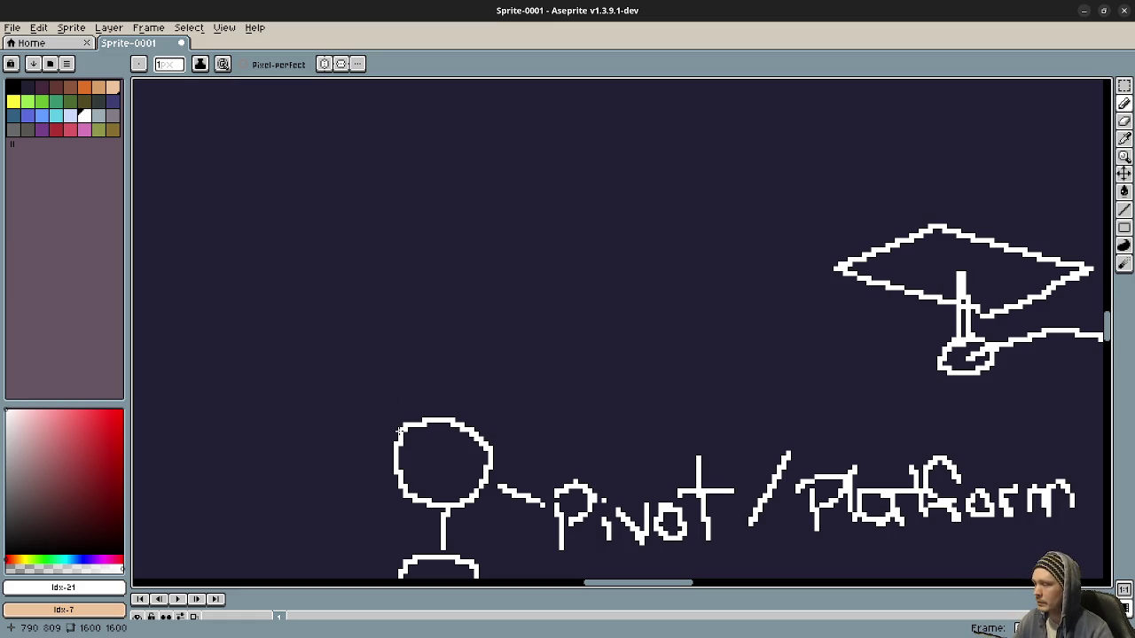
drag(399, 430, 367, 357)
mouse_move(355, 262)
mouse_down()
mouse_move(388, 359)
mouse_move(377, 270)
mouse_up()
drag(480, 426, 525, 387)
mouse_move(553, 312)
mouse_down()
mouse_move(603, 334)
mouse_move(613, 282)
mouse_up()
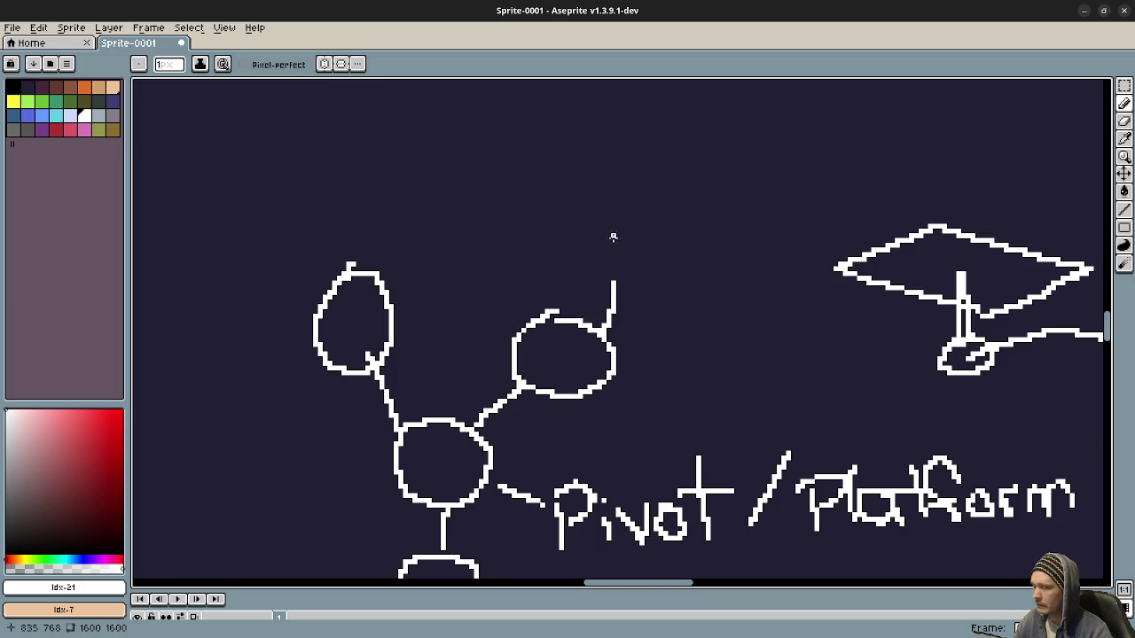
mouse_move(604, 386)
mouse_down()
mouse_move(655, 231)
mouse_move(683, 301)
mouse_up()
scroll(585, 356, up, 3)
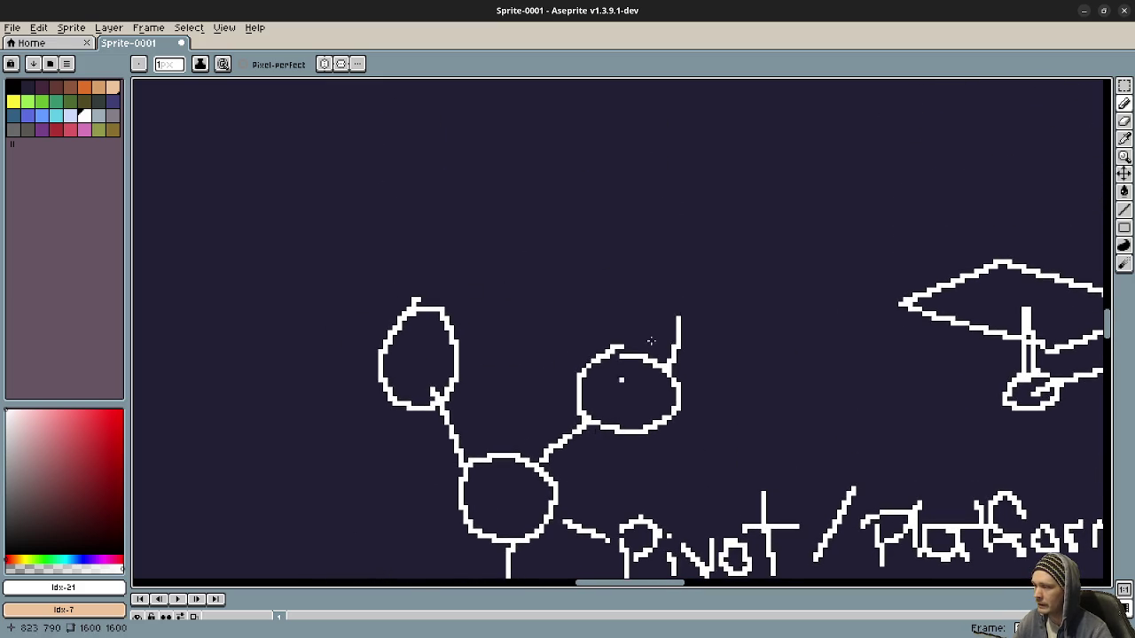
key(ctrl+z)
Draw a large rough box outline above the diamond platform
scroll(362, 357, up, 1)
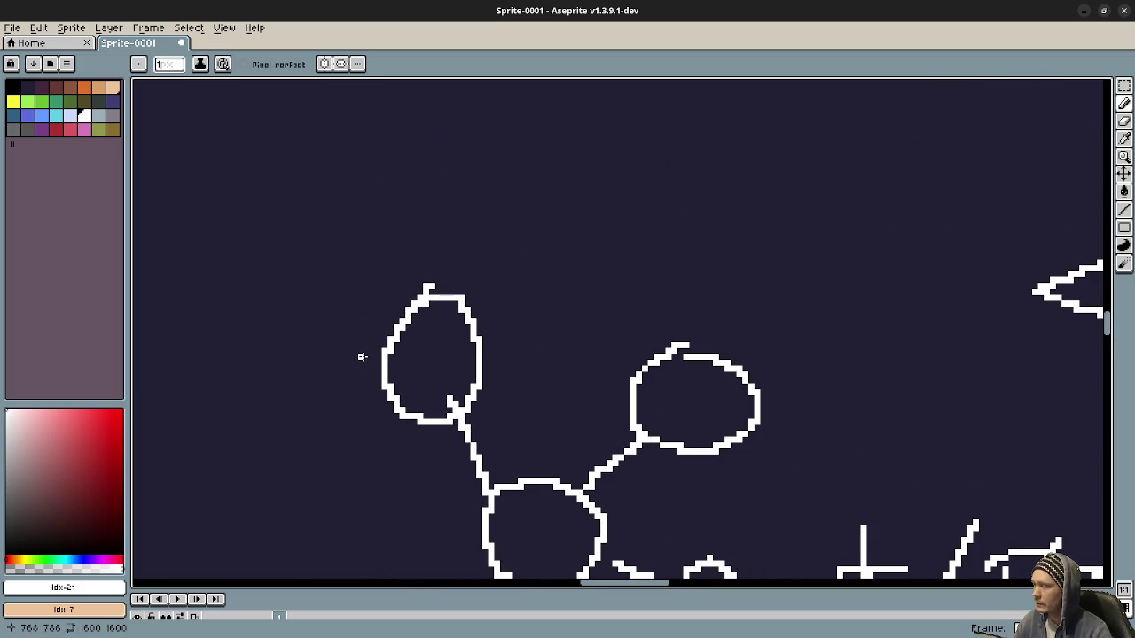
drag(444, 363, 471, 375)
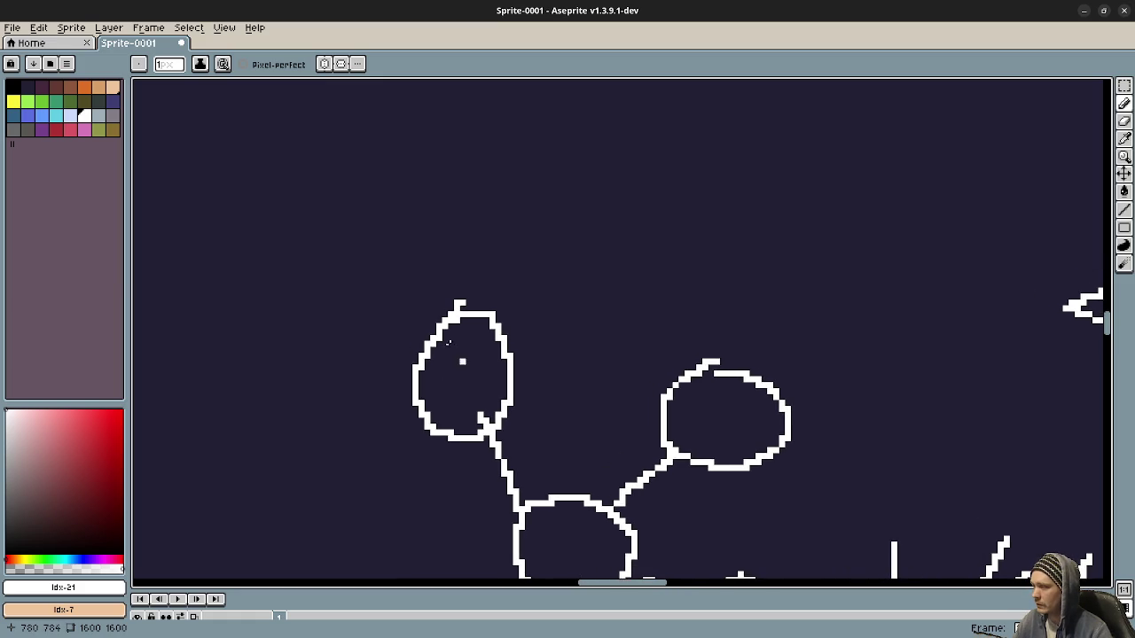
mouse_move(538, 418)
mouse_down()
mouse_move(515, 329)
mouse_move(485, 307)
mouse_up()
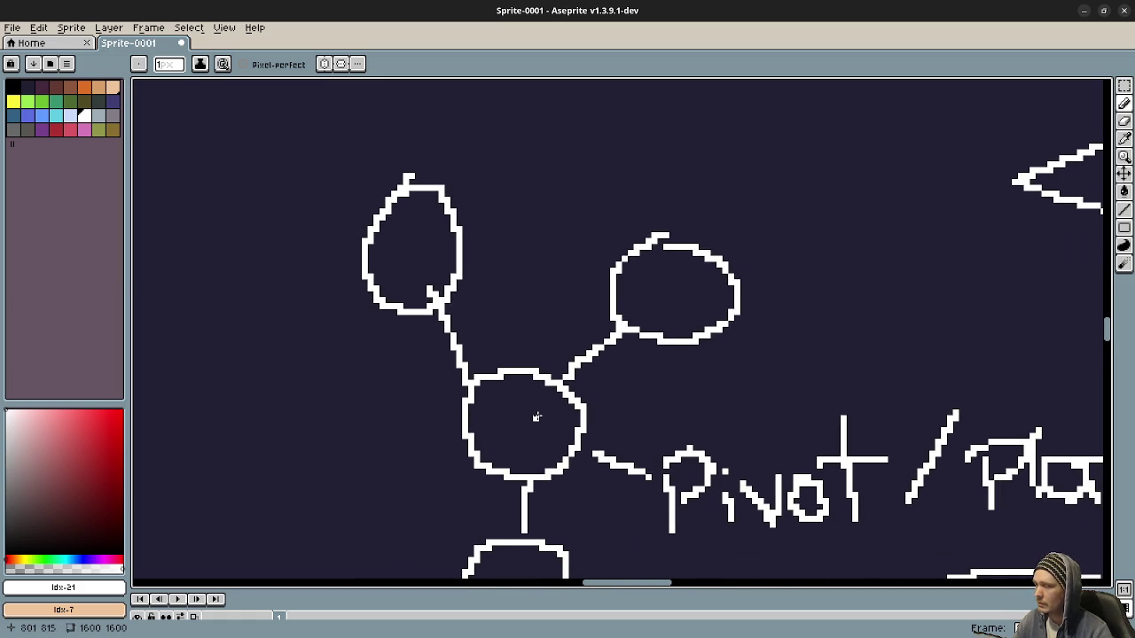
mouse_move(604, 429)
mouse_down()
mouse_move(571, 406)
mouse_move(654, 387)
mouse_move(615, 346)
mouse_move(546, 214)
mouse_up()
mouse_move(222, 489)
mouse_down()
mouse_move(375, 444)
mouse_move(401, 388)
mouse_up()
scroll(401, 388, up, 5)
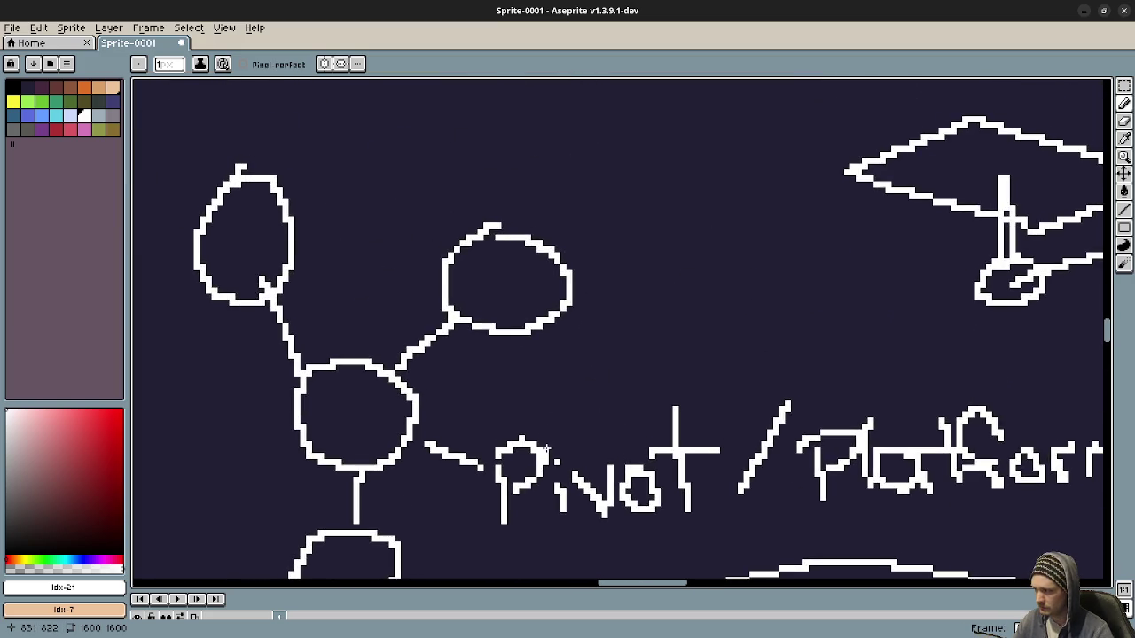
scroll(578, 317, up, 5)
scroll(578, 317, right, 5)
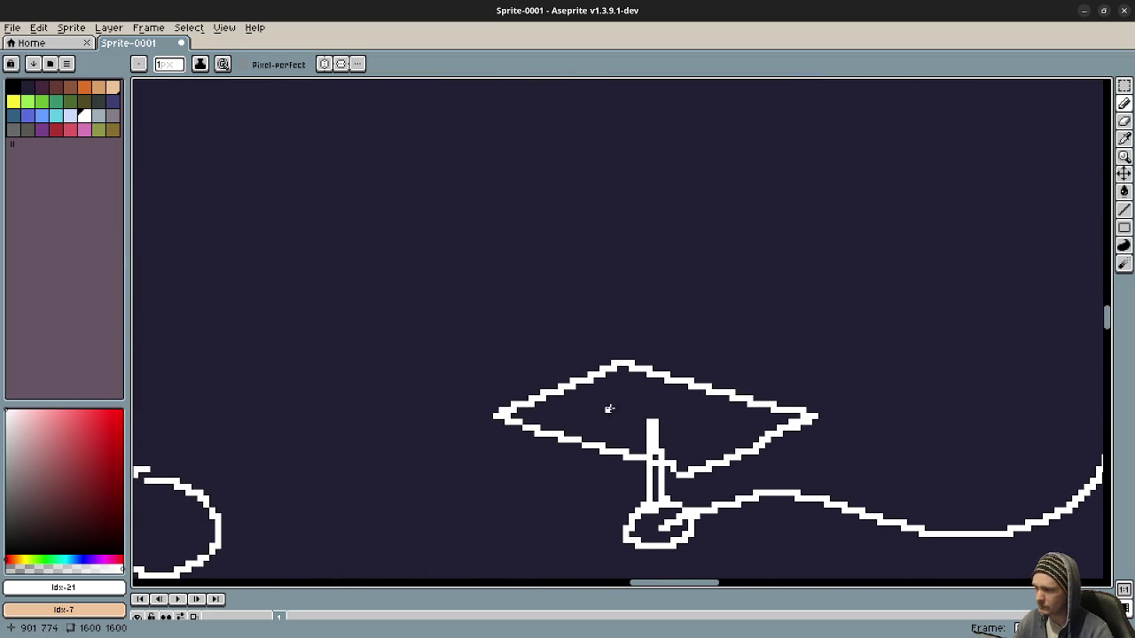
mouse_move(447, 414)
mouse_down()
mouse_move(481, 416)
mouse_move(386, 393)
mouse_up()
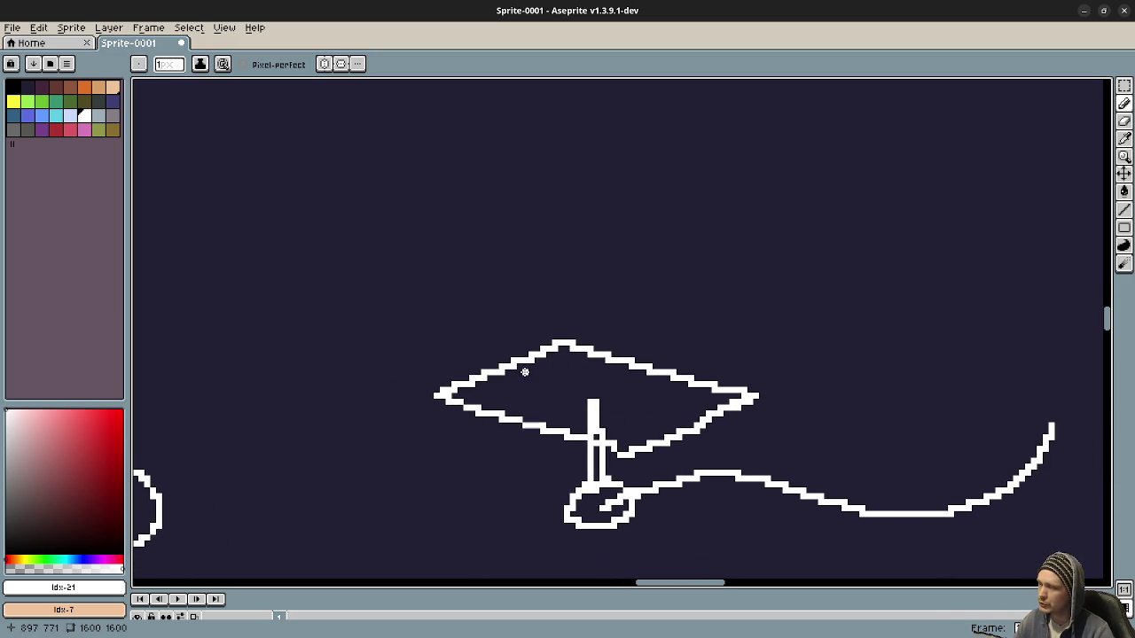
drag(393, 337, 517, 481)
mouse_move(448, 241)
mouse_down()
mouse_move(651, 377)
mouse_move(818, 379)
mouse_move(847, 217)
mouse_move(873, 359)
mouse_move(779, 377)
mouse_up()
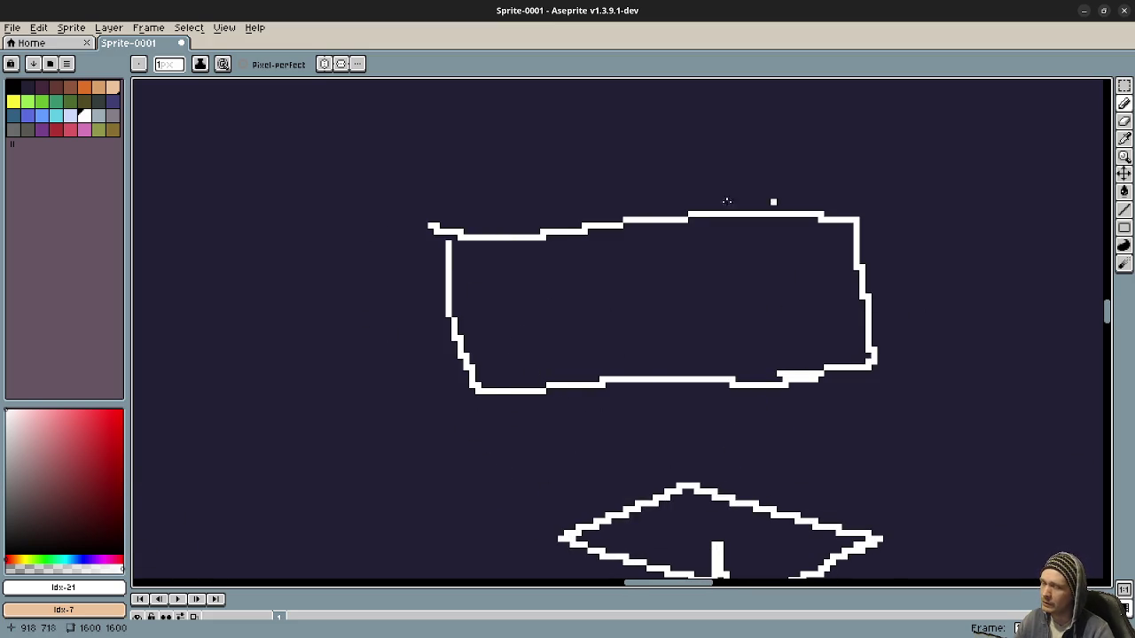
Remove the box outline from above the platform
mouse_move(597, 417)
mouse_down()
mouse_move(594, 446)
mouse_move(667, 443)
mouse_up()
key(v)
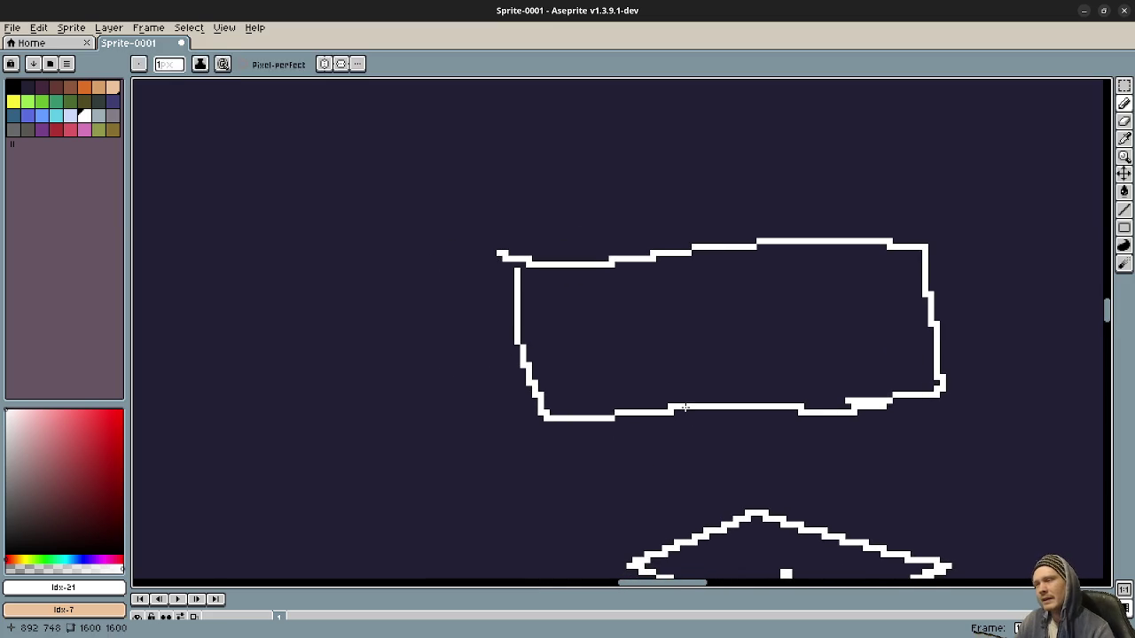
key(ctrl+z)
key(ctrl+z)
drag(748, 400, 638, 392)
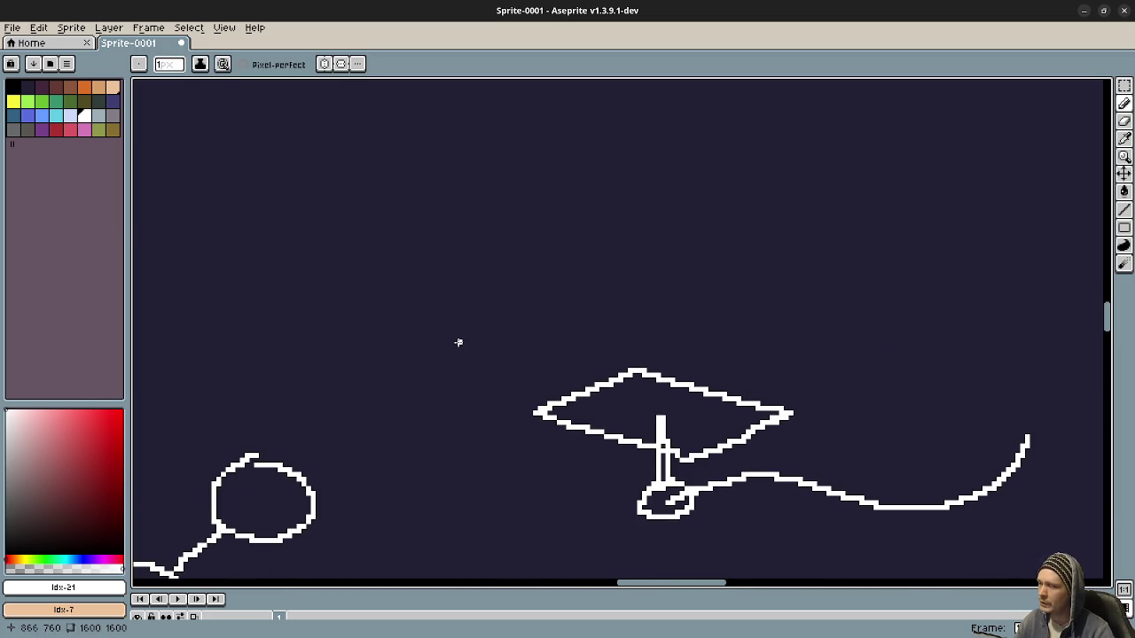
Sketch a camera body with a lens triangle above the circle
mouse_move(442, 338)
mouse_down()
mouse_move(424, 401)
mouse_move(462, 363)
mouse_move(466, 308)
mouse_move(485, 367)
mouse_up()
key(ctrl+z)
mouse_move(463, 352)
mouse_down()
mouse_move(474, 328)
mouse_move(482, 380)
mouse_up()
mouse_move(414, 353)
mouse_down()
mouse_move(382, 320)
mouse_move(429, 311)
mouse_move(451, 353)
mouse_up()
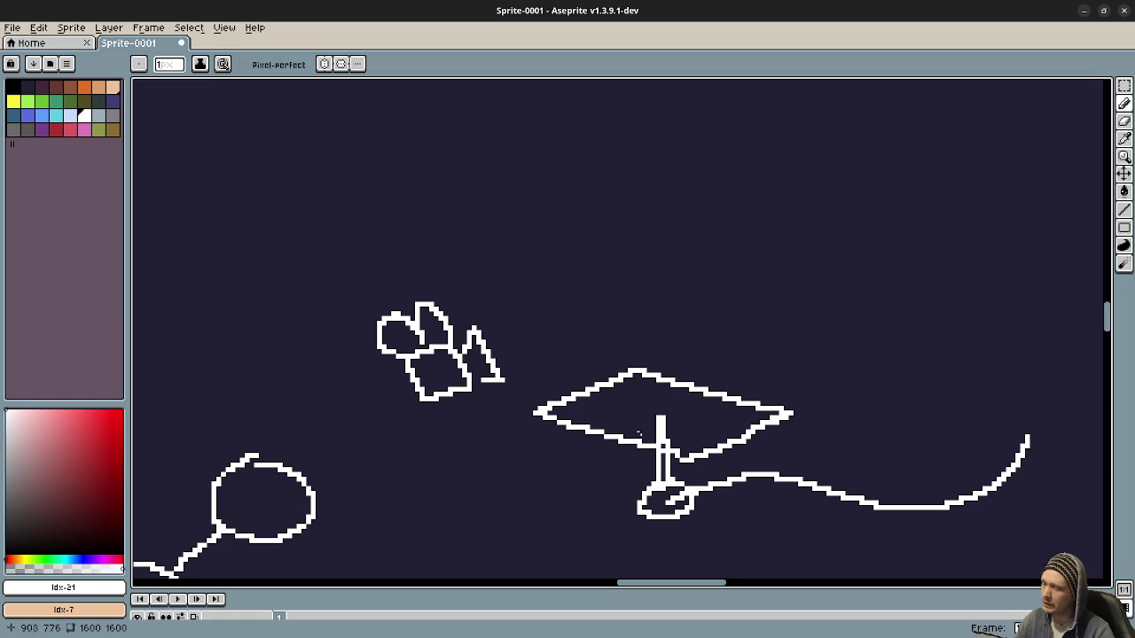
Draw a straight line along the platform's top and a vertical edge rising from it
mouse_move(572, 466)
mouse_down()
mouse_move(789, 353)
mouse_move(796, 373)
mouse_up()
key(ctrl+z)
key(ctrl+z)
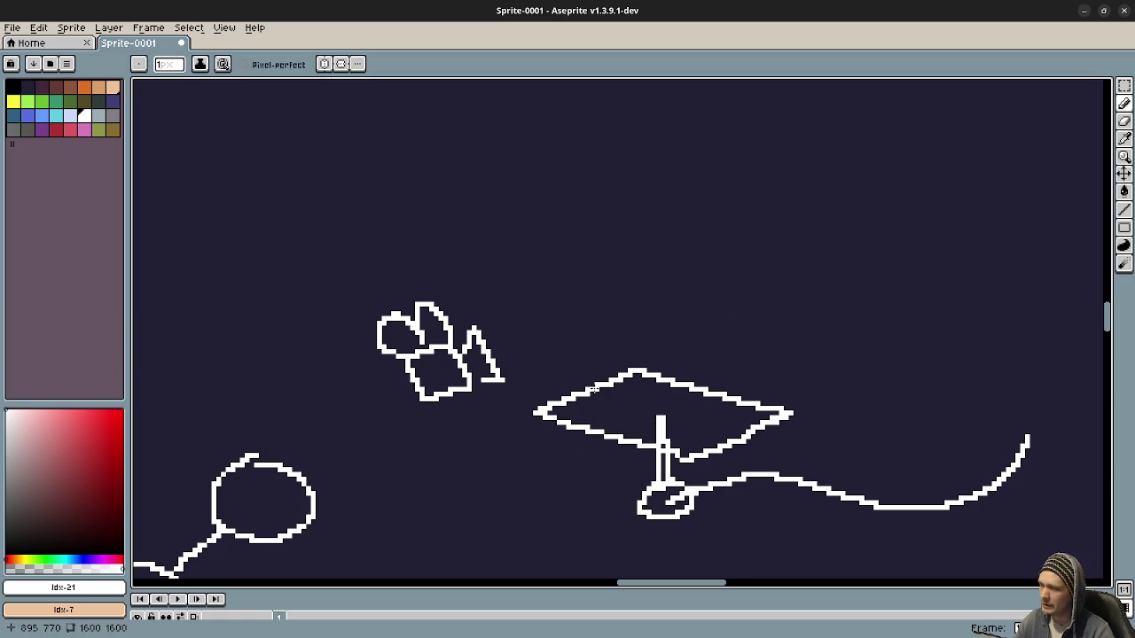
drag(594, 388, 729, 439)
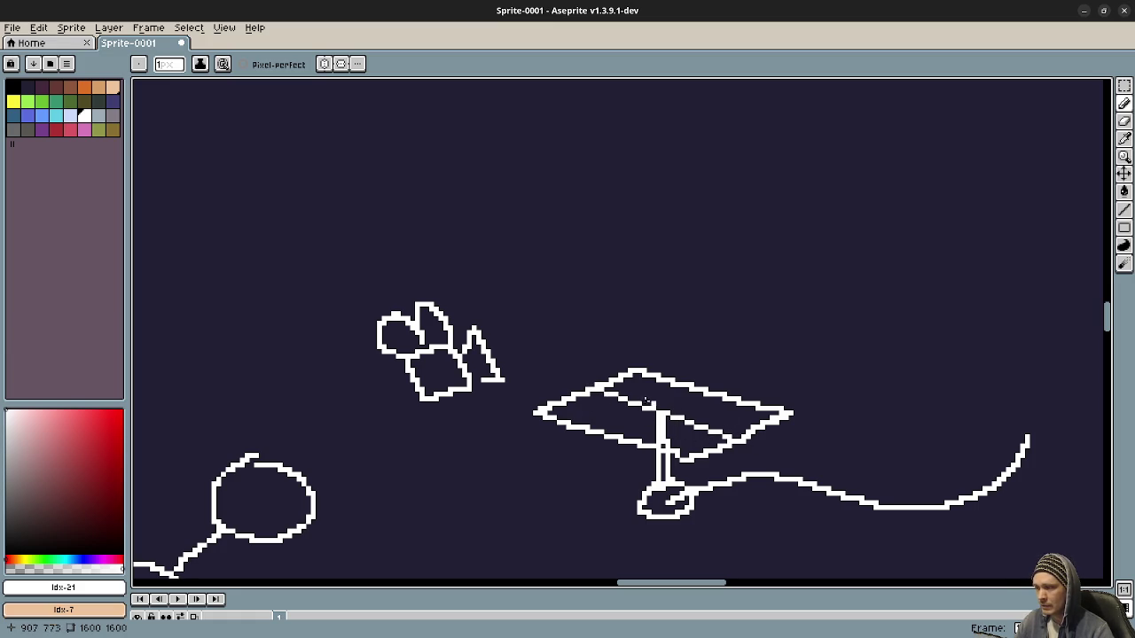
drag(597, 388, 597, 274)
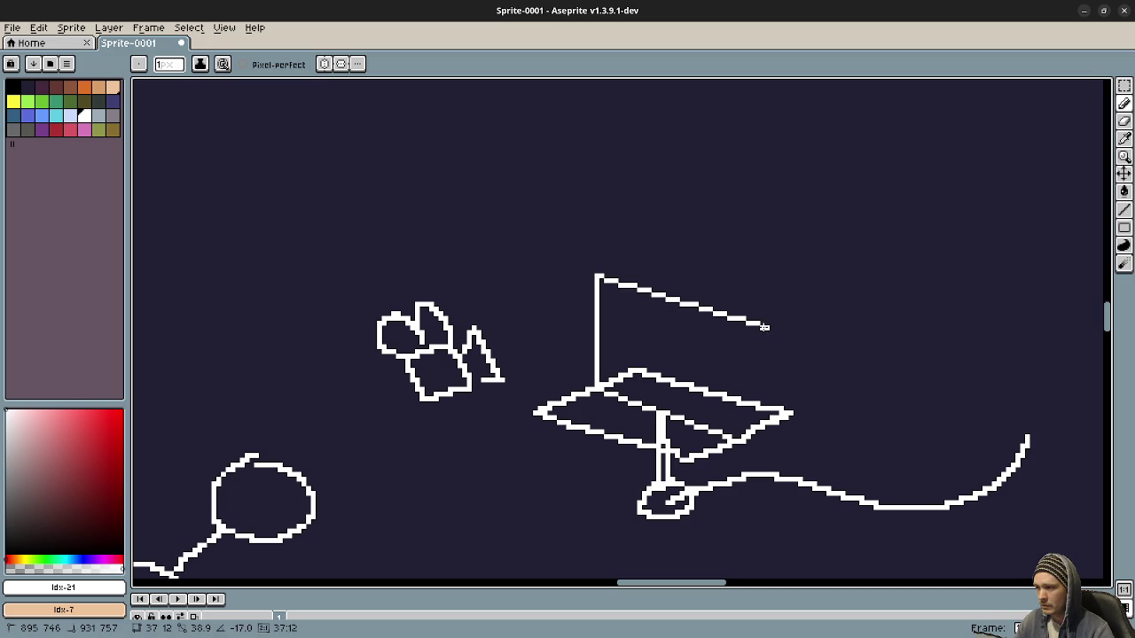
Draw the panel's right side down to the platform, undoing a misplaced first edge
drag(764, 327, 746, 441)
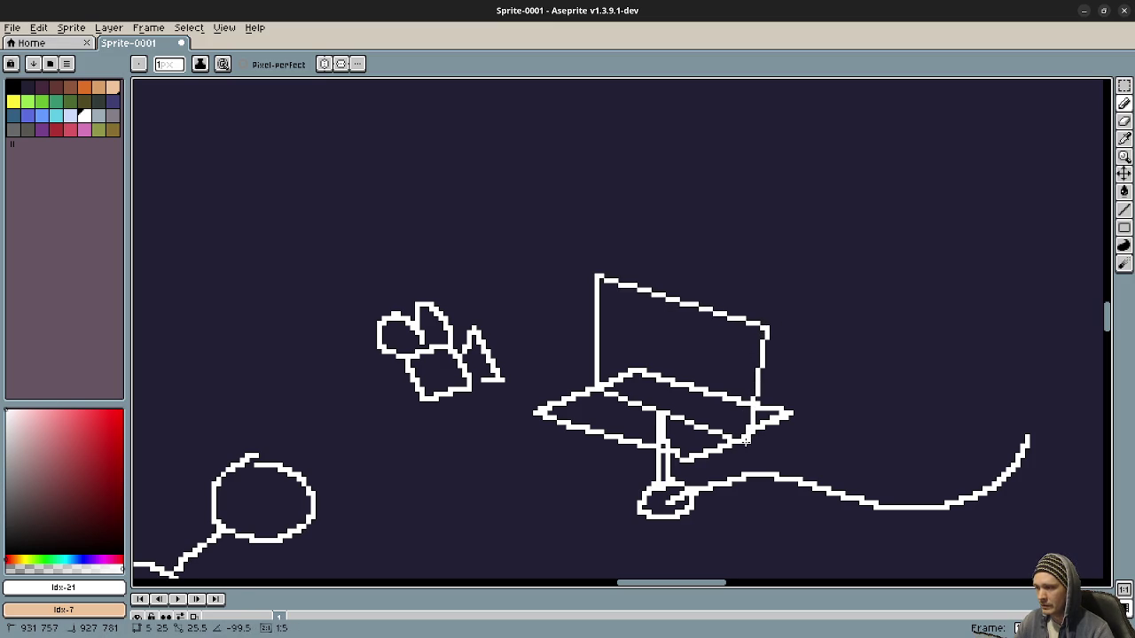
key(ctrl+z)
key(ctrl+z)
drag(738, 321, 738, 321)
drag(738, 321, 739, 440)
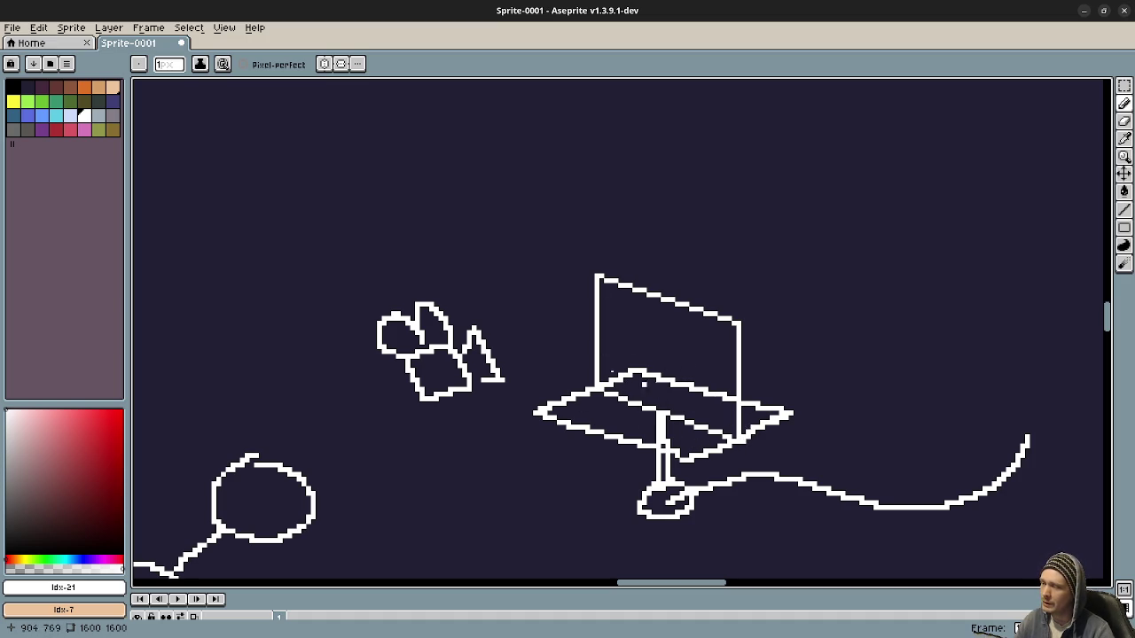
Switch to red and retrace the panel's left, right and bottom edges
click(70, 129)
scroll(593, 375, up, 1)
drag(602, 381, 600, 252)
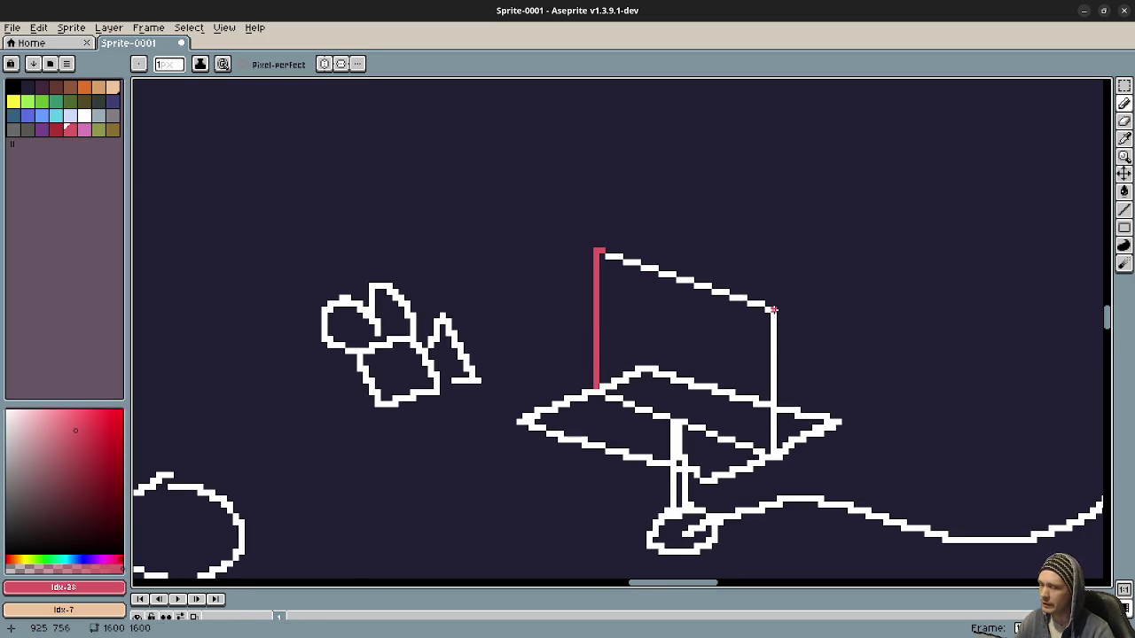
drag(771, 312, 772, 453)
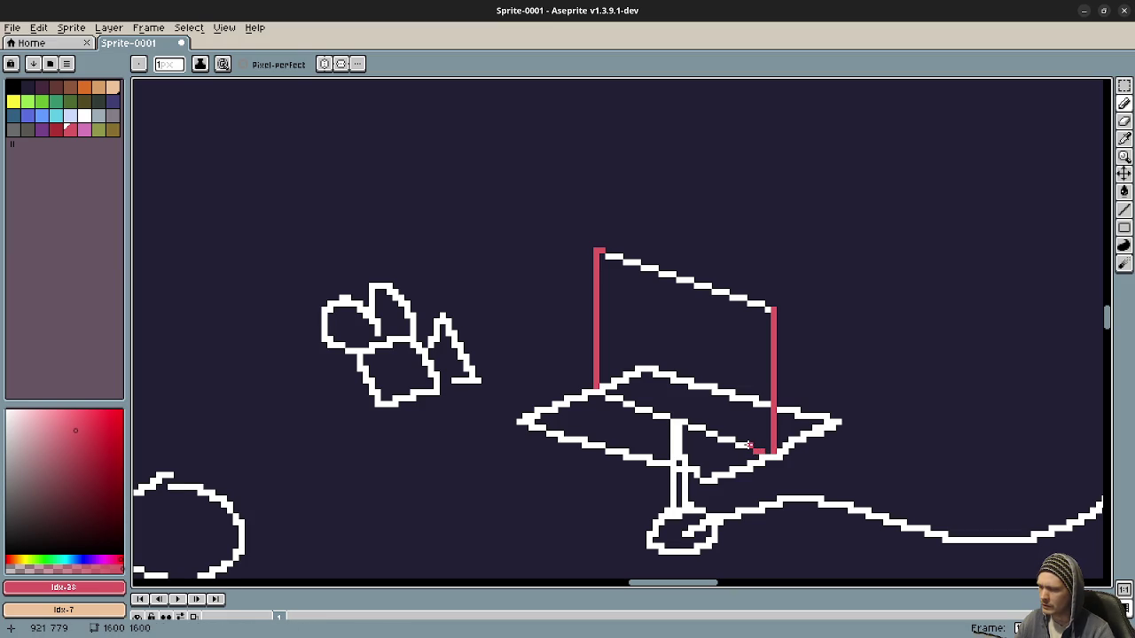
key(g)
drag(750, 445, 666, 419)
key(b)
key(g)
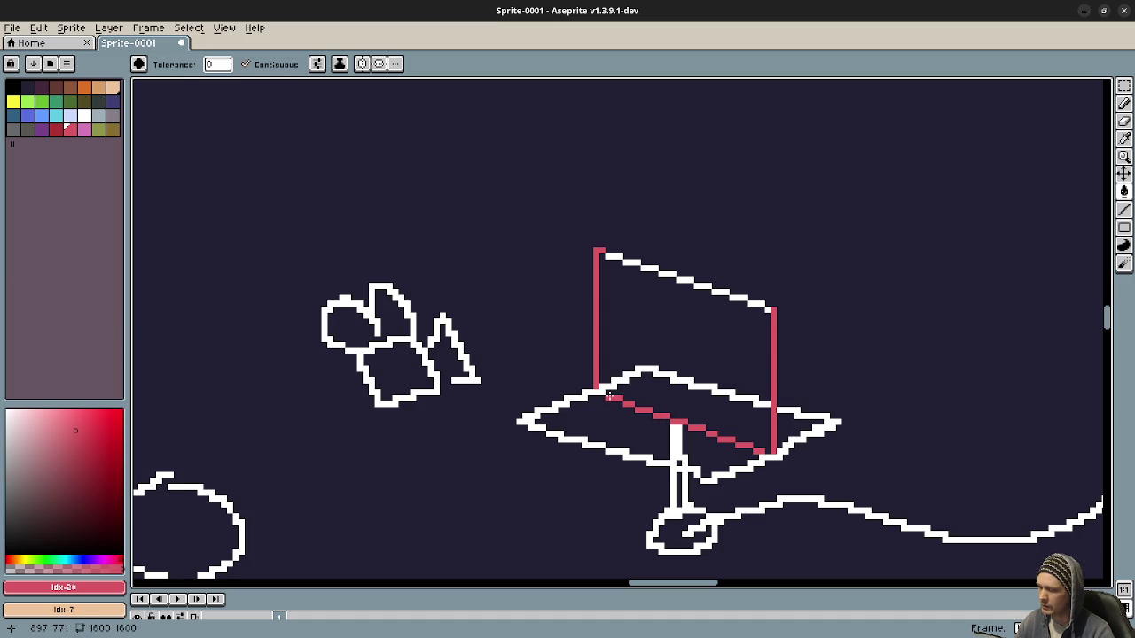
key(b)
shift+click(608, 397)
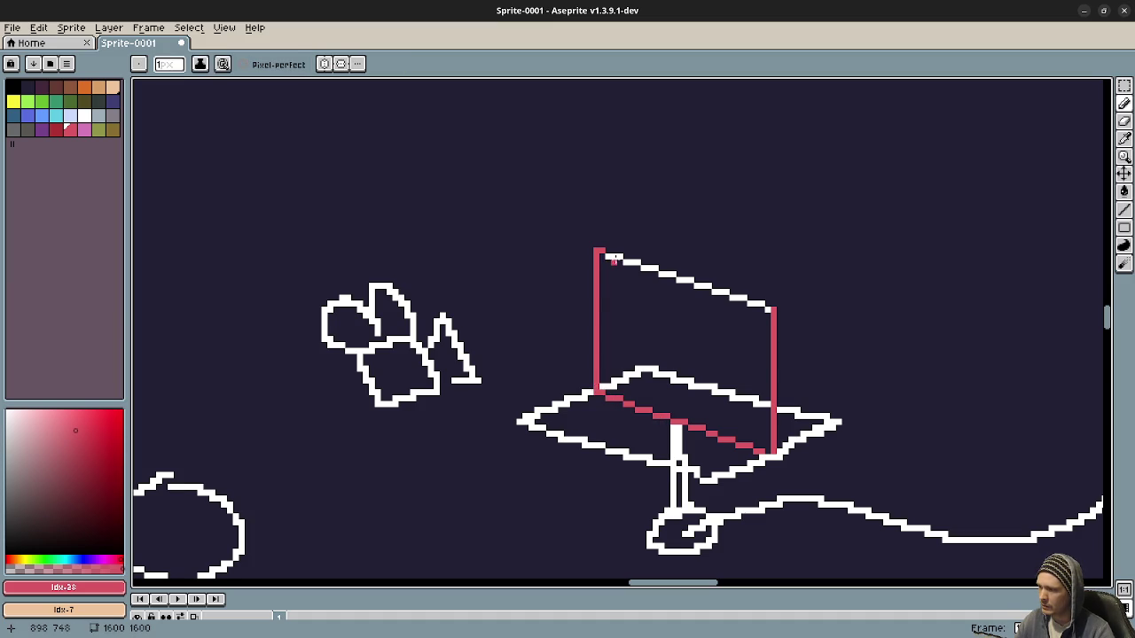
Paint Bucket each white segment of the panel's top edge red
key(g)
click(614, 258)
click(631, 262)
click(651, 268)
click(667, 274)
click(684, 279)
click(702, 285)
click(720, 290)
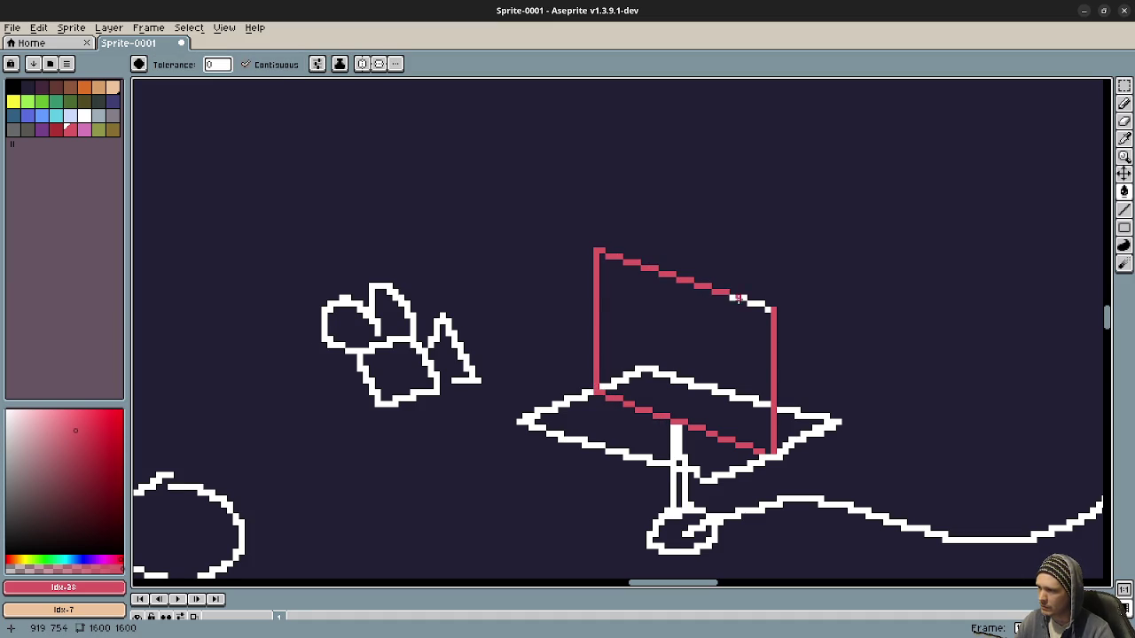
click(754, 303)
click(766, 308)
scroll(701, 409, down, 1)
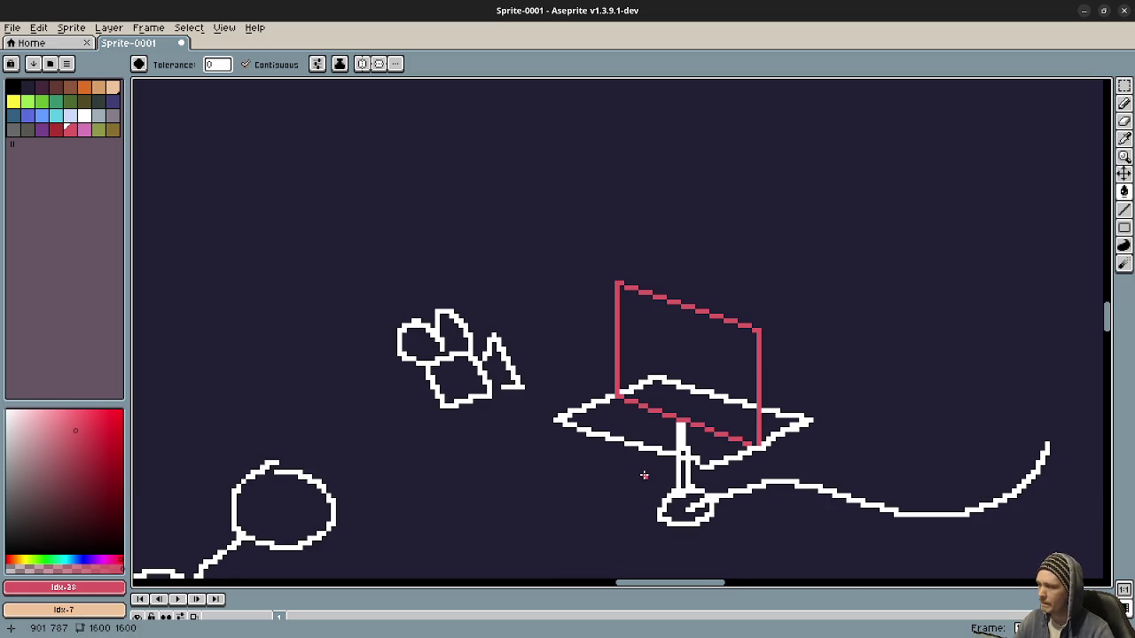
Paint a small blue figure with head, body, legs and arms on the platform
key(i)
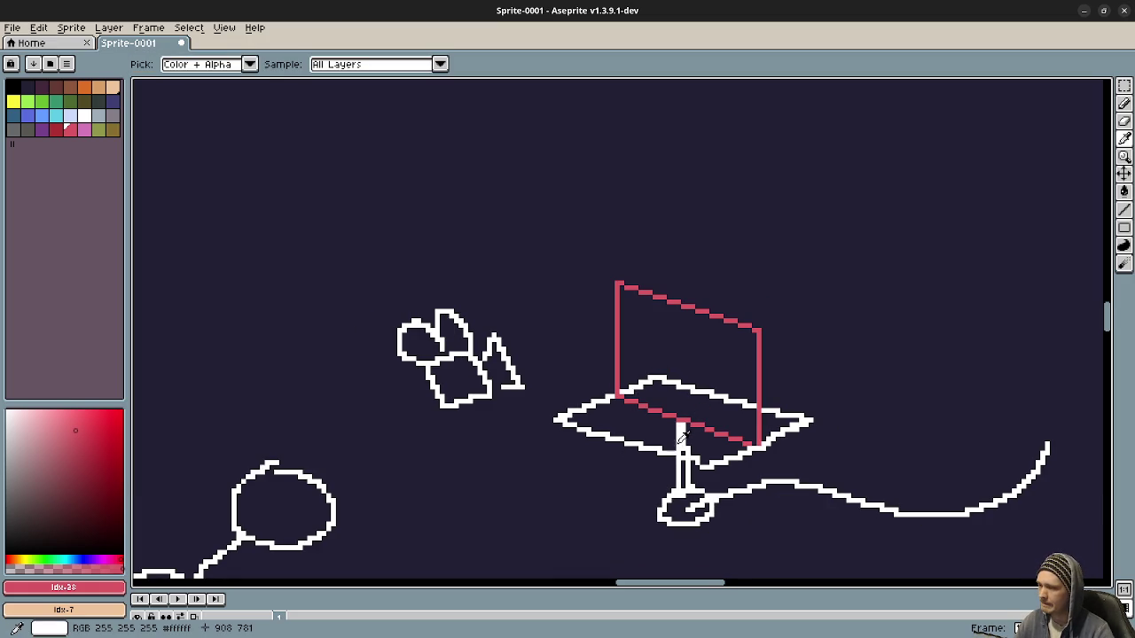
click(683, 437)
key(b)
mouse_move(656, 519)
mouse_down()
mouse_move(633, 505)
mouse_move(588, 504)
mouse_move(630, 494)
mouse_up()
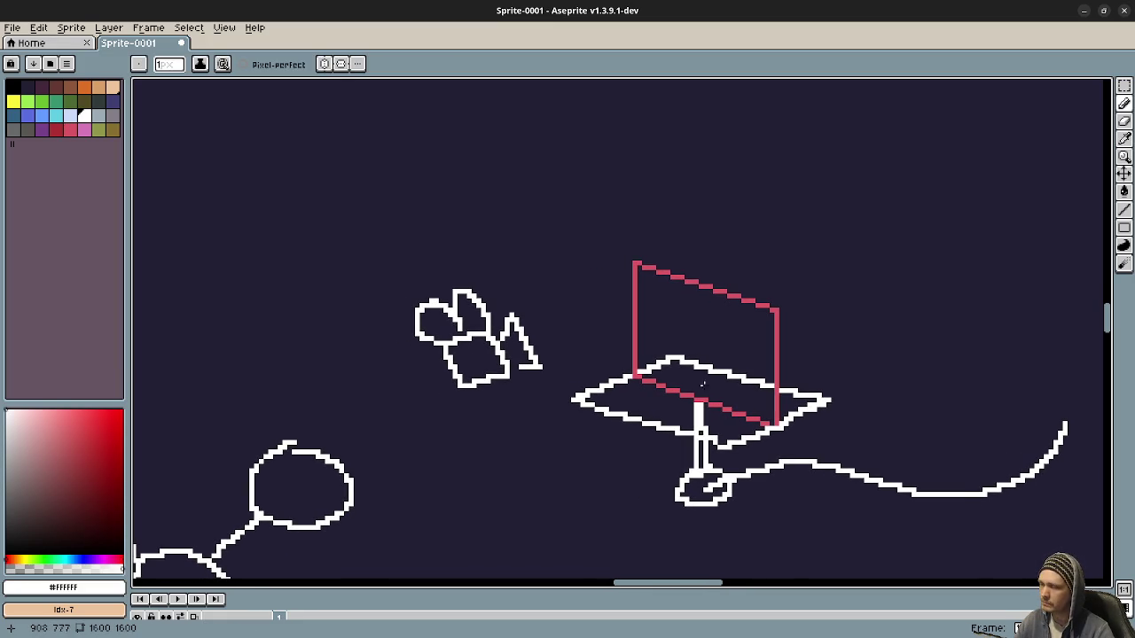
scroll(679, 408, up, 4)
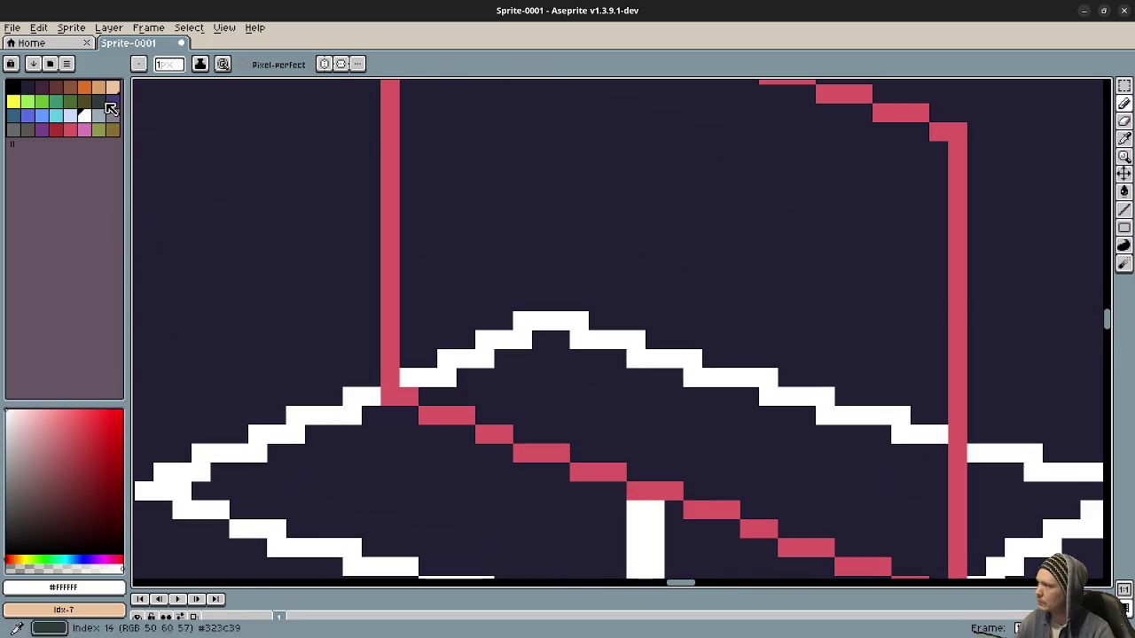
click(42, 116)
mouse_move(579, 291)
mouse_down()
mouse_move(617, 319)
mouse_move(579, 401)
mouse_move(539, 415)
mouse_move(599, 435)
mouse_up()
mouse_move(523, 377)
mouse_down()
mouse_move(566, 346)
mouse_move(635, 360)
mouse_up()
scroll(713, 454, down, 3)
drag(712, 456, 629, 387)
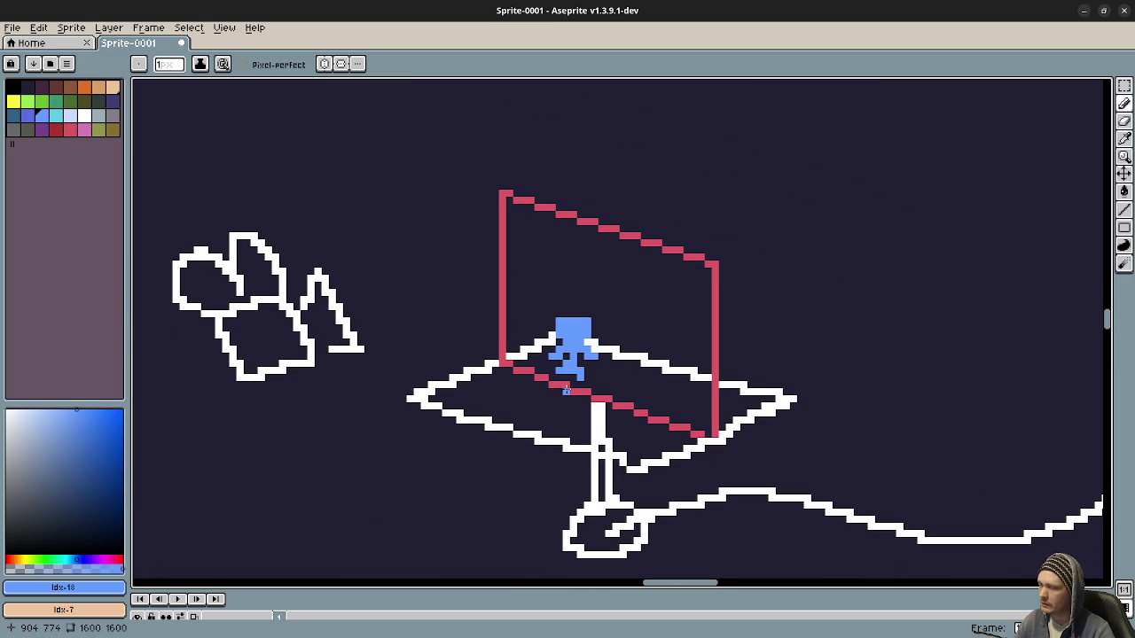
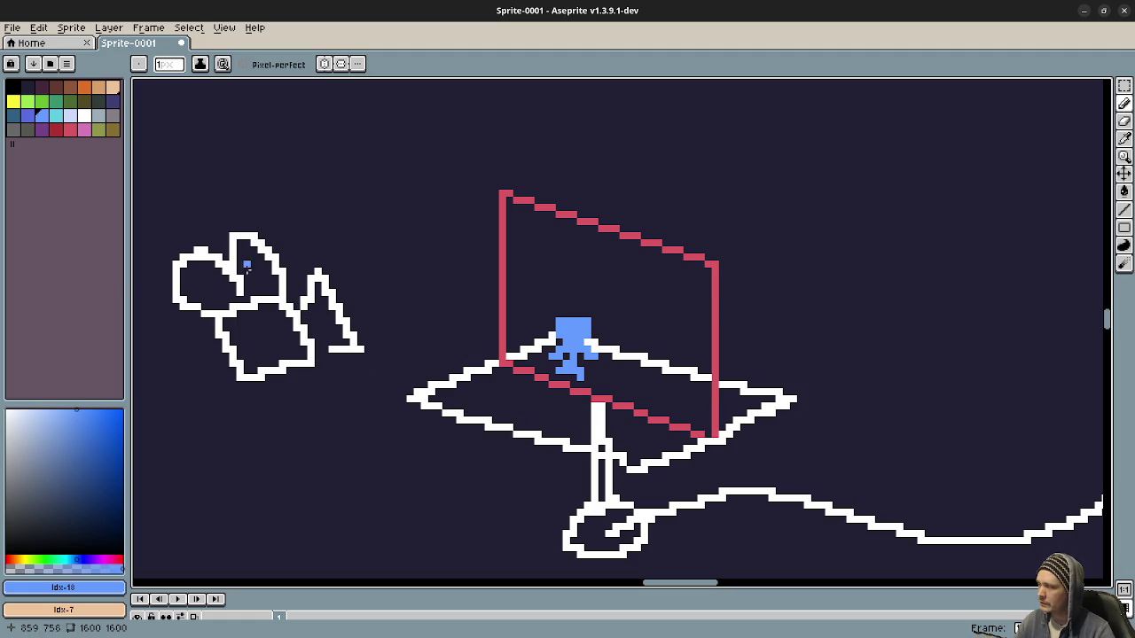
Re-centre the sketch and set the foreground colour to the green palette swatch
mouse_move(324, 387)
mouse_down()
mouse_move(310, 343)
mouse_move(269, 365)
mouse_move(348, 376)
mouse_up()
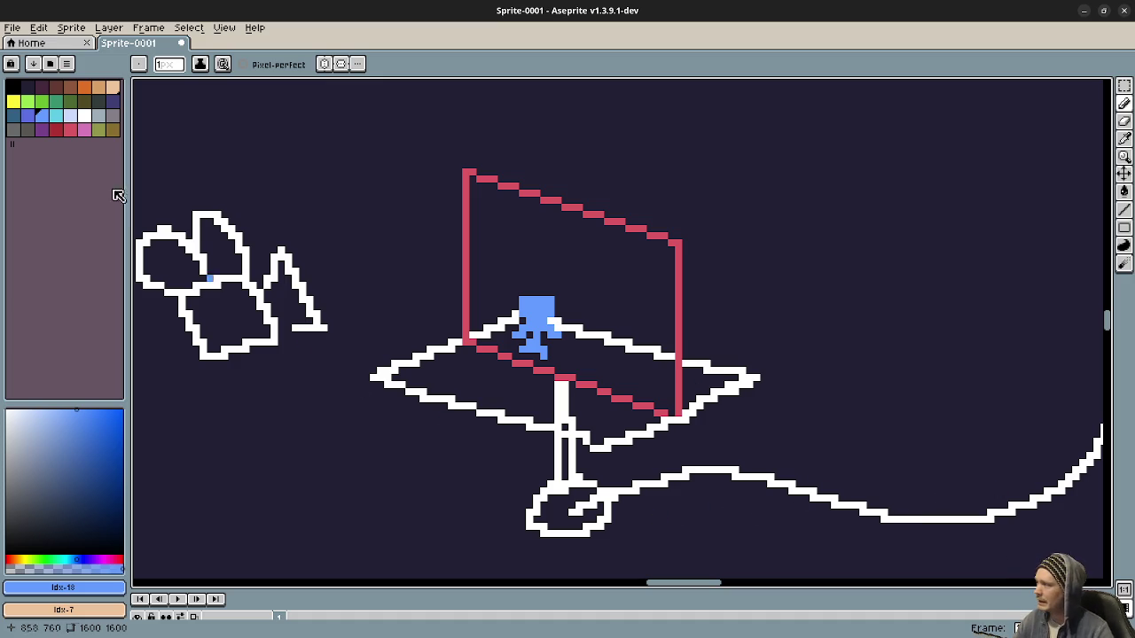
click(85, 86)
scroll(573, 340, down, 3)
scroll(573, 339, right, 5)
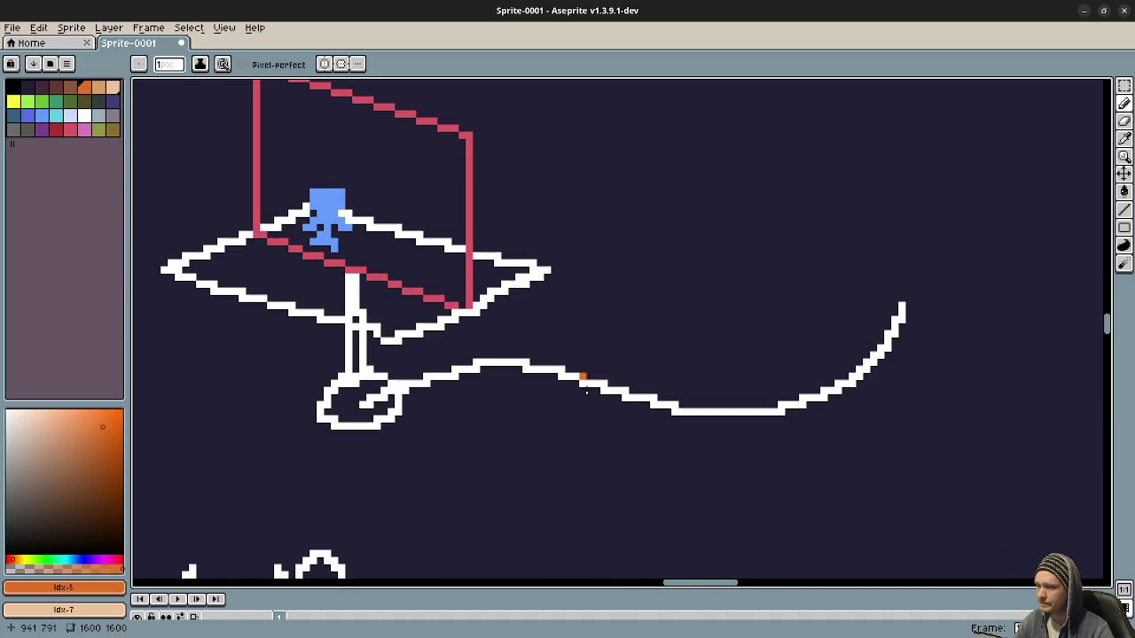
click(42, 101)
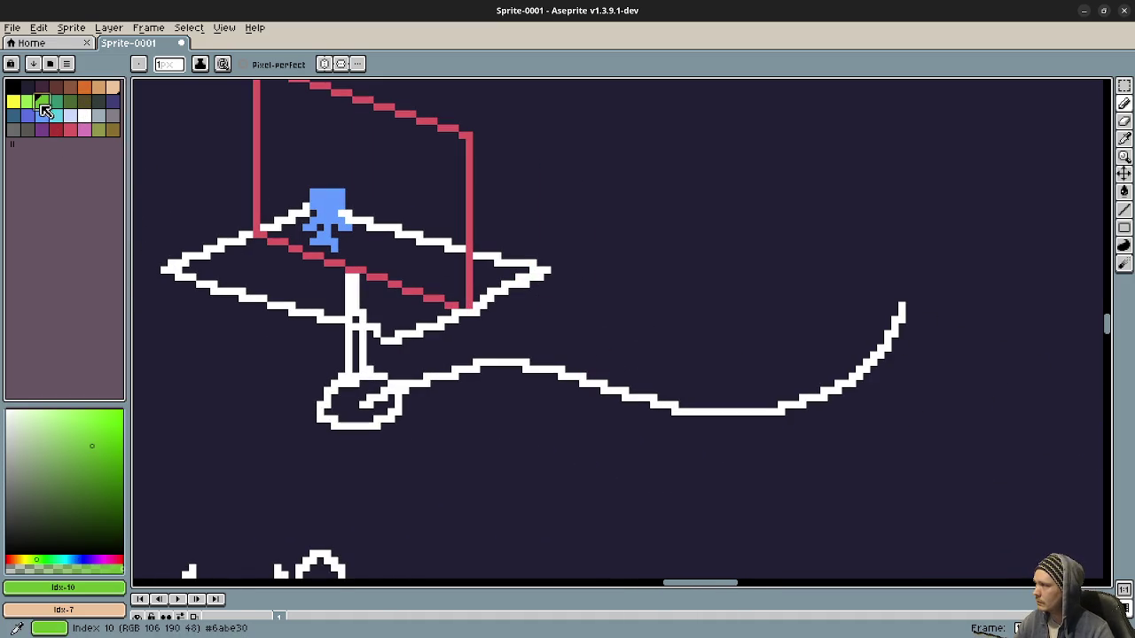
Paint a filled green blob on the curving cable line beside the platform stand
mouse_move(623, 354)
mouse_down()
mouse_move(631, 415)
mouse_move(594, 381)
mouse_move(621, 410)
mouse_move(592, 404)
mouse_move(616, 390)
mouse_move(664, 447)
mouse_up()
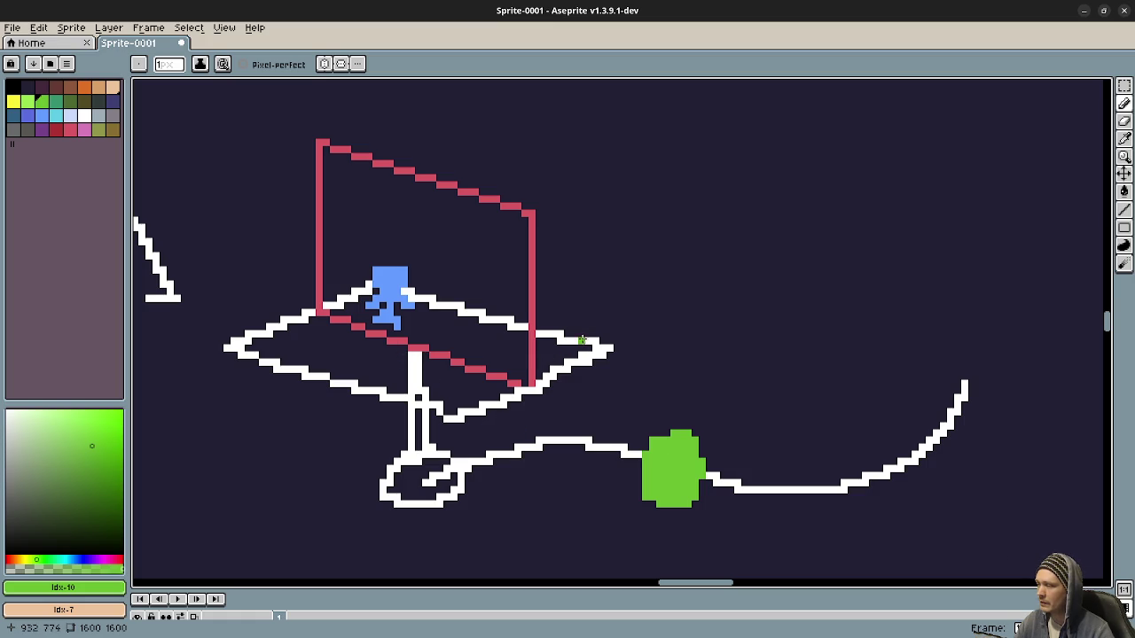
mouse_move(206, 474)
mouse_down()
mouse_move(560, 397)
mouse_move(790, 329)
mouse_move(544, 410)
mouse_move(613, 147)
mouse_move(613, 23)
mouse_move(728, 7)
mouse_move(707, 216)
mouse_move(718, 11)
mouse_up()
Bring the camera and platform sketch into view and eyedrop white from an existing line
scroll(729, 301, down, 3)
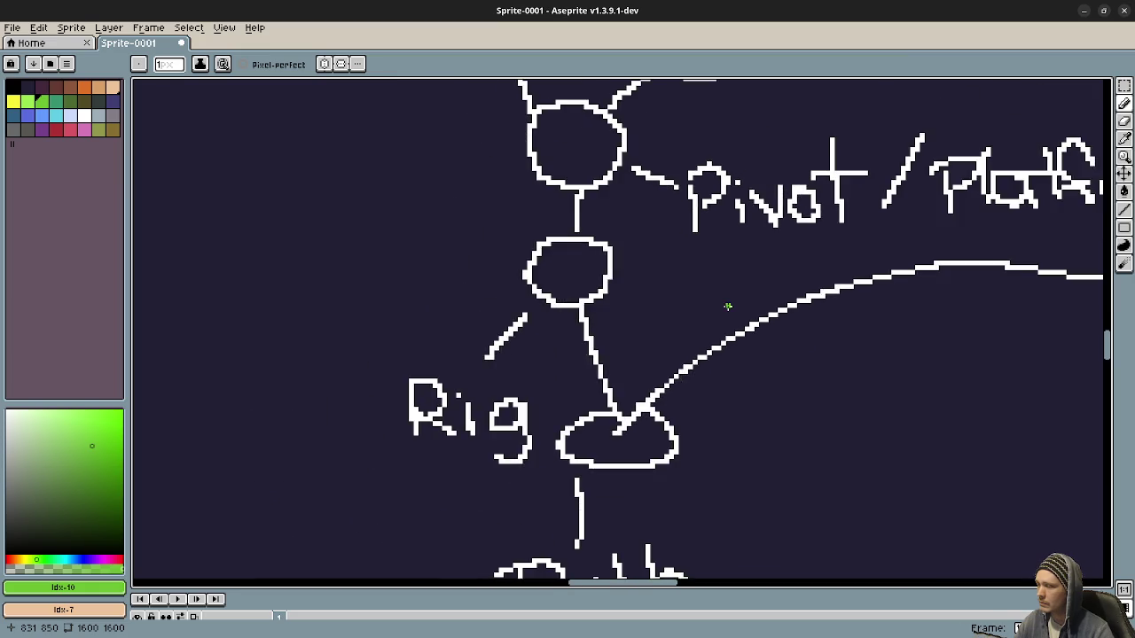
mouse_move(837, 343)
mouse_down()
mouse_move(821, 271)
mouse_move(771, 522)
mouse_up()
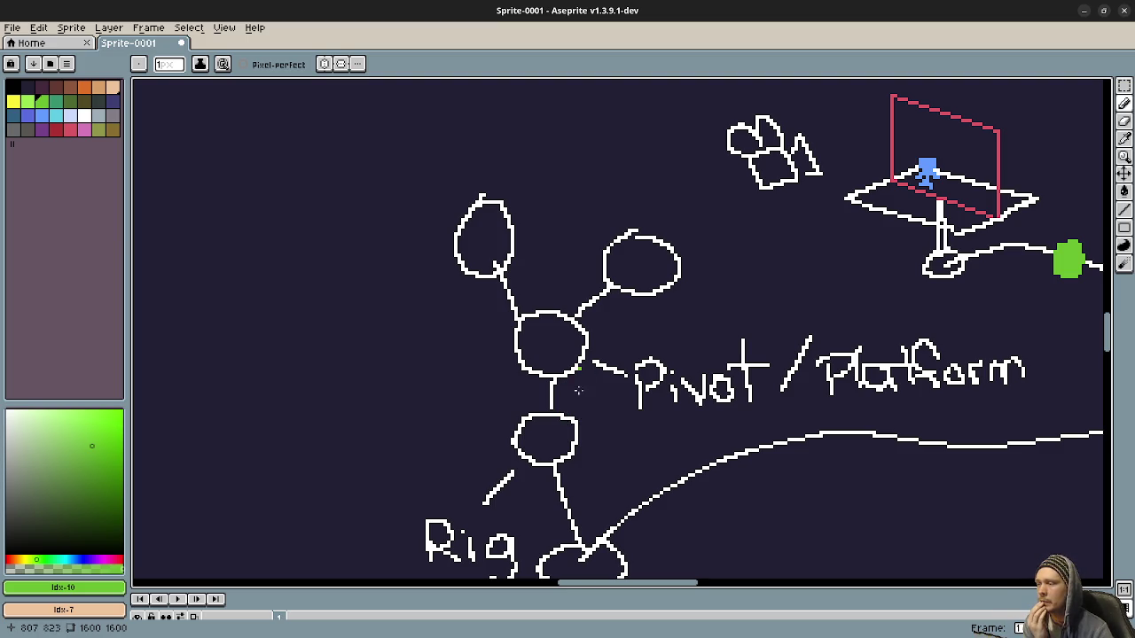
scroll(584, 382, right, 5)
scroll(772, 372, up, 2)
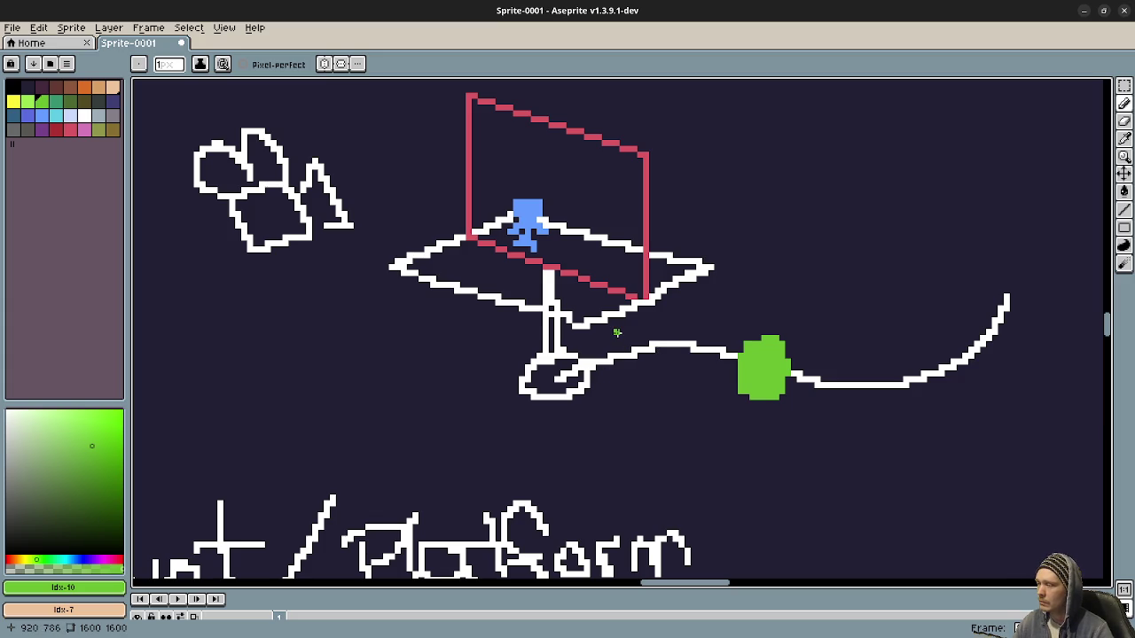
scroll(616, 332, left, 10)
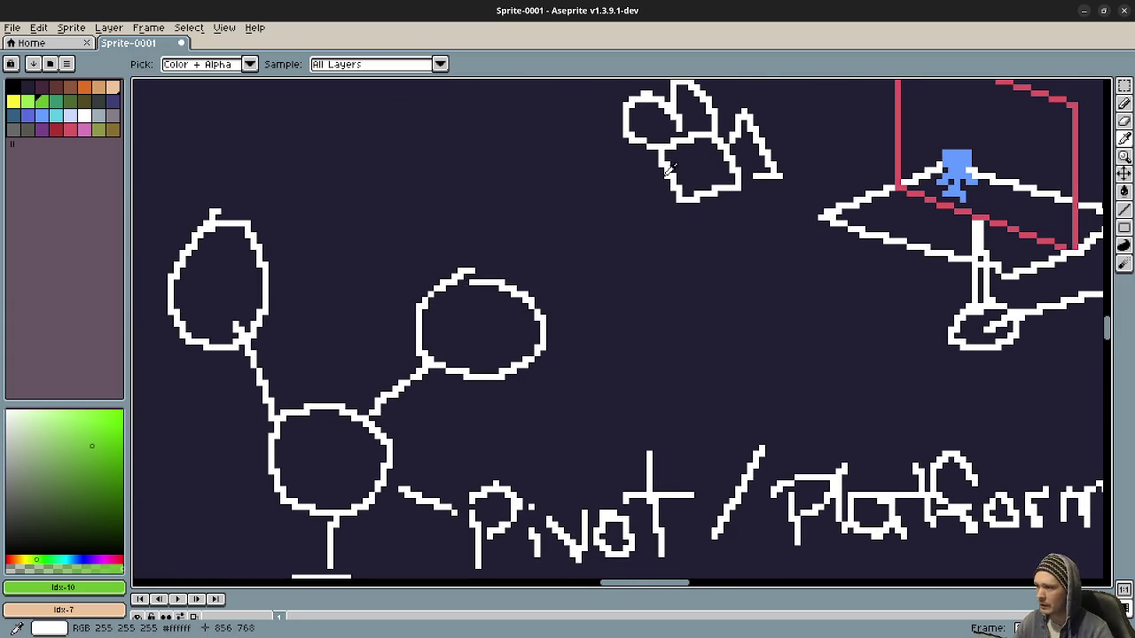
alt+click(541, 291)
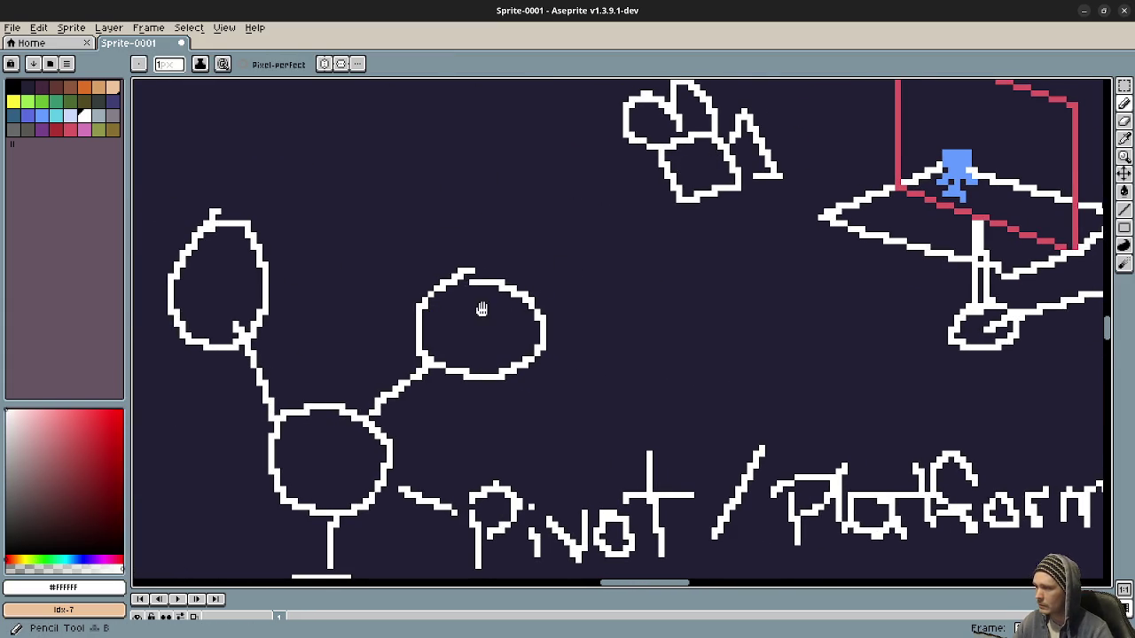
Write CamRig beside the upper circle with a short leader line
scroll(520, 258, down, 2)
scroll(519, 258, left, 1)
drag(577, 297, 600, 312)
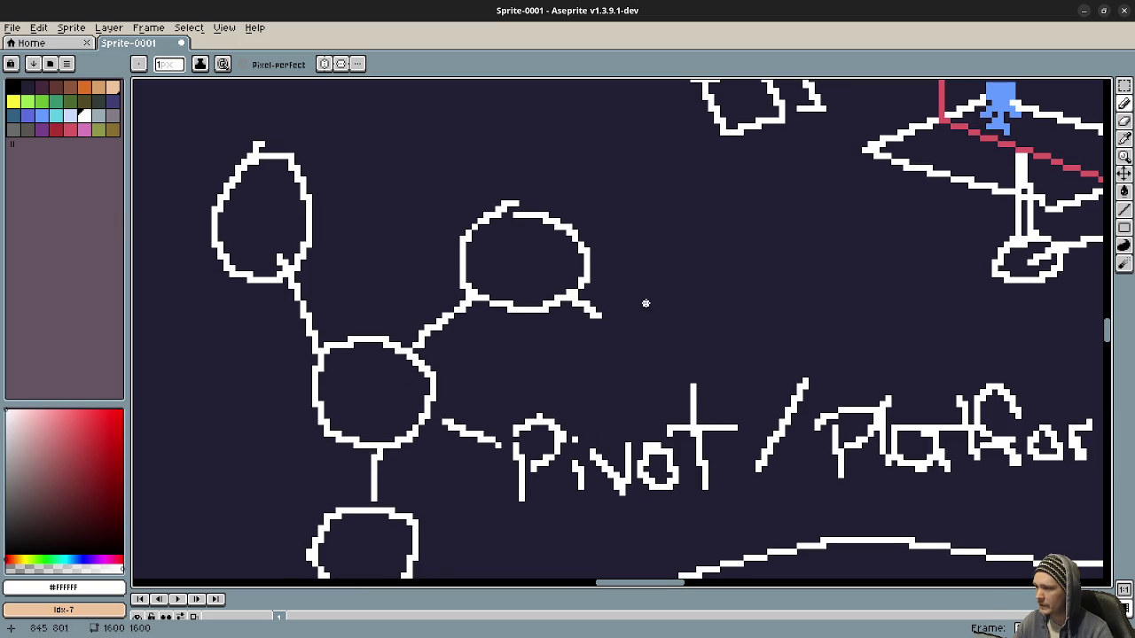
mouse_move(656, 283)
mouse_down()
mouse_move(675, 344)
mouse_move(710, 337)
mouse_move(740, 301)
mouse_move(779, 342)
mouse_up()
mouse_move(773, 270)
mouse_down()
mouse_move(807, 345)
mouse_move(792, 306)
mouse_move(849, 332)
mouse_up()
drag(834, 255, 844, 273)
mouse_move(891, 300)
mouse_down()
mouse_move(869, 319)
mouse_move(895, 324)
mouse_move(880, 364)
mouse_up()
scroll(712, 344, down, 2)
scroll(706, 414, up, 2)
Try a vertical line and then an arrow off the oval, undoing both
mouse_move(570, 299)
mouse_down()
mouse_move(599, 392)
mouse_move(628, 314)
mouse_up()
key(ctrl+z)
mouse_move(638, 405)
mouse_down()
mouse_move(750, 337)
mouse_move(720, 324)
mouse_move(772, 371)
mouse_up()
scroll(747, 454, down, 1)
scroll(664, 411, up, 1)
mouse_move(664, 411)
mouse_down()
mouse_move(677, 386)
mouse_move(700, 376)
mouse_up()
key(ctrl+z)
key(ctrl+z)
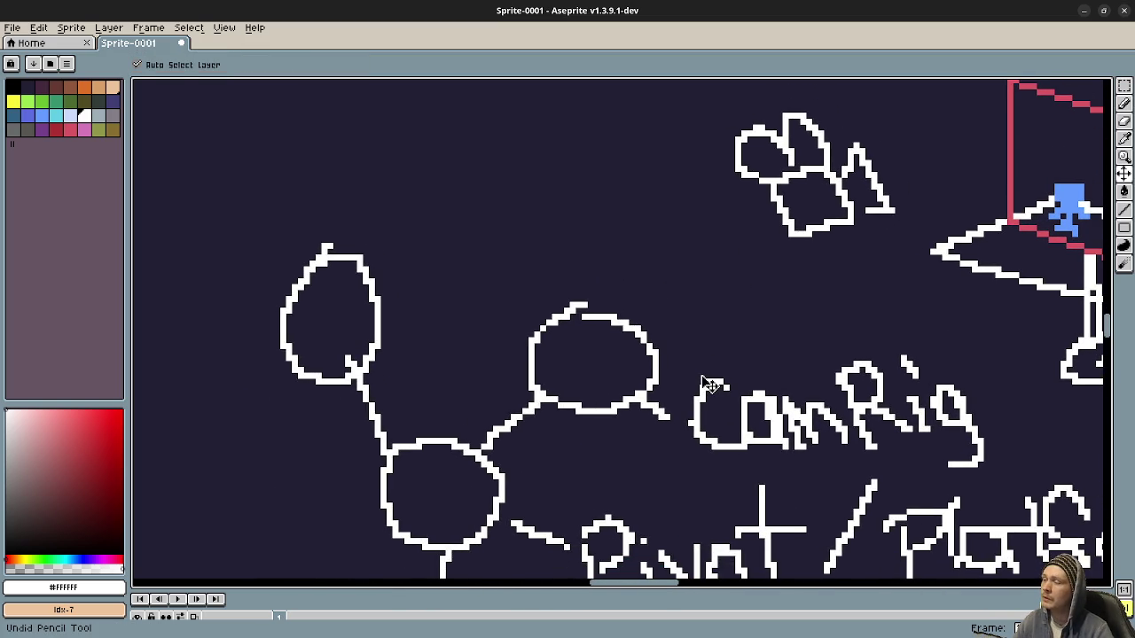
Draw a new circle above, linked down to the oval, with a short stroke rising from it
drag(563, 313, 601, 459)
mouse_move(612, 401)
mouse_down()
mouse_move(626, 336)
mouse_move(614, 413)
mouse_move(628, 496)
mouse_up()
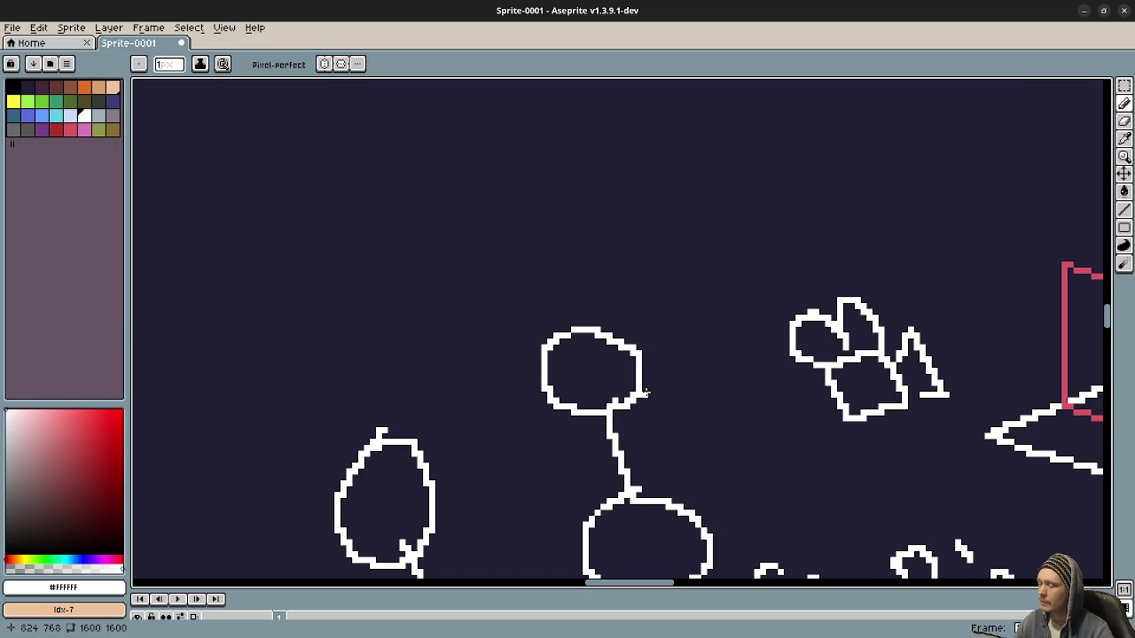
drag(620, 324, 639, 282)
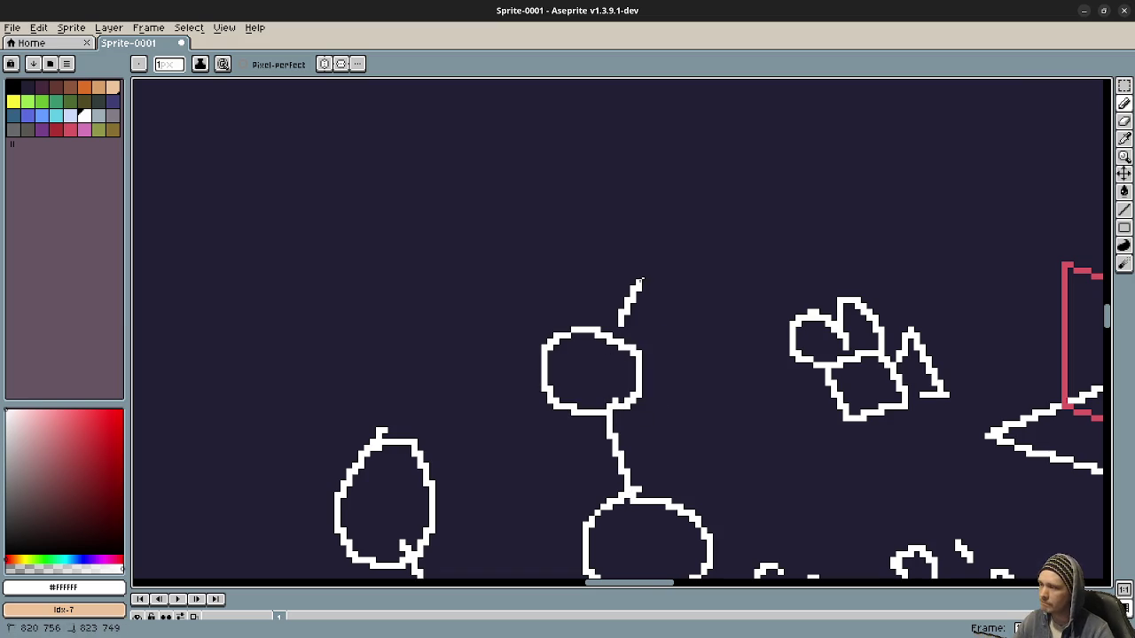
scroll(687, 313, down, 3)
scroll(641, 375, right, 3)
scroll(541, 329, up, 3)
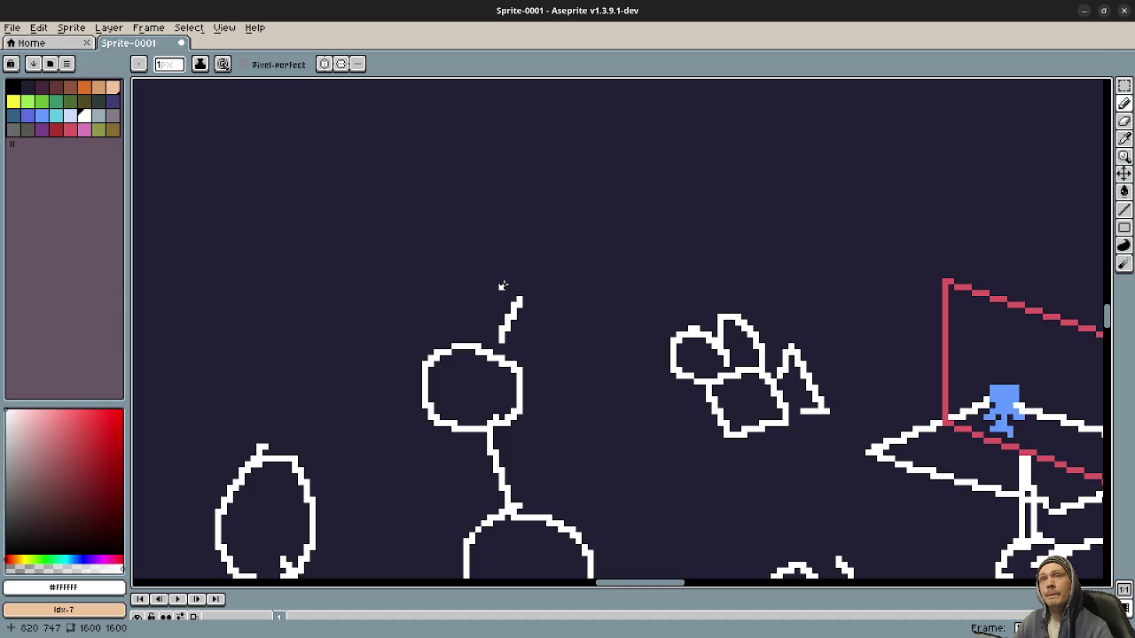
Letter the word SpringArm above the top circle
scroll(523, 260, up, 2)
scroll(496, 275, up, 2)
scroll(484, 292, right, 2)
mouse_move(476, 301)
mouse_down()
mouse_move(461, 373)
mouse_move(524, 399)
mouse_move(545, 297)
mouse_move(619, 301)
mouse_move(628, 337)
mouse_move(679, 324)
mouse_up()
click(590, 255)
mouse_move(703, 272)
mouse_down()
mouse_move(759, 368)
mouse_move(692, 362)
mouse_up()
mouse_move(764, 297)
mouse_down()
mouse_move(764, 204)
mouse_move(825, 282)
mouse_up()
drag(746, 246, 793, 246)
mouse_move(824, 232)
mouse_down()
mouse_move(847, 285)
mouse_move(886, 250)
mouse_move(989, 267)
mouse_up()
scroll(527, 304, down, 3)
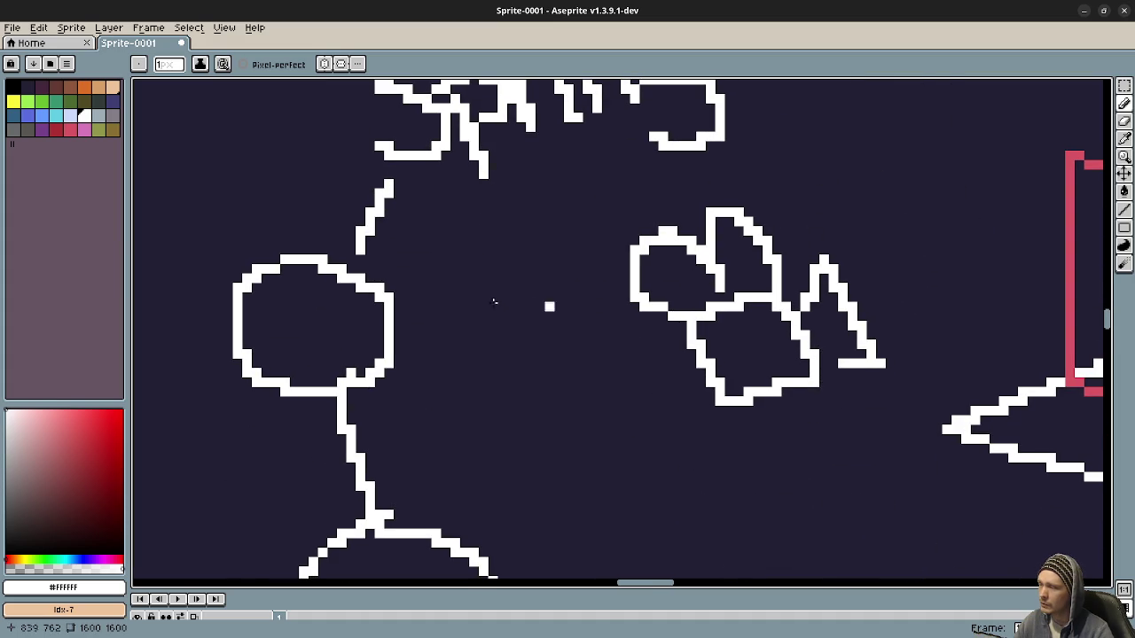
Draw a line from the top circle to the camera doodle
drag(415, 336, 654, 383)
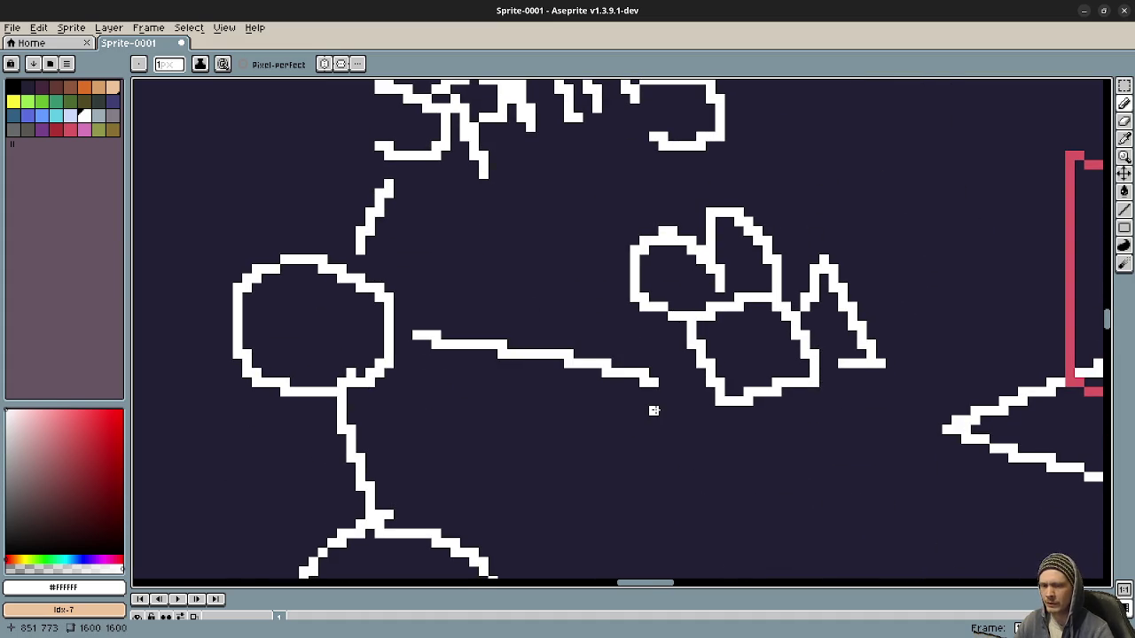
scroll(654, 411, down, 2)
scroll(657, 414, down, 2)
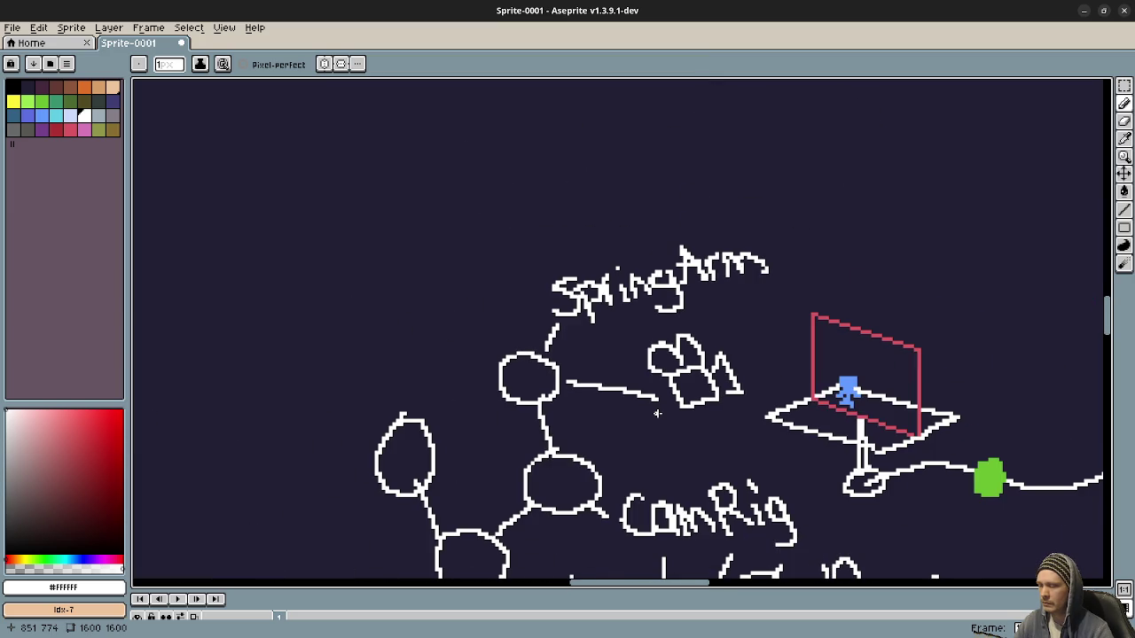
Draw a diagonal leader line toward the left oval
drag(727, 454, 707, 387)
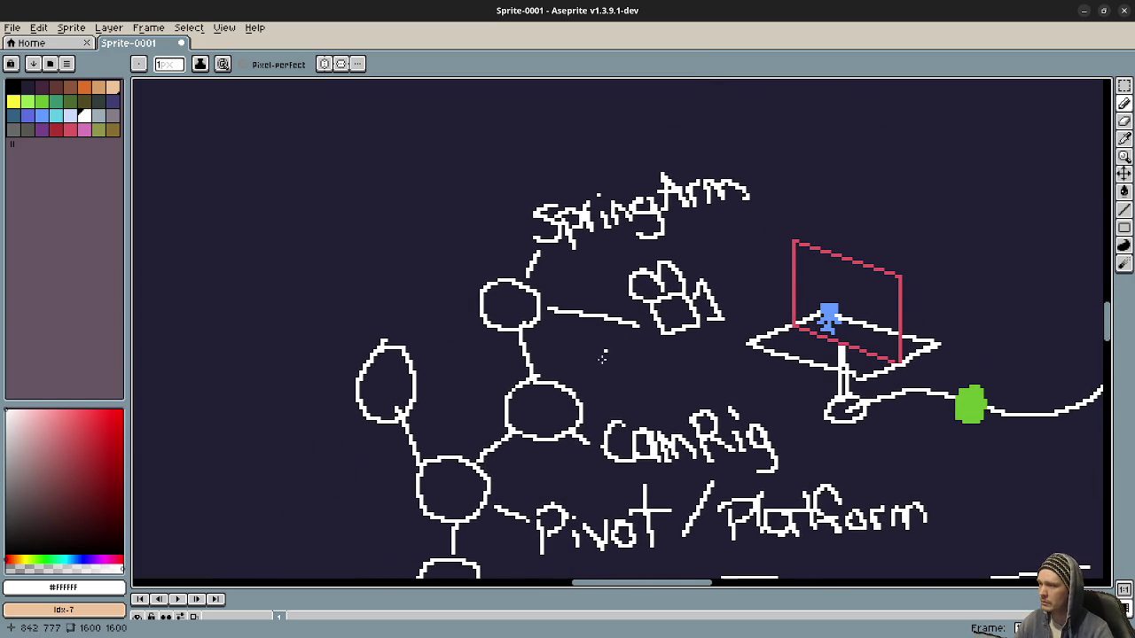
drag(608, 347, 664, 306)
scroll(368, 306, up, 2)
drag(433, 267, 503, 329)
Write Player at the end of the leader line, then zoom out to the whole diagram
mouse_move(340, 223)
mouse_down()
mouse_move(381, 299)
mouse_move(377, 199)
mouse_move(360, 232)
mouse_up()
drag(384, 155, 419, 232)
mouse_move(466, 176)
mouse_down()
mouse_move(452, 214)
mouse_move(493, 213)
mouse_up()
drag(504, 161, 531, 197)
mouse_move(561, 152)
mouse_down()
mouse_move(525, 256)
mouse_move(611, 197)
mouse_move(637, 118)
mouse_up()
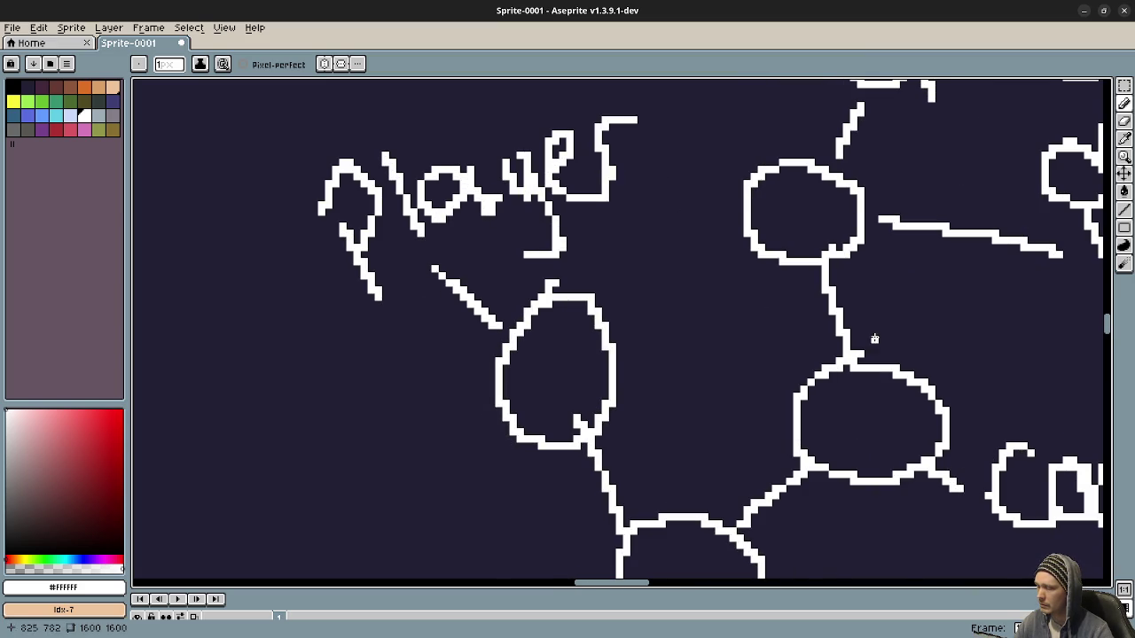
scroll(870, 338, down, 2)
drag(715, 302, 569, 341)
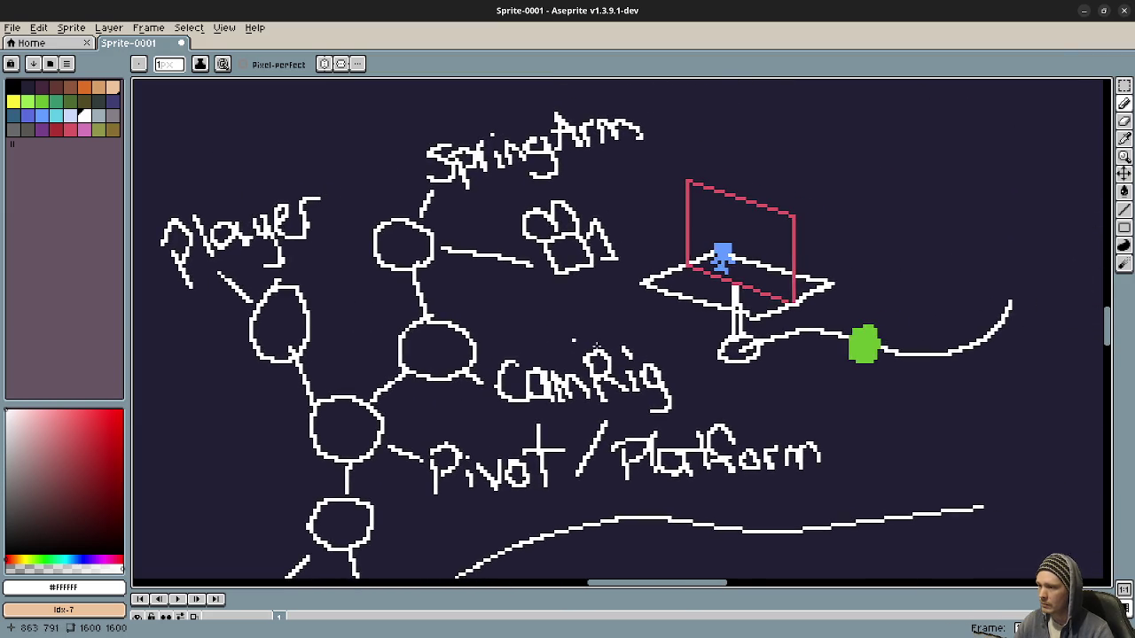
scroll(655, 359, down, 1)
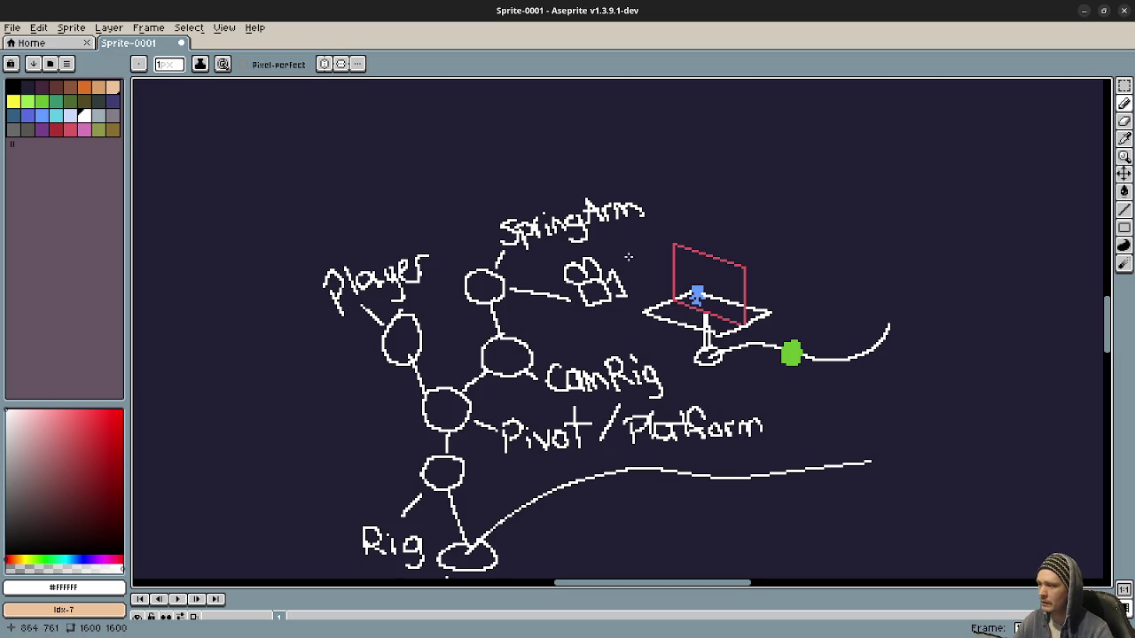
Back in Godot, add a Node3D child under PathFollow3D and name it Rig
click(1084, 10)
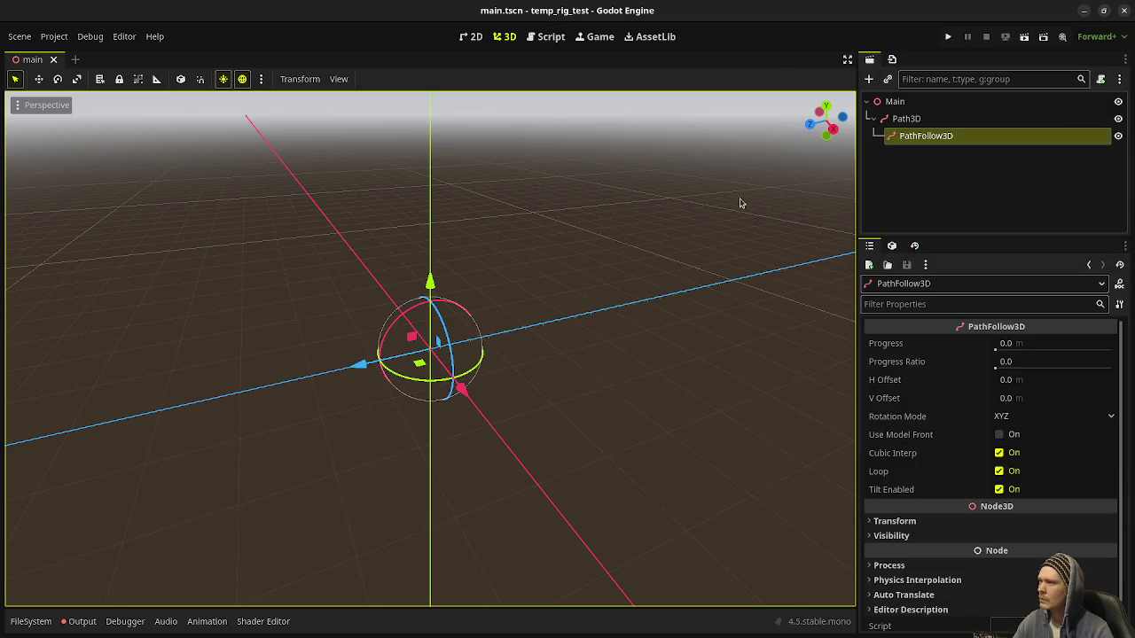
right_click(913, 141)
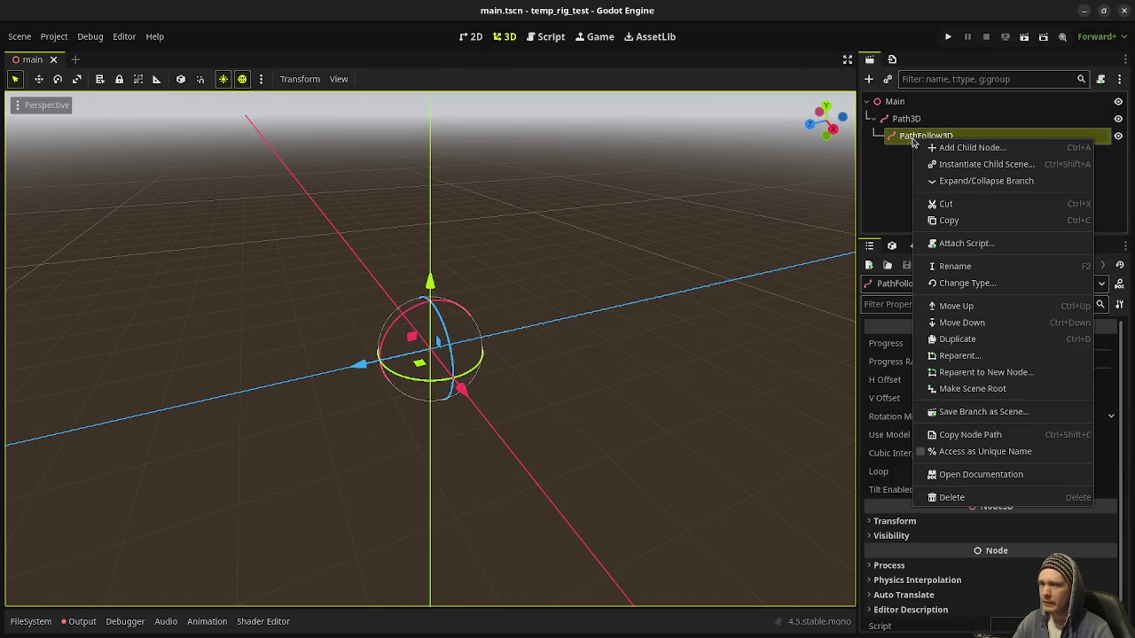
click(954, 150)
text(Nod3)
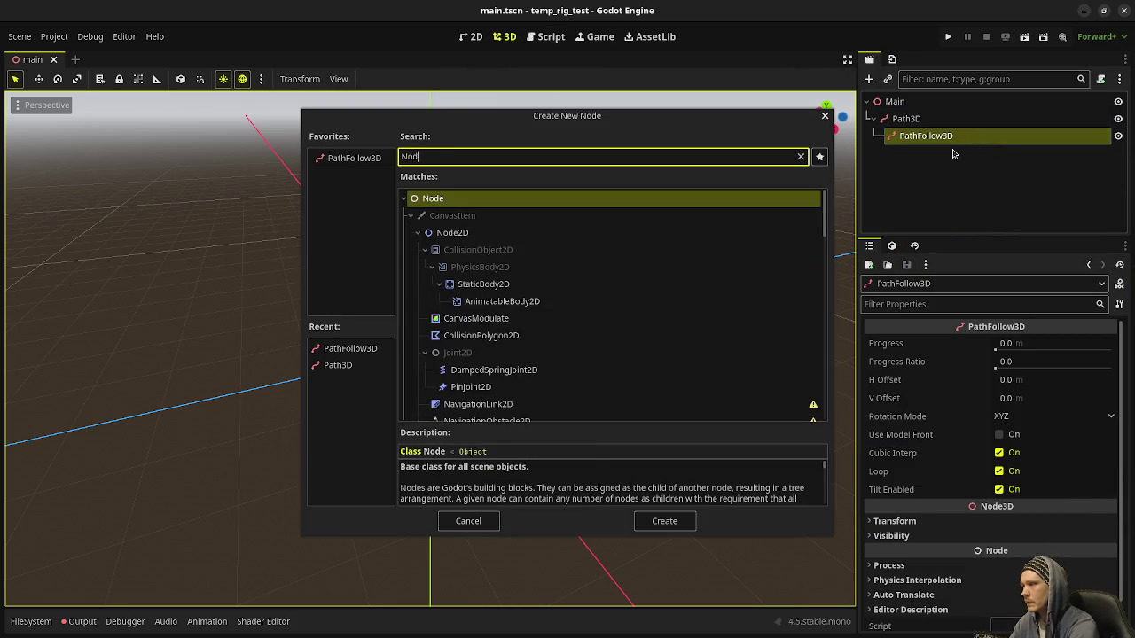
key(Tab)
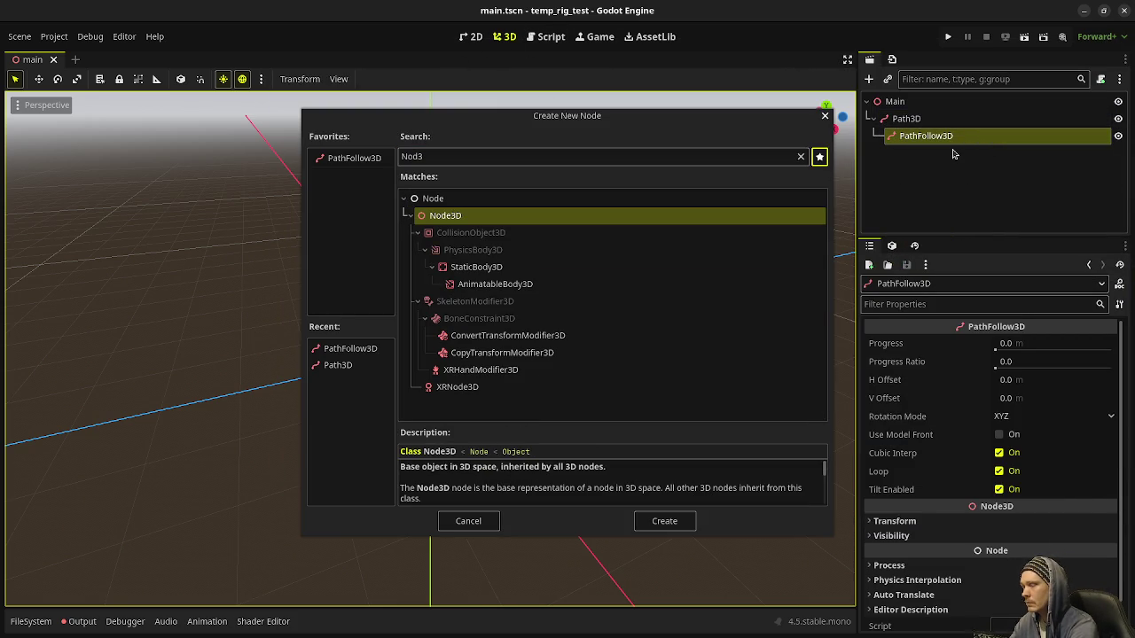
key(Return)
text(Rig)
key(Return)
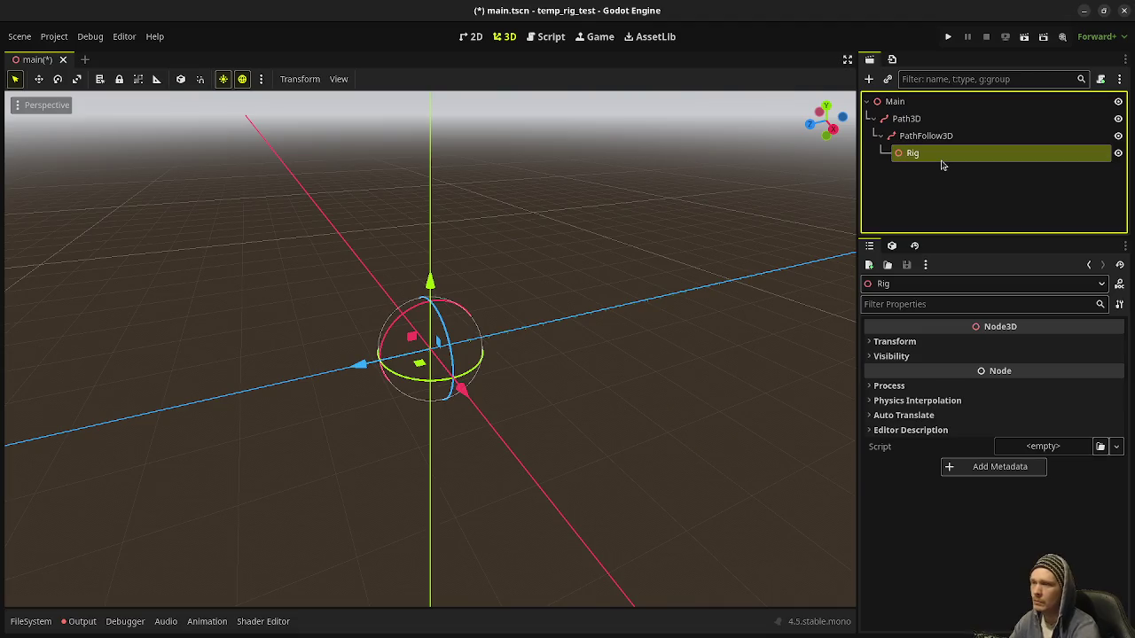
Slide the PathFollow3D along the path to about 1.25 m, checking the Rig node
click(927, 136)
scroll(639, 380, up, 3)
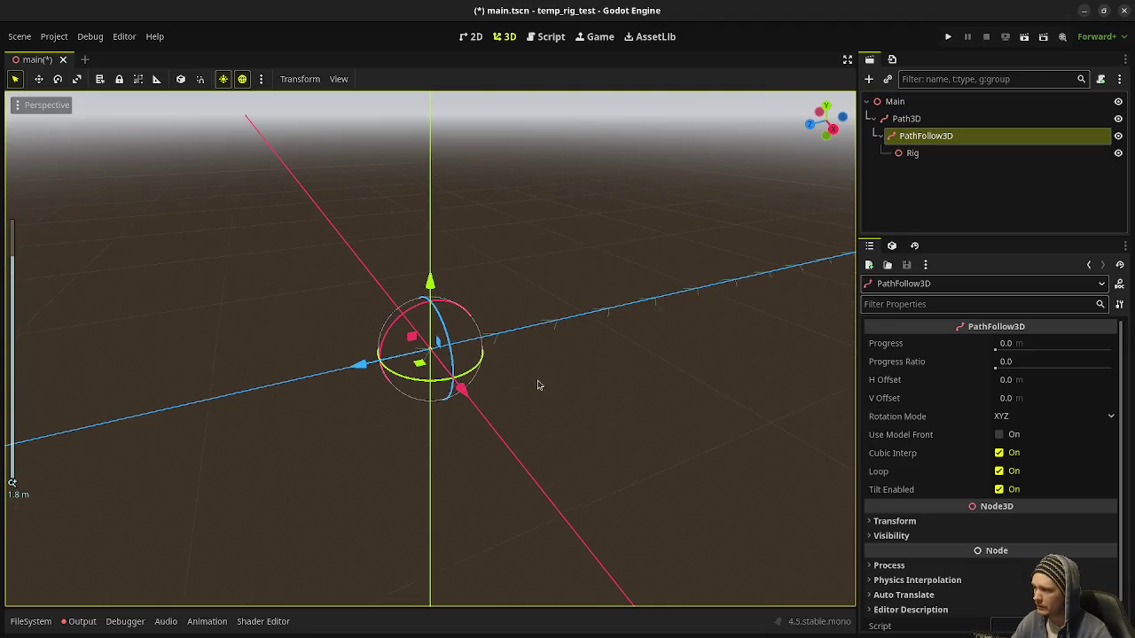
drag(1000, 342, 1055, 342)
mouse_move(621, 266)
mouse_down()
mouse_move(677, 263)
mouse_move(509, 301)
mouse_up()
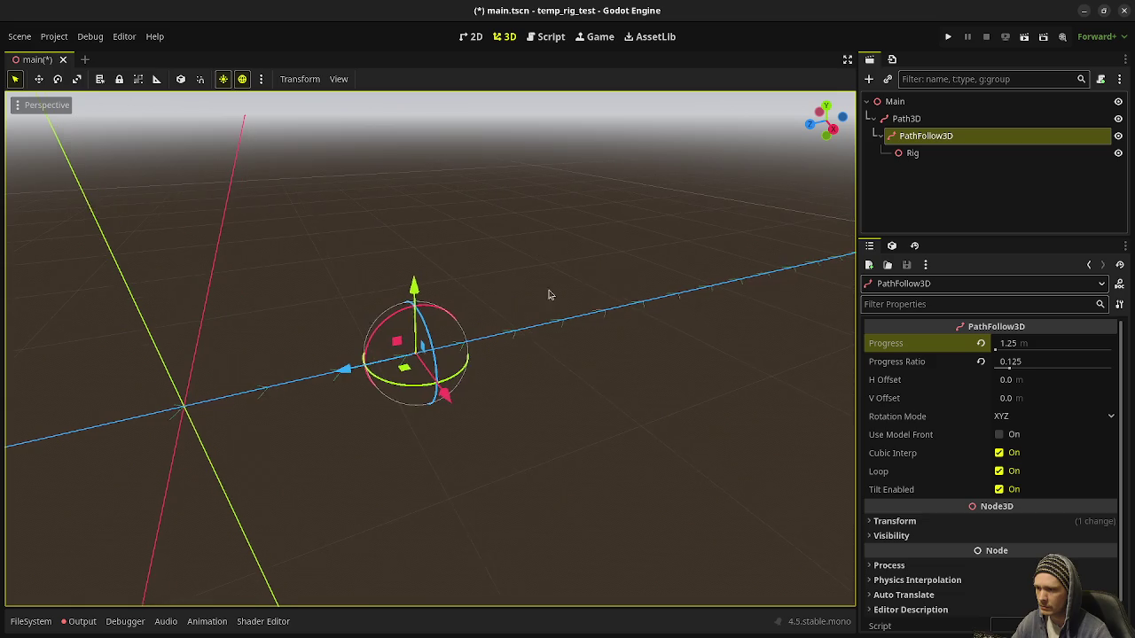
click(938, 155)
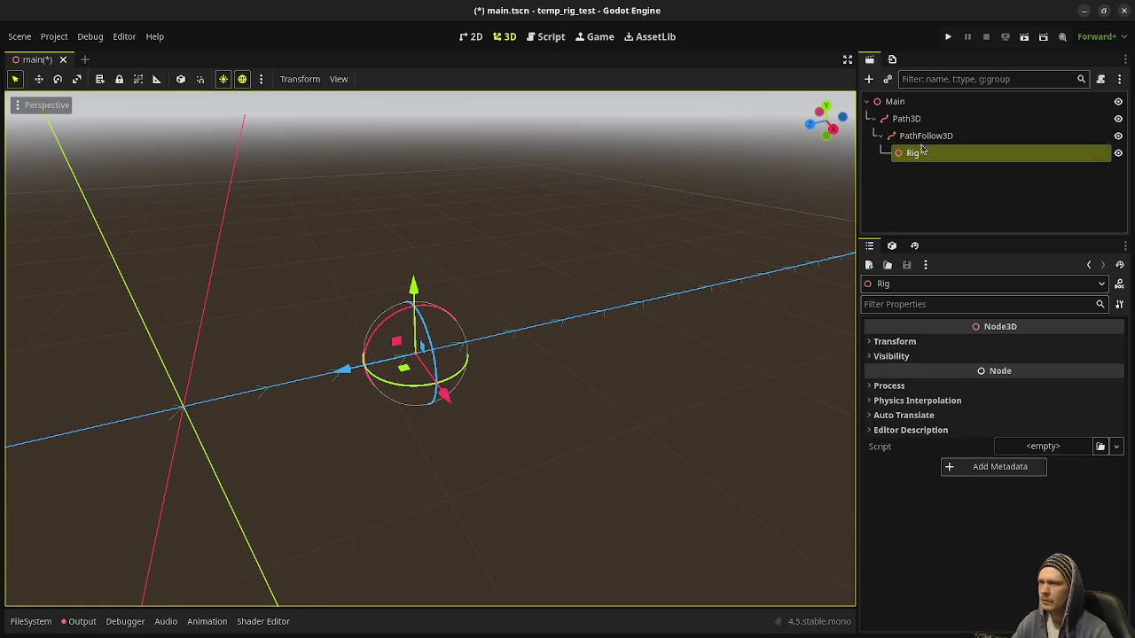
click(921, 140)
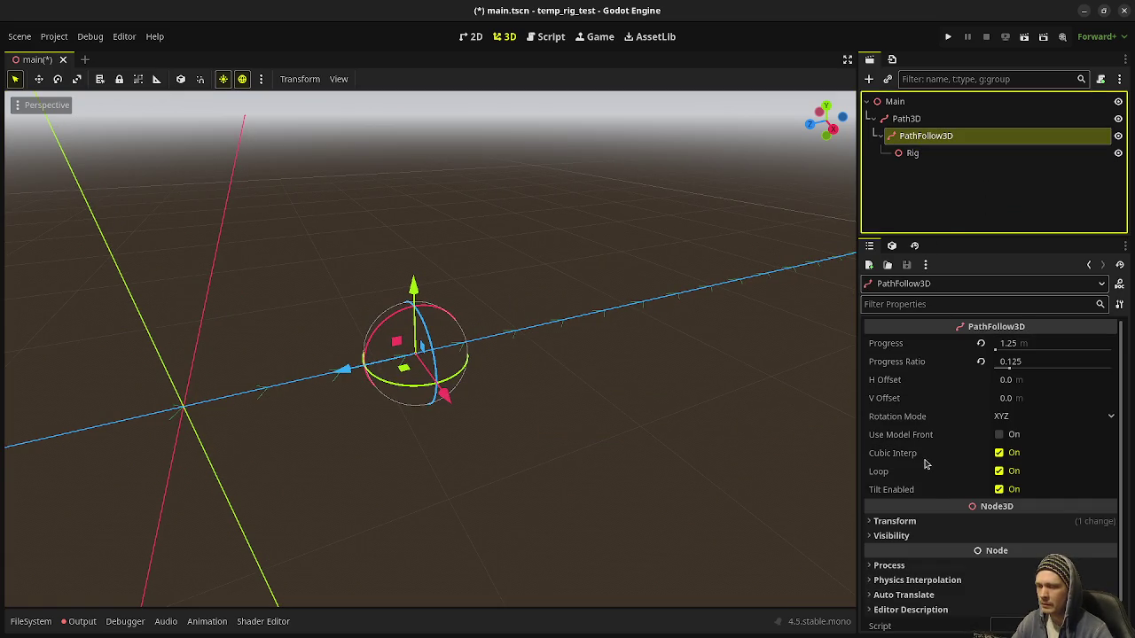
Set PathFollow3D's Rotation Mode to None in the Inspector
mouse_move(922, 461)
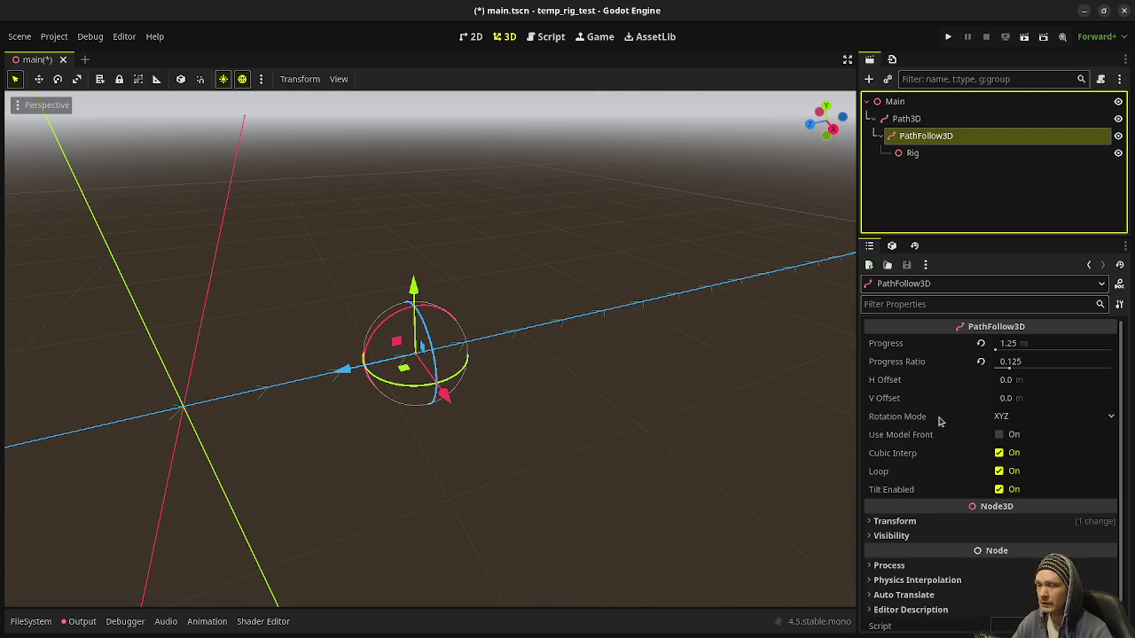
click(1002, 417)
click(1011, 433)
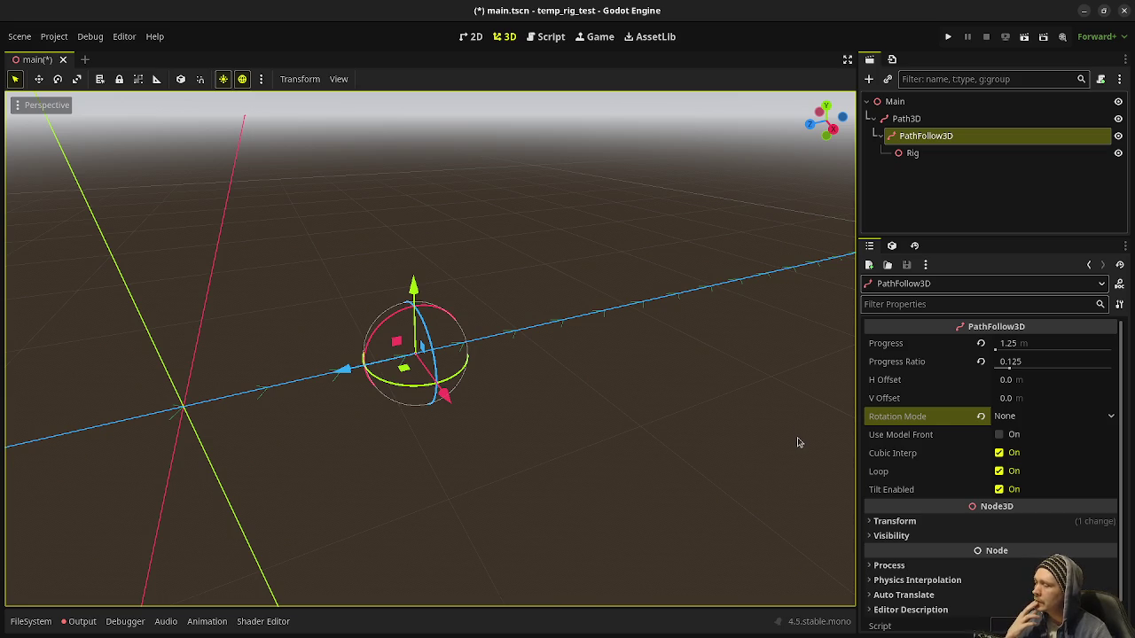
click(1012, 418)
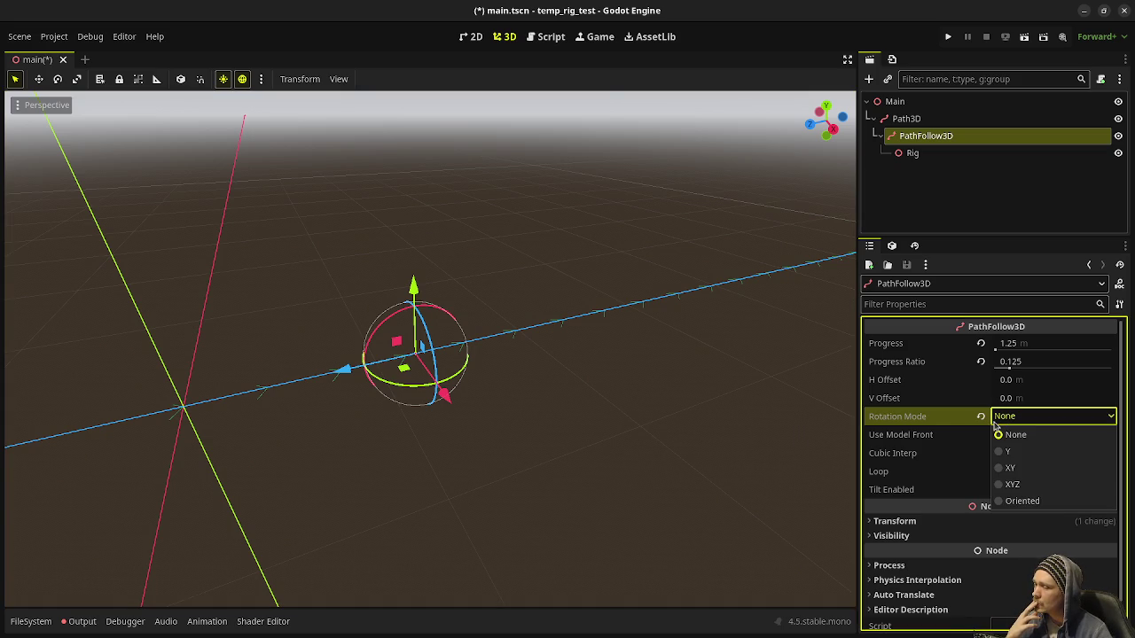
Switch Rotation Mode back to XYZ, keep it, then minimize the Godot editor
key(Down)
key(Down)
key(Down)
key(Return)
click(1000, 418)
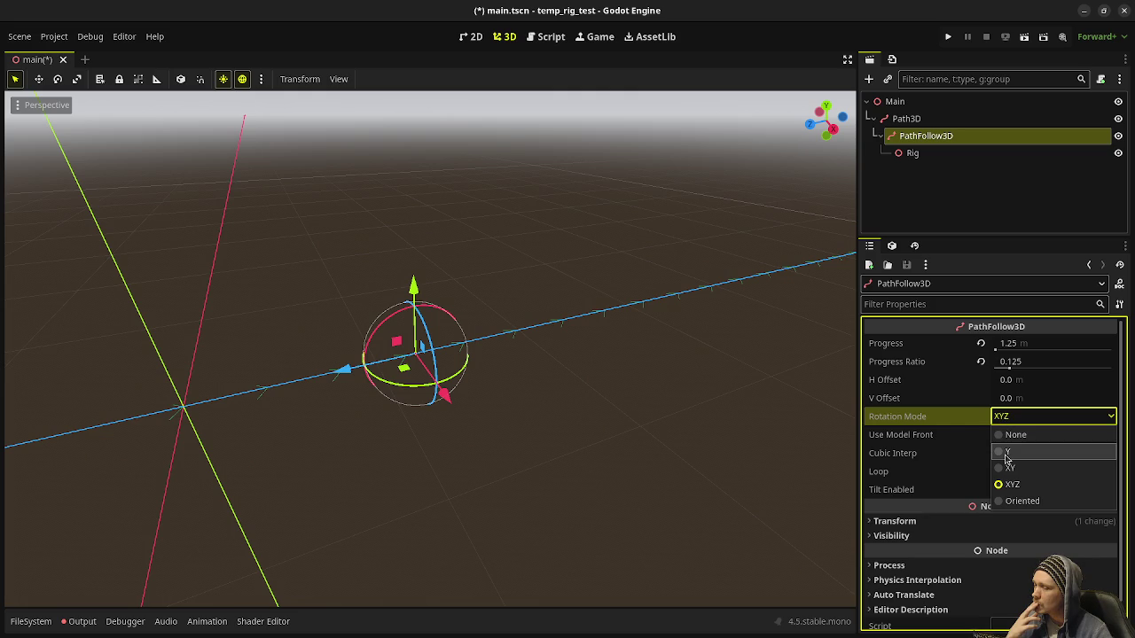
click(931, 419)
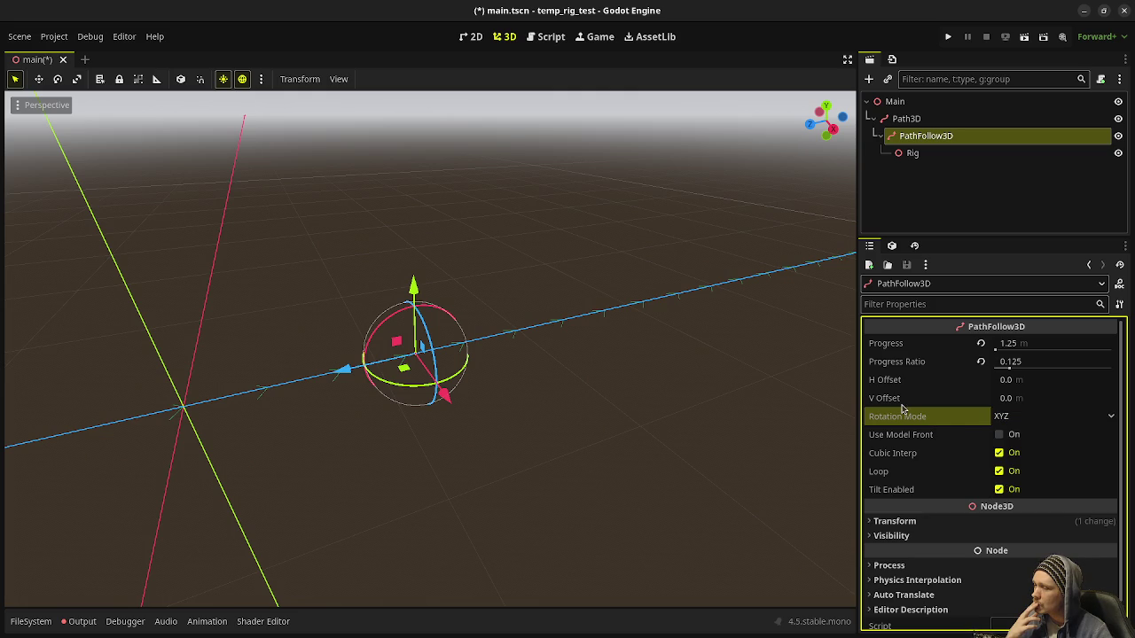
mouse_move(902, 418)
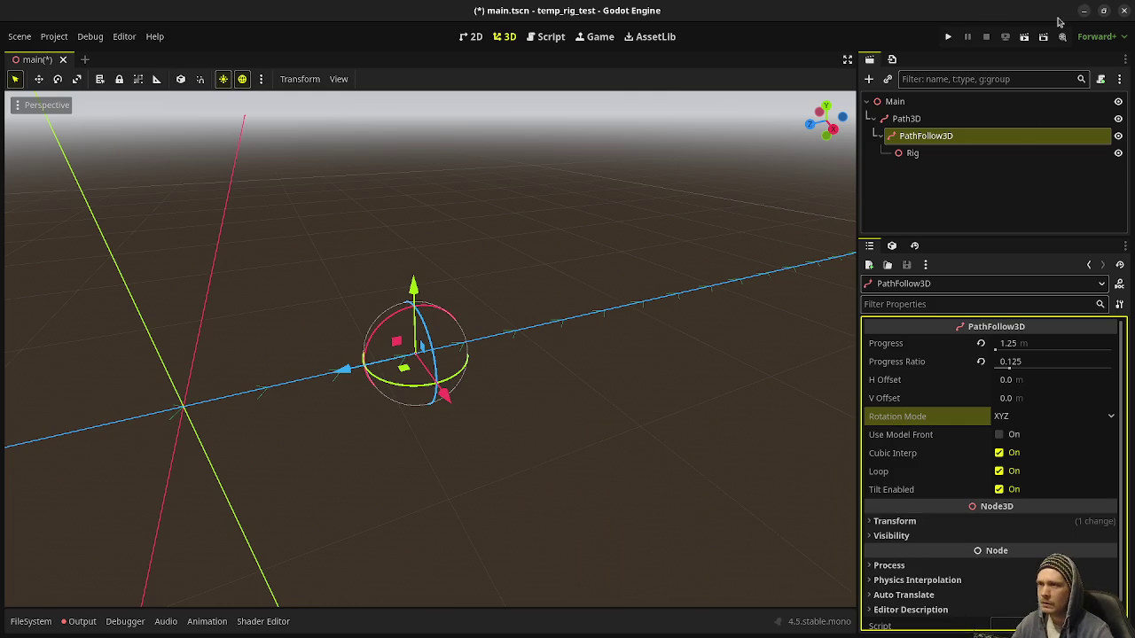
click(1084, 10)
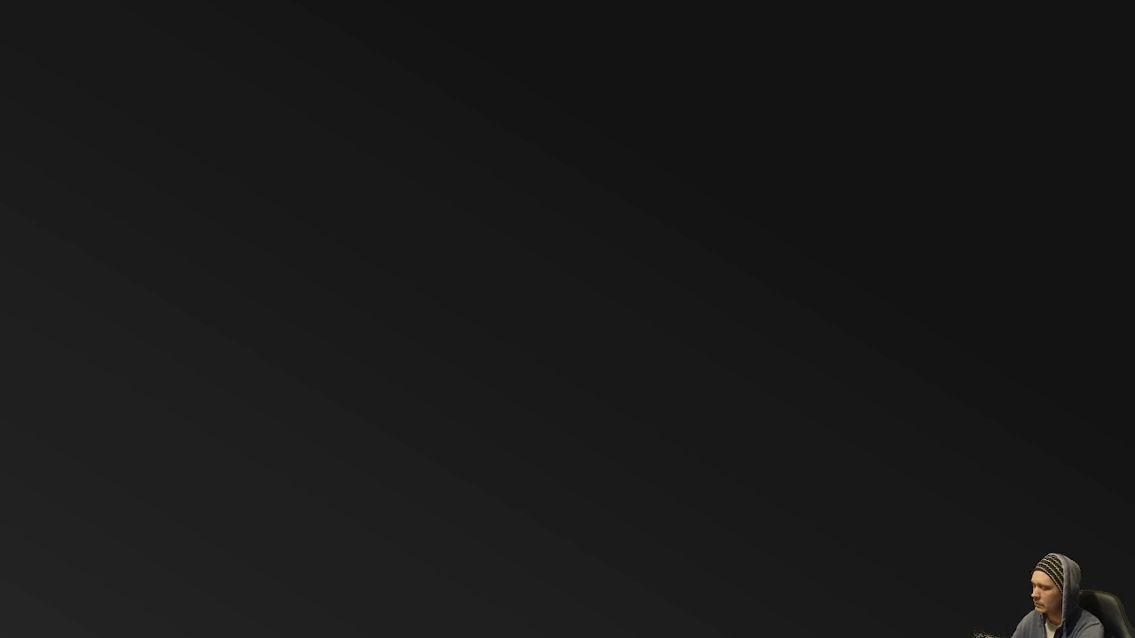
Use the window overview to bring the Aseprite rig sketch back on screen
key(super)
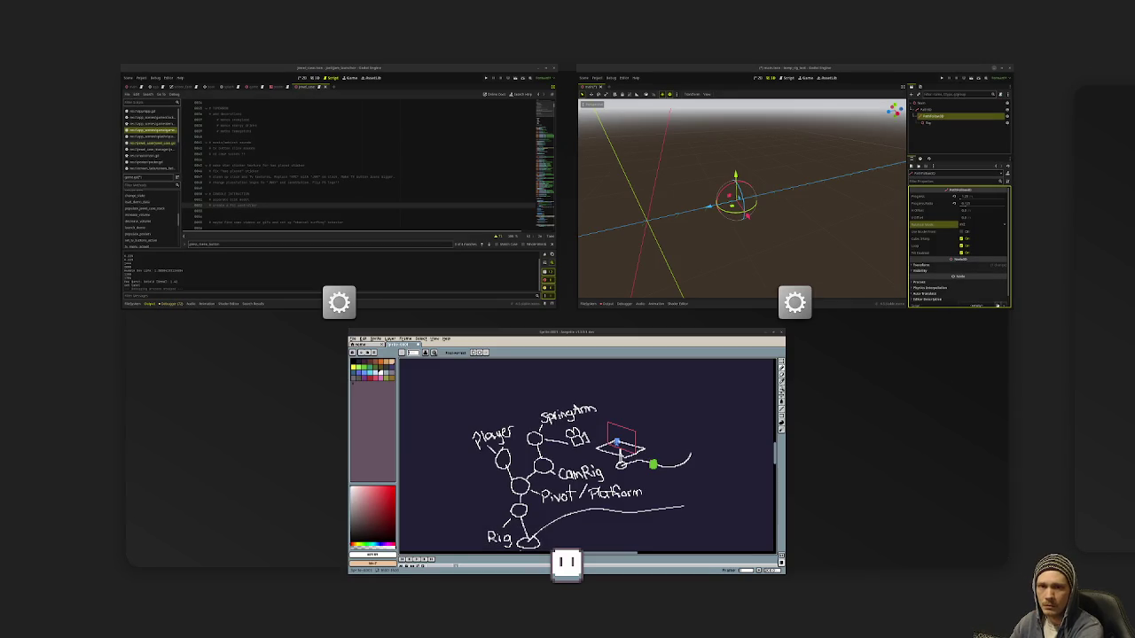
key(super)
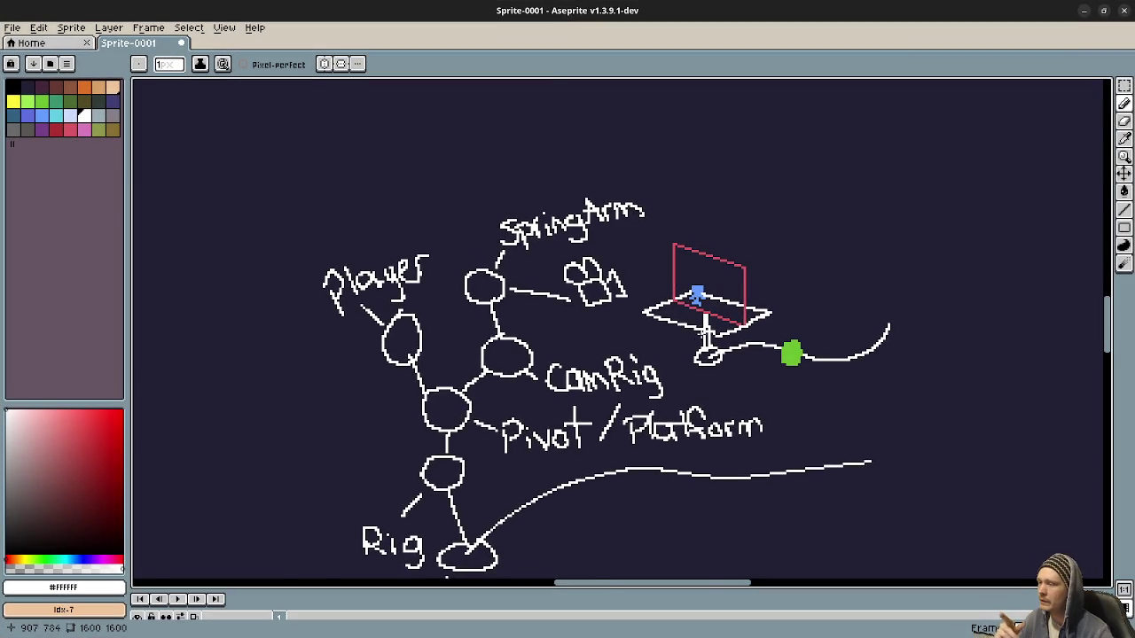
scroll(733, 287, up, 2)
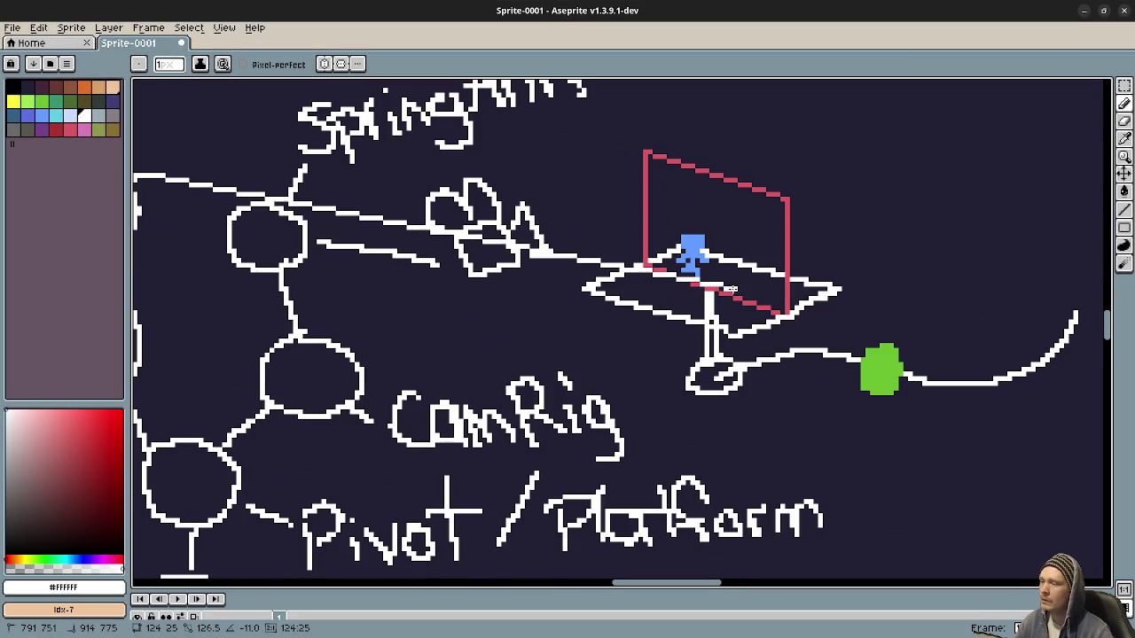
Undo the long stray line through the camera sketch and pan toward the empty canvas area
key(ctrl+z)
drag(690, 286, 582, 364)
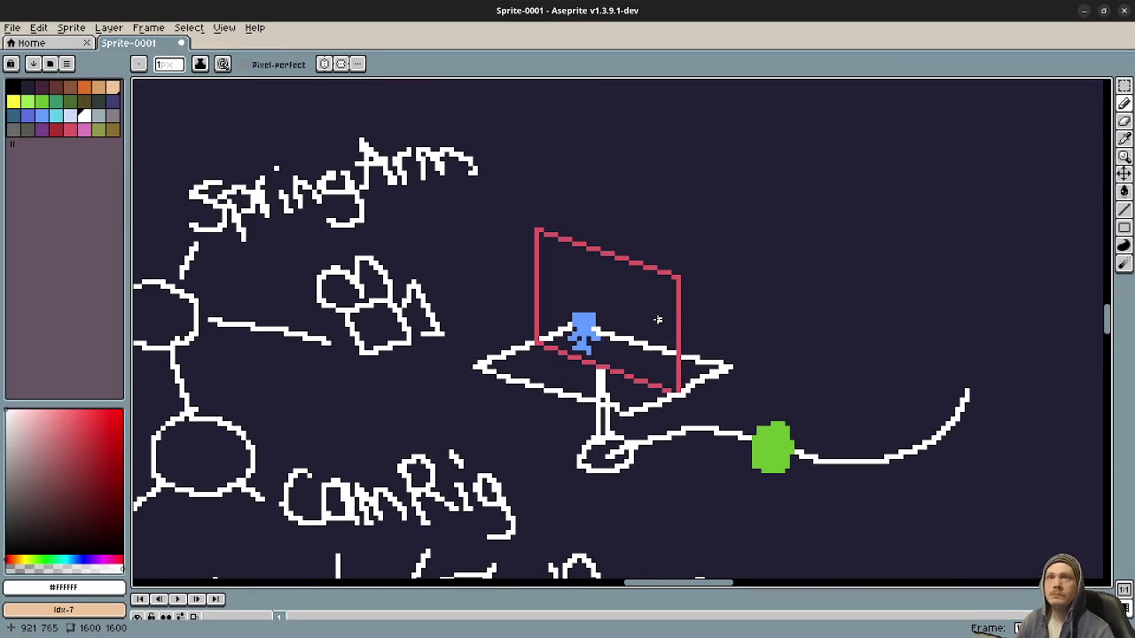
drag(781, 263, 515, 425)
drag(760, 340, 619, 381)
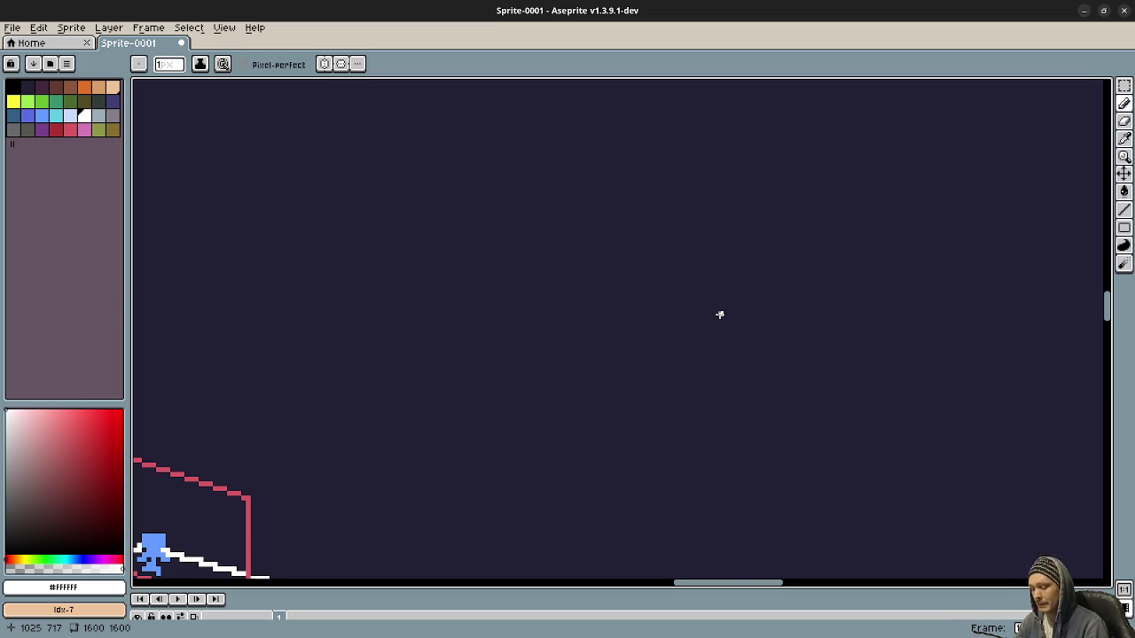
scroll(461, 245, down, 4)
scroll(461, 245, left, 5)
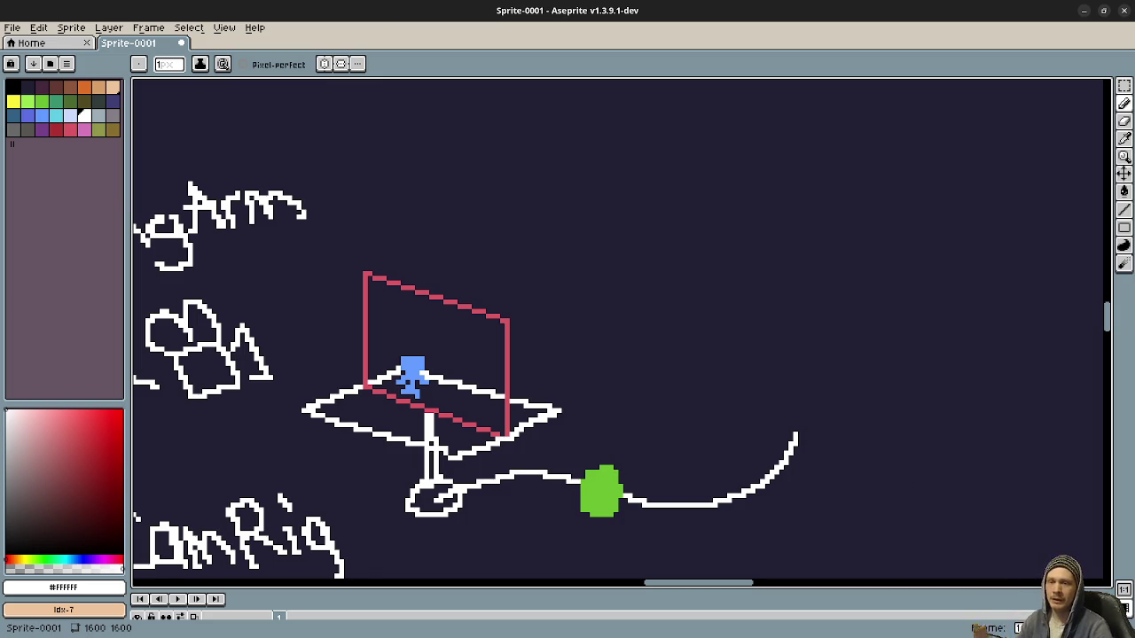
Back in Godot, open the echo project's test_scene_05 level in the 3D workspace
key(alt+Tab)
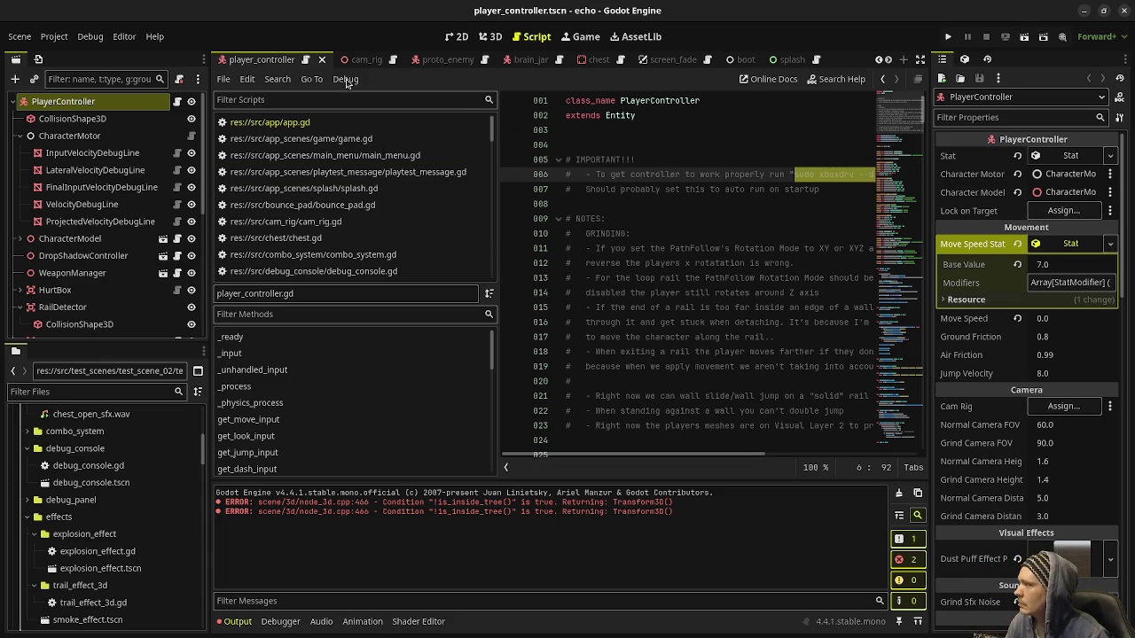
click(491, 37)
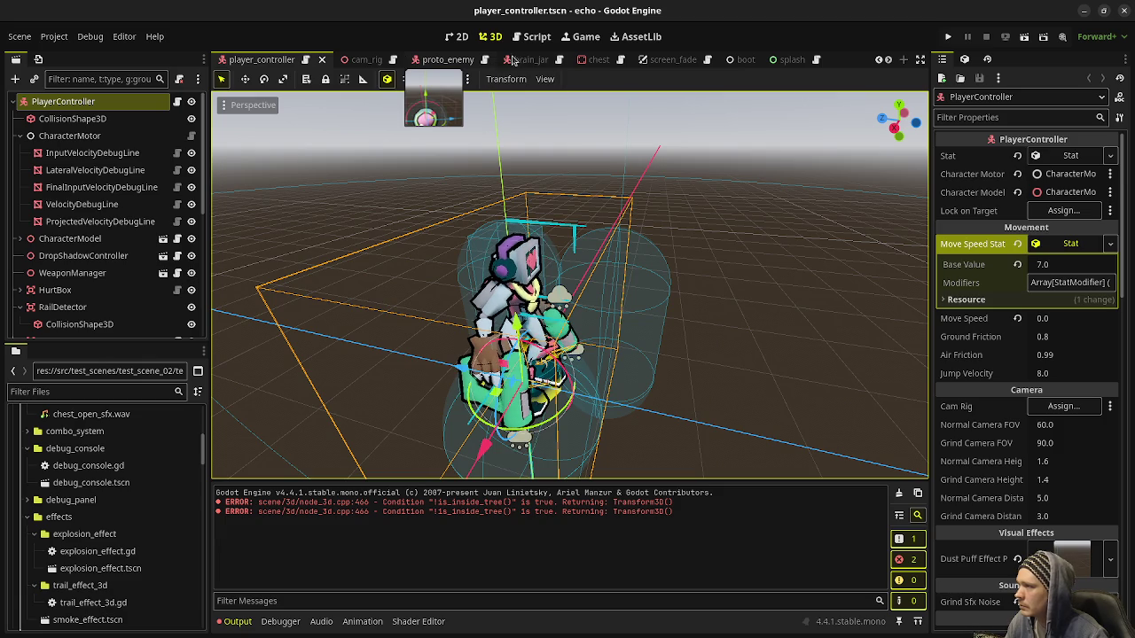
scroll(377, 60, up, 3)
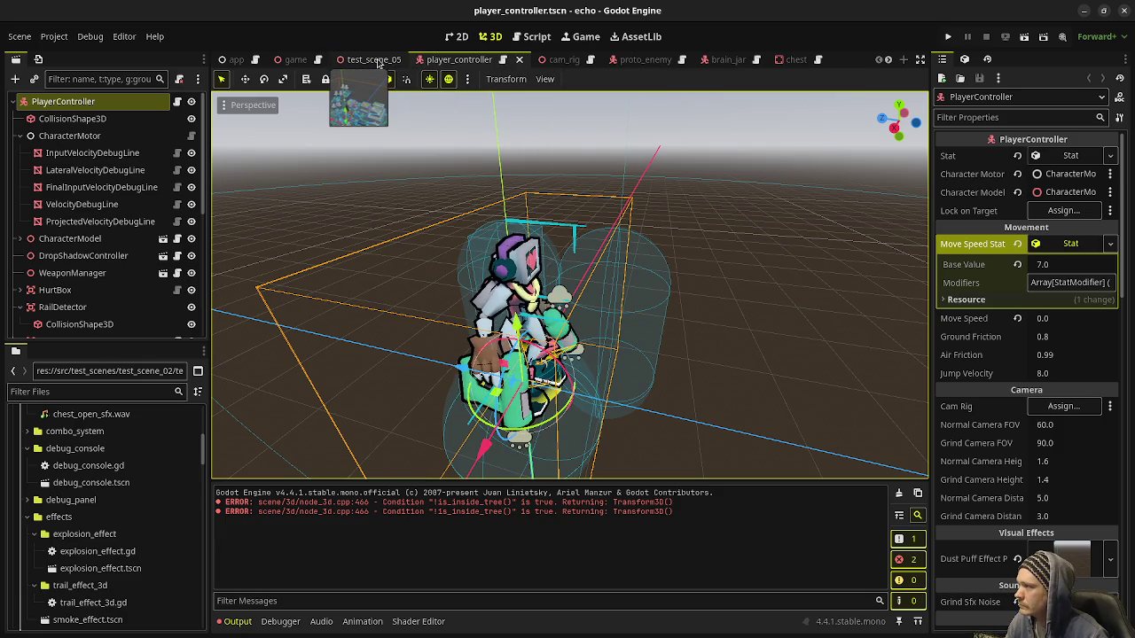
click(357, 60)
scroll(602, 371, up, 10)
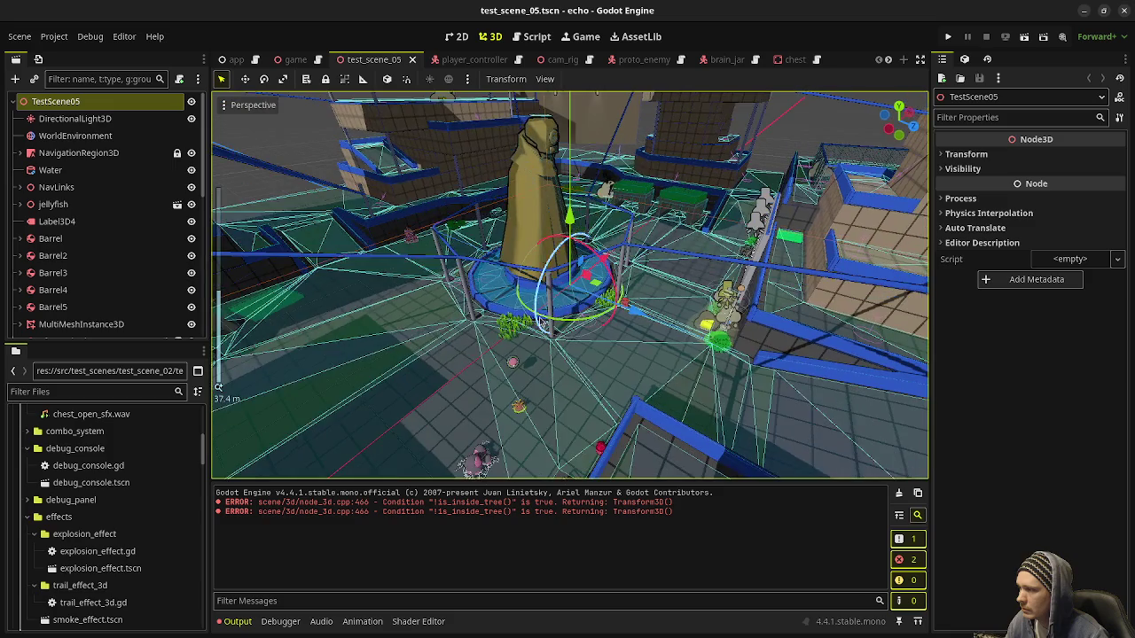
Select and frame the blue rail Path3D30, view it from the top, and duplicate it as Path3D36
scroll(540, 323, up, 5)
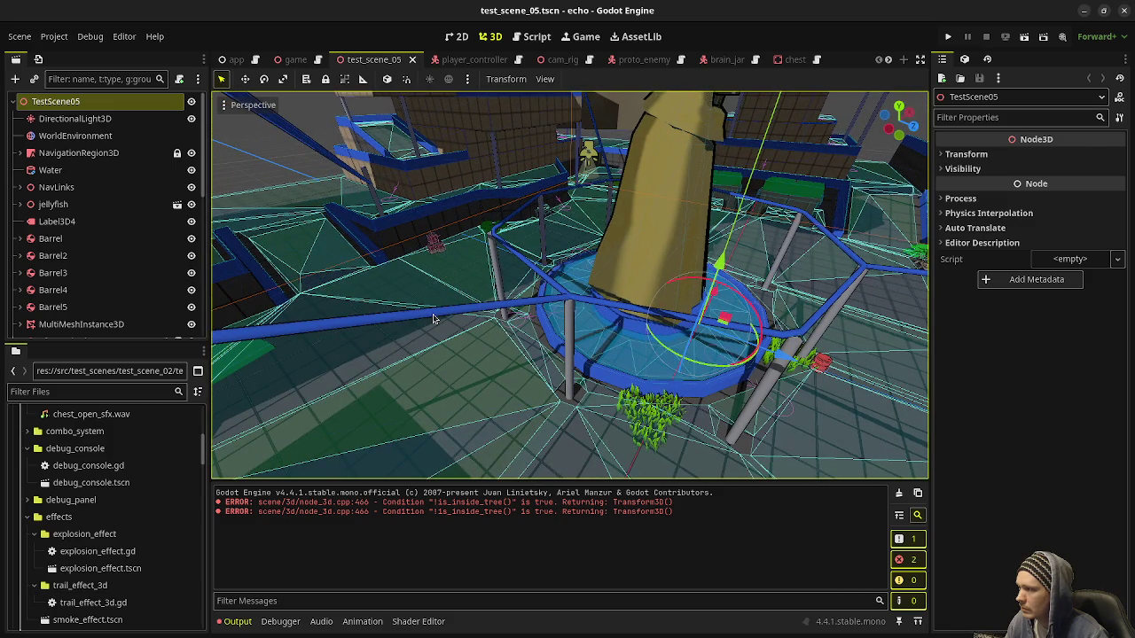
click(434, 319)
double_click(77, 328)
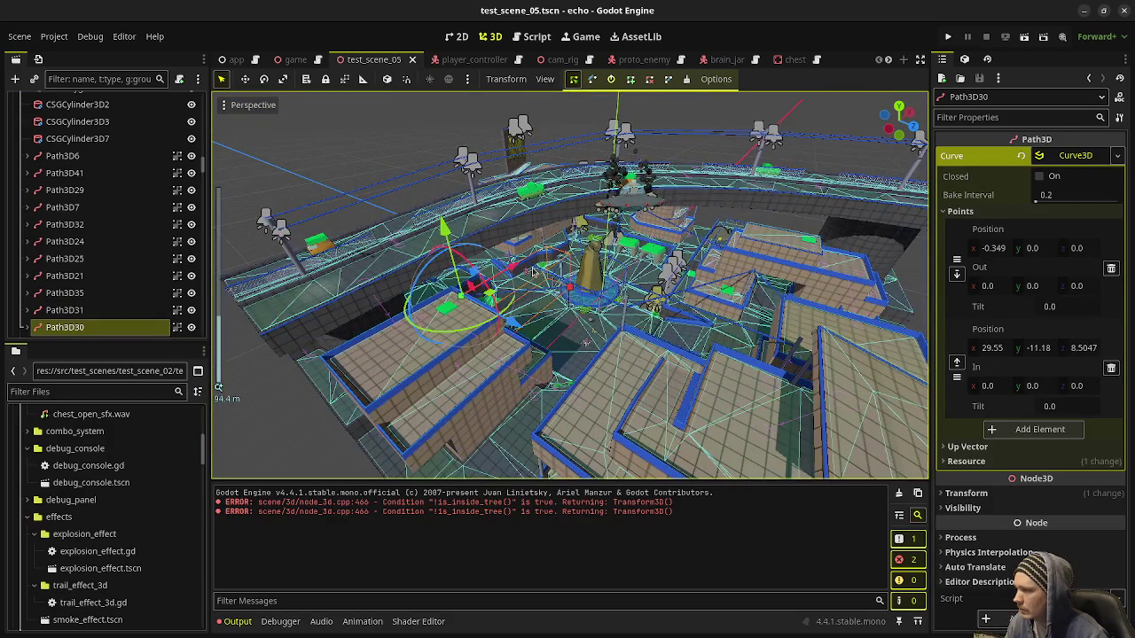
scroll(533, 271, up, 5)
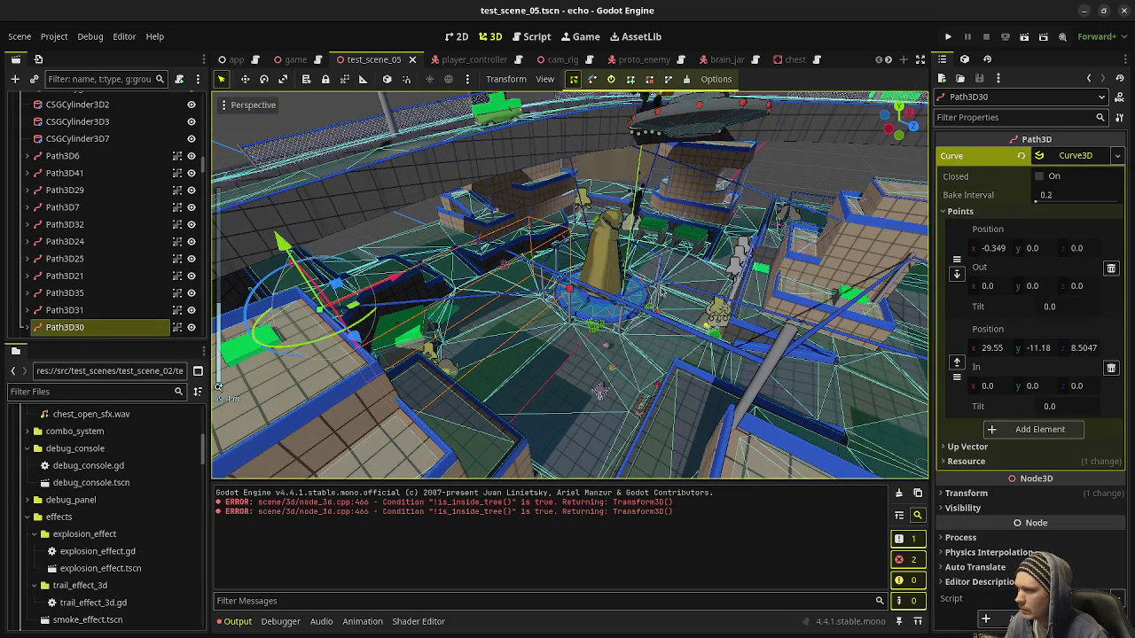
mouse_move(661, 293)
mouse_down()
mouse_move(588, 232)
mouse_move(594, 254)
mouse_move(539, 317)
mouse_move(554, 286)
mouse_up()
key(ctrl+d)
key(KP_7)
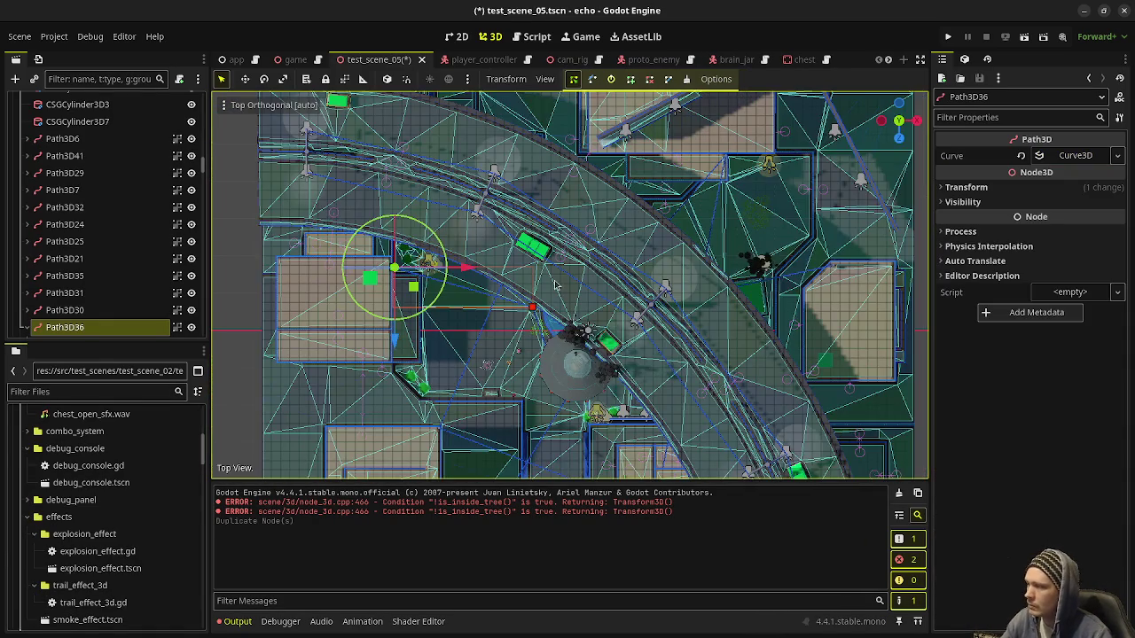
Move the duplicated path sideways and centre a tilted view on it
scroll(556, 284, down, 5)
key(g)
click(326, 307)
key(f)
scroll(582, 332, up, 3)
drag(583, 332, 643, 357)
Set the new path's Z position to 0.0 in the Inspector
click(998, 189)
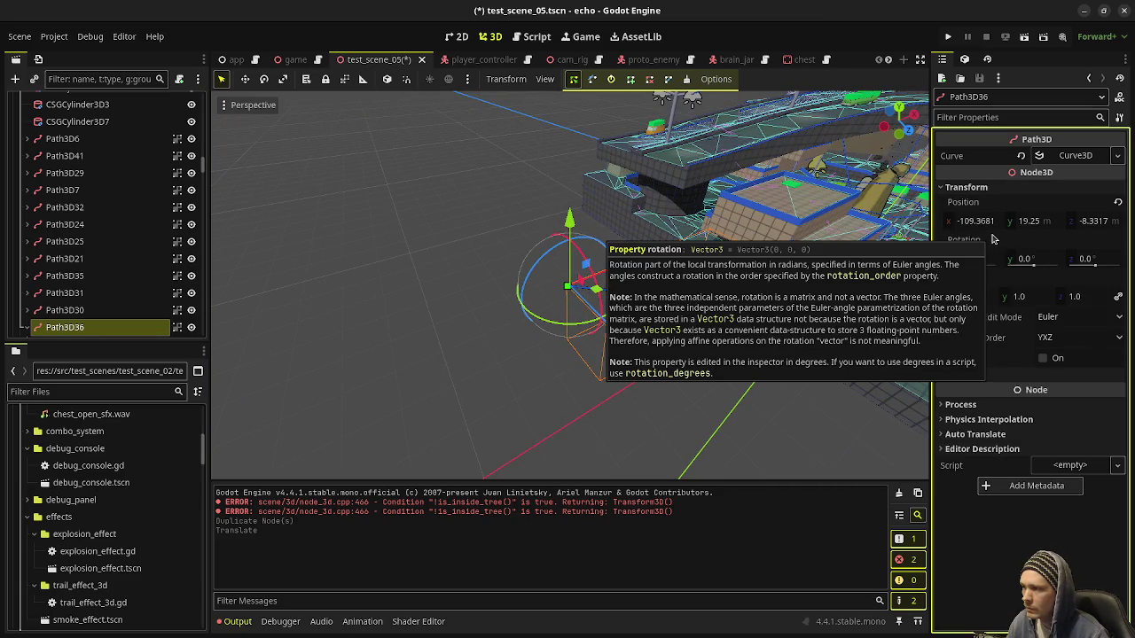
click(1097, 226)
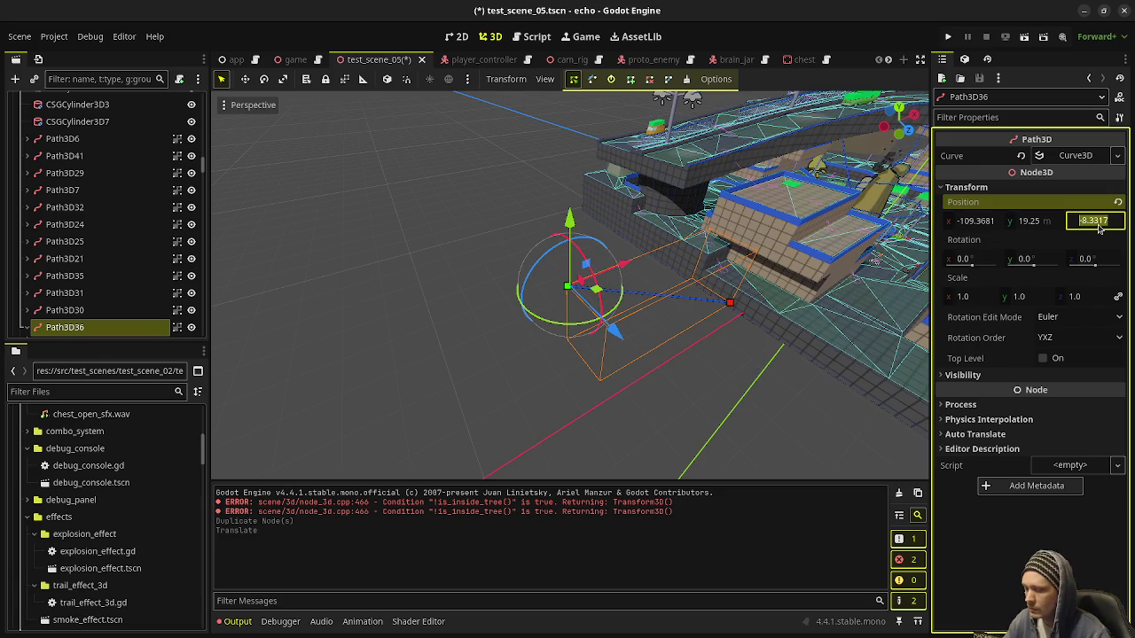
text(0)
key(Return)
drag(692, 301, 748, 319)
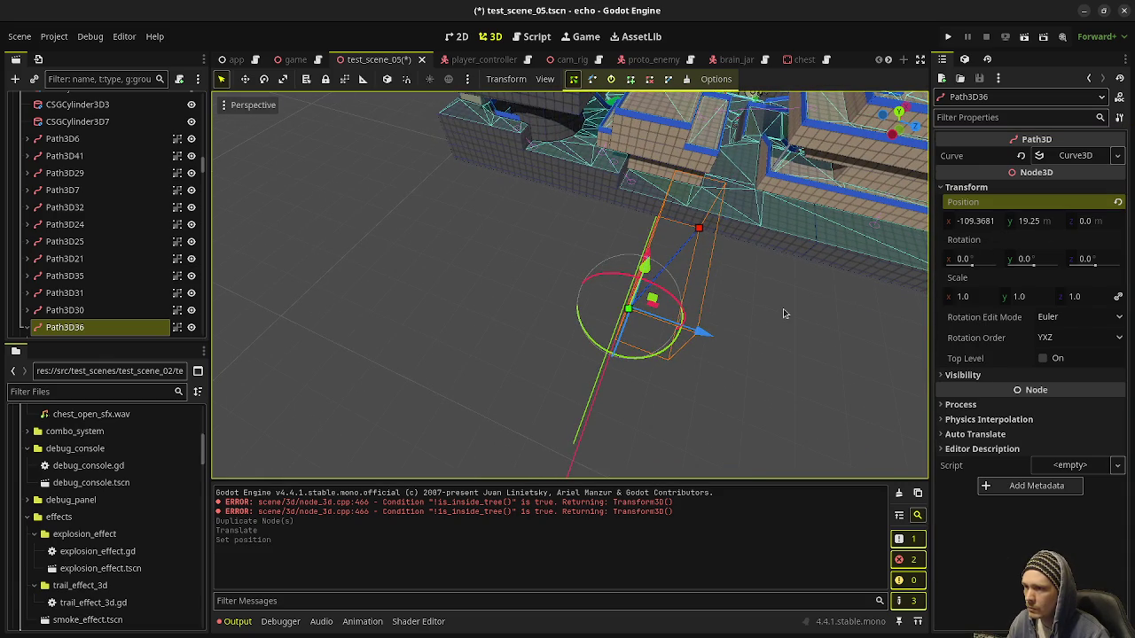
key(ctrl+z)
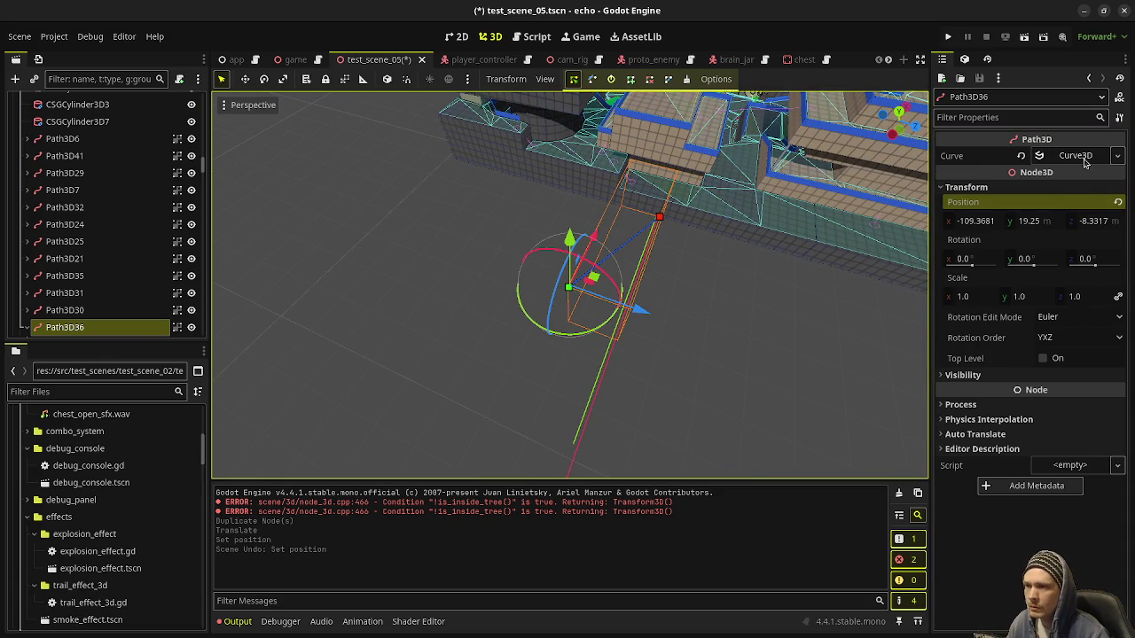
click(1084, 156)
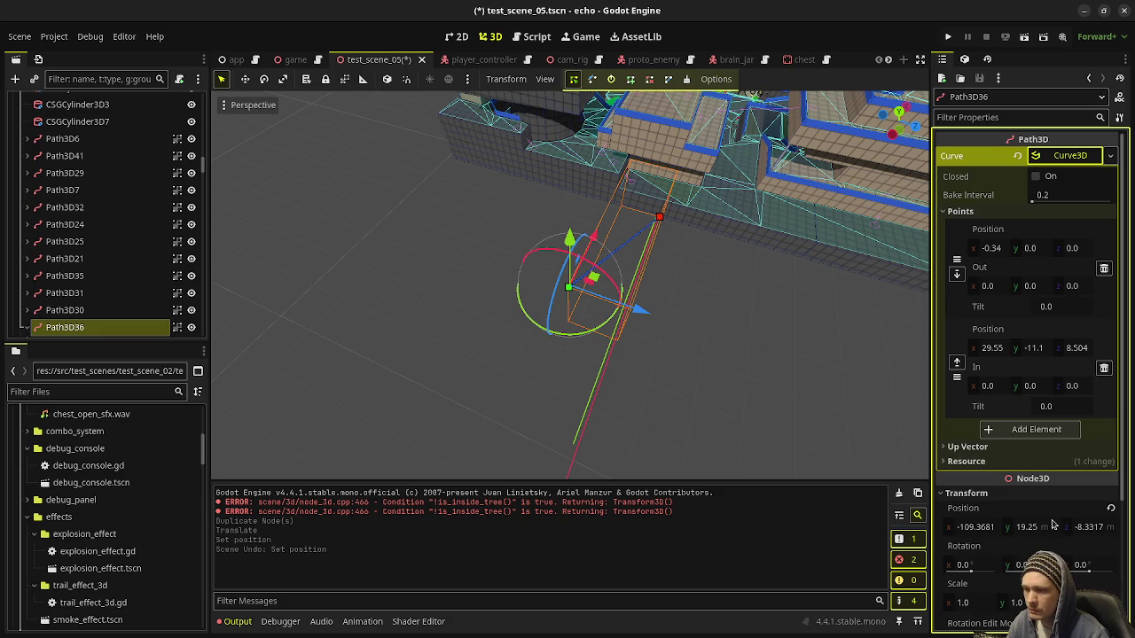
click(1085, 528)
text(0)
key(Return)
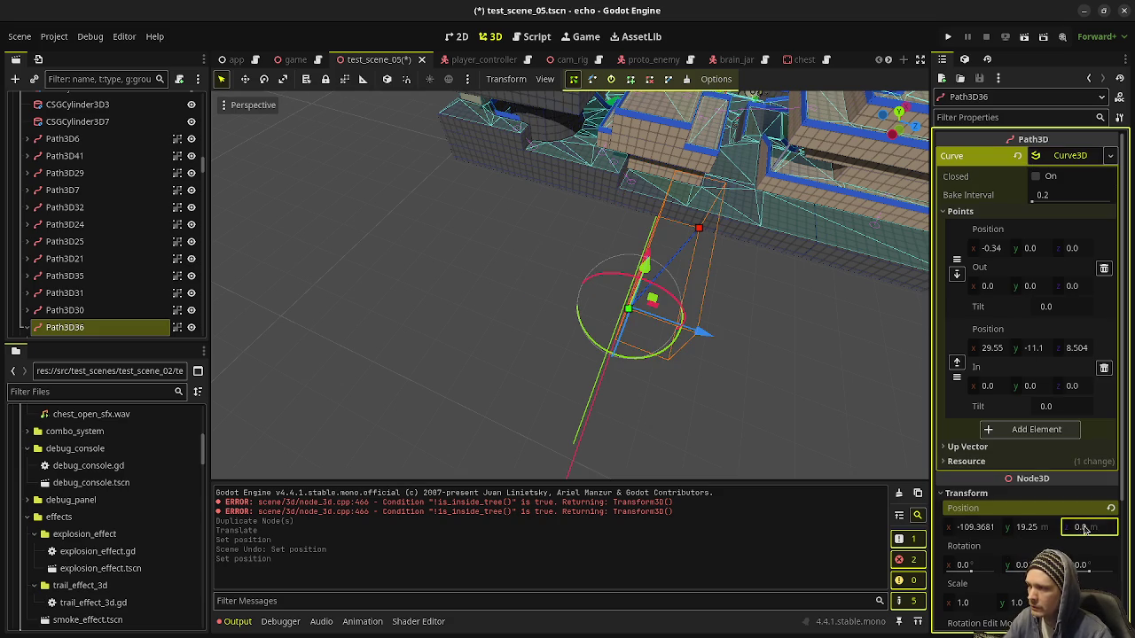
Flatten the second curve point by setting its z and y to 0
click(1070, 348)
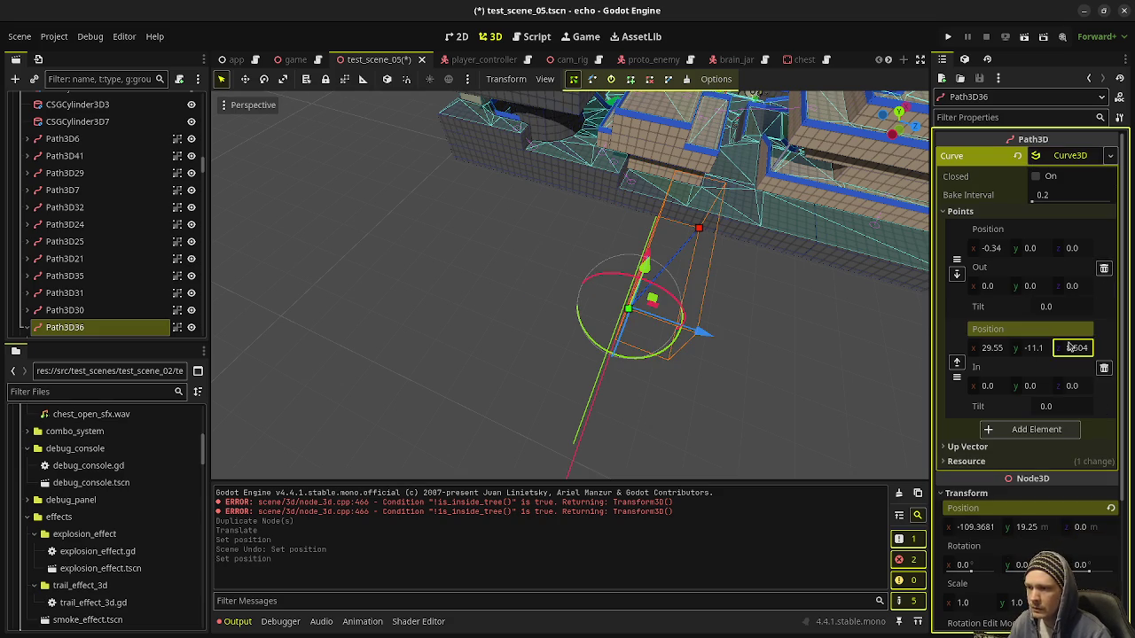
text(0)
key(Return)
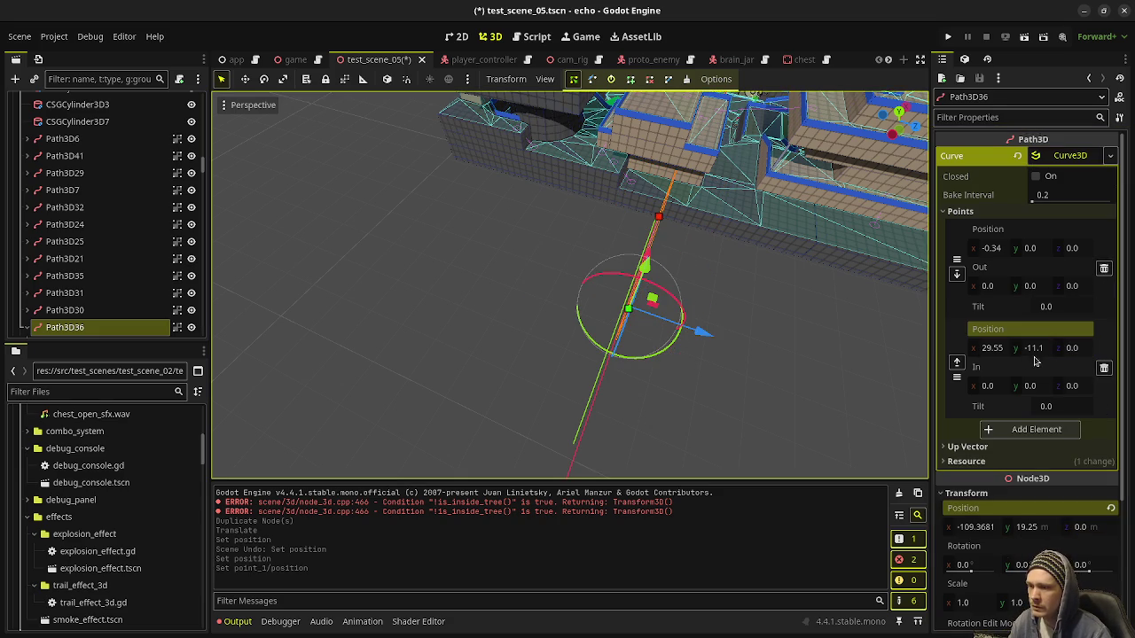
click(1036, 348)
text(0)
key(Return)
In front orthographic view, drag Path3D36 left along X to about -136.87
mouse_move(692, 328)
mouse_down()
mouse_move(524, 217)
mouse_move(587, 280)
mouse_move(621, 287)
mouse_up()
drag(600, 337, 620, 353)
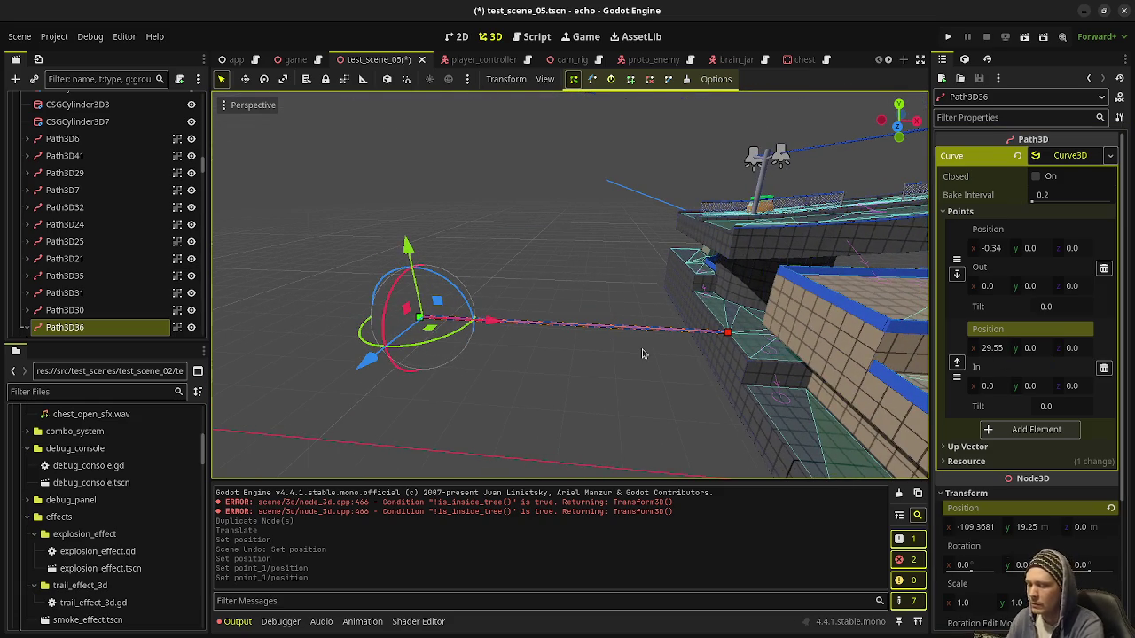
key(KP_3)
key(KP_1)
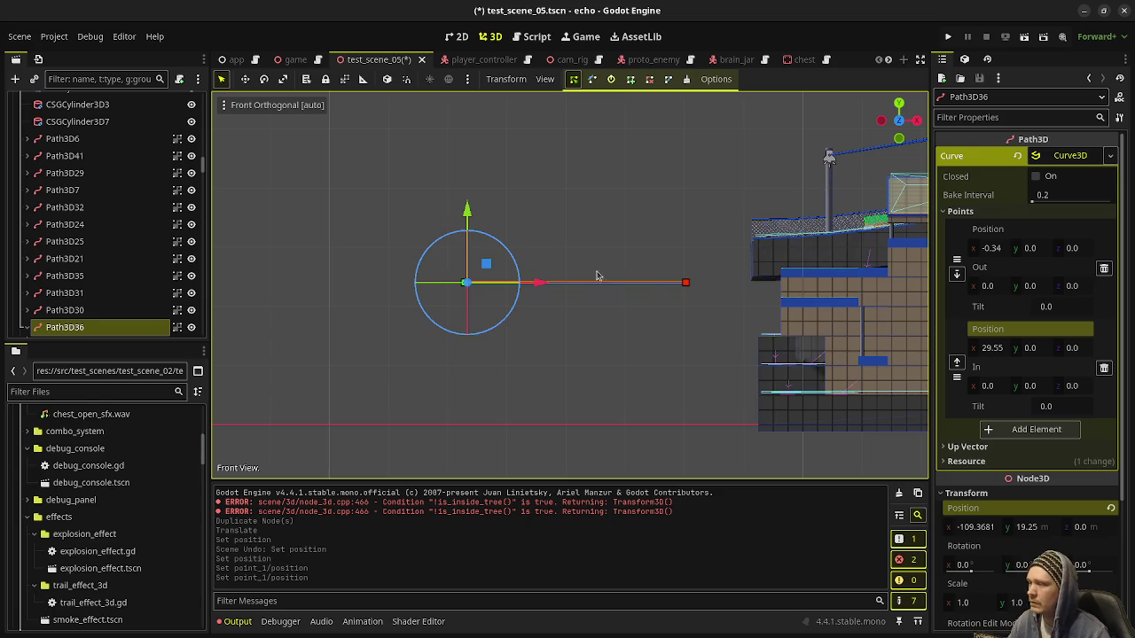
scroll(595, 274, up, 3)
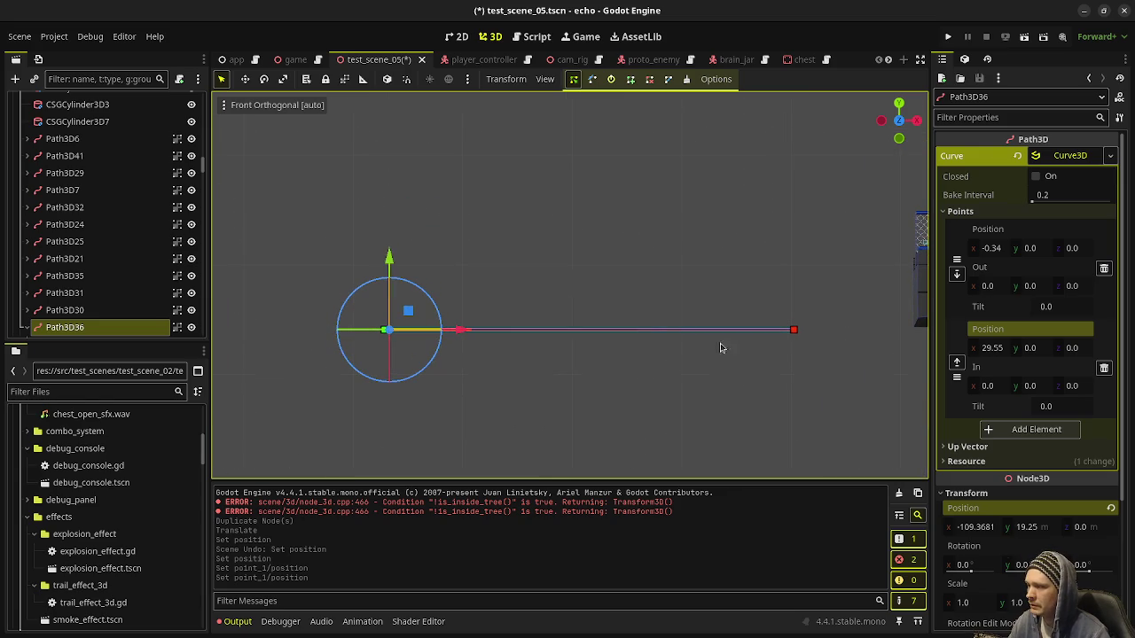
scroll(788, 346, down, 5)
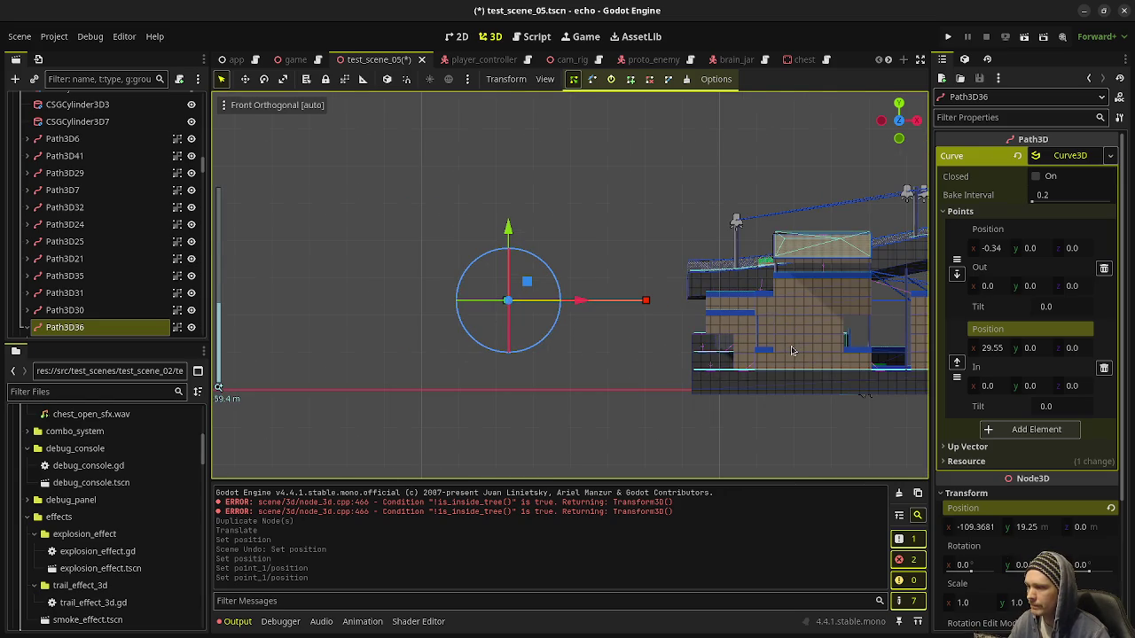
scroll(735, 336, up, 4)
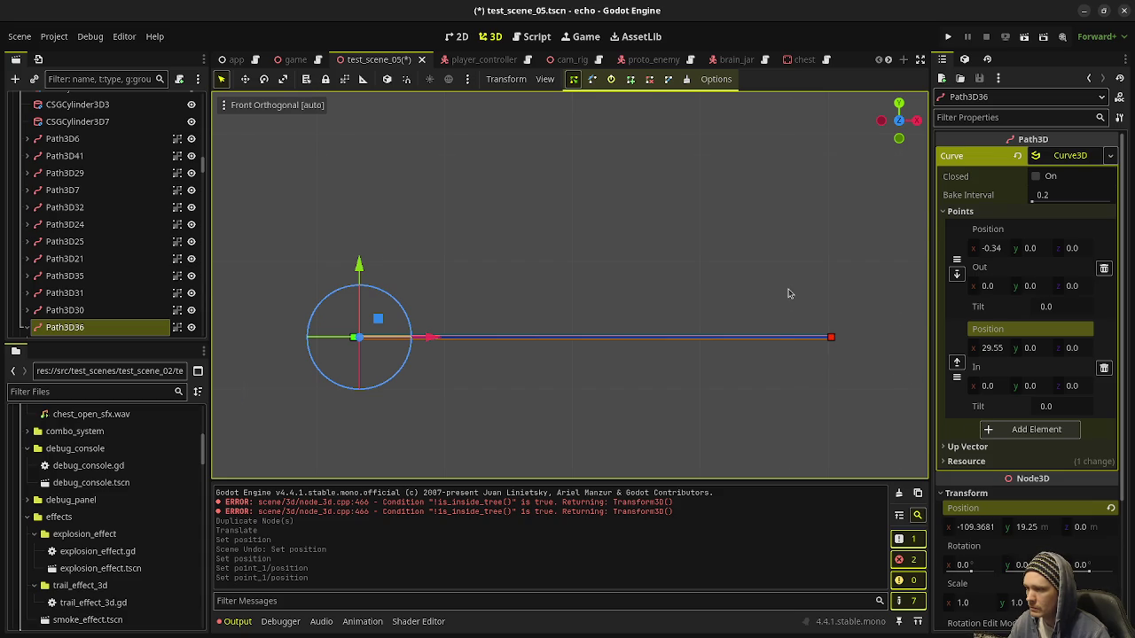
scroll(762, 302, down, 5)
drag(557, 310, 385, 309)
scroll(499, 319, up, 6)
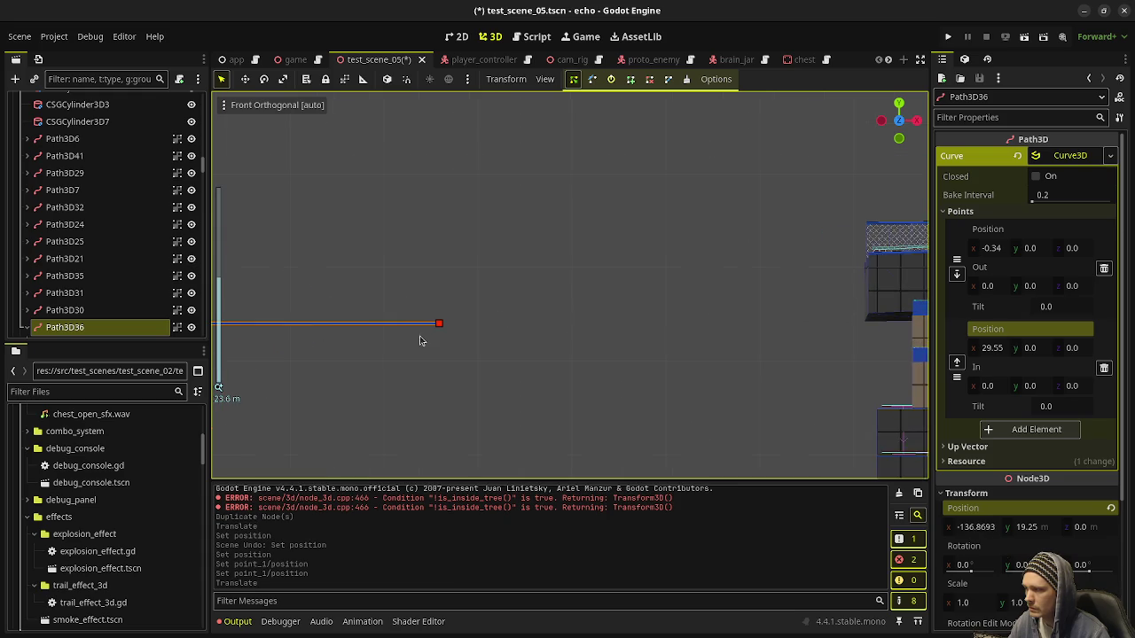
scroll(585, 345, up, 5)
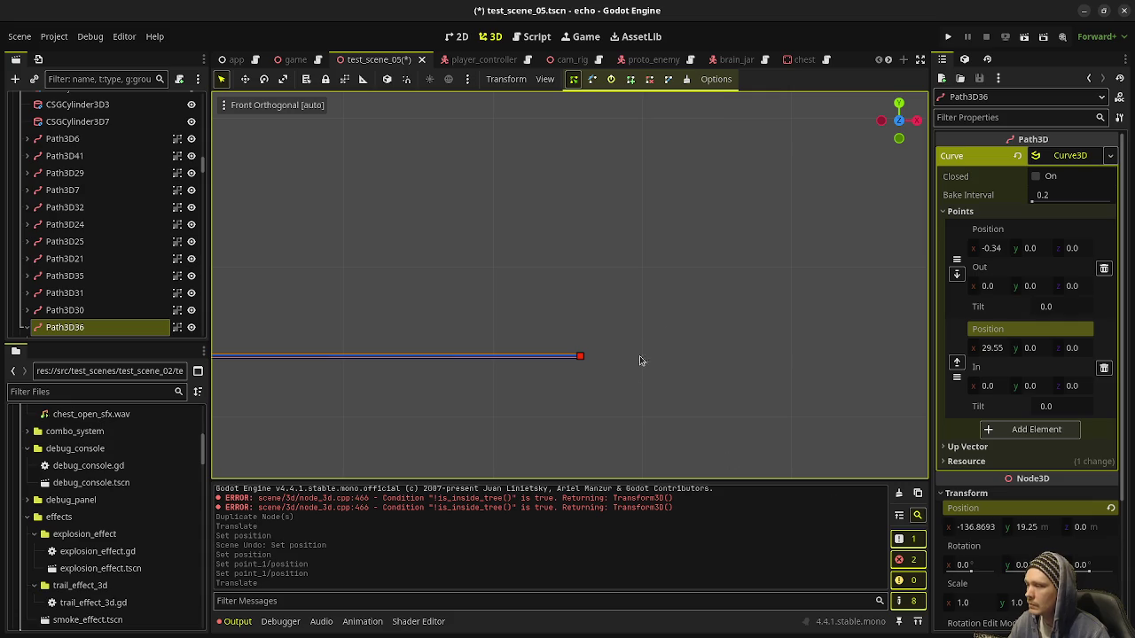
mouse_move(765, 277)
mouse_down()
mouse_move(514, 278)
mouse_move(497, 284)
mouse_move(471, 364)
mouse_up()
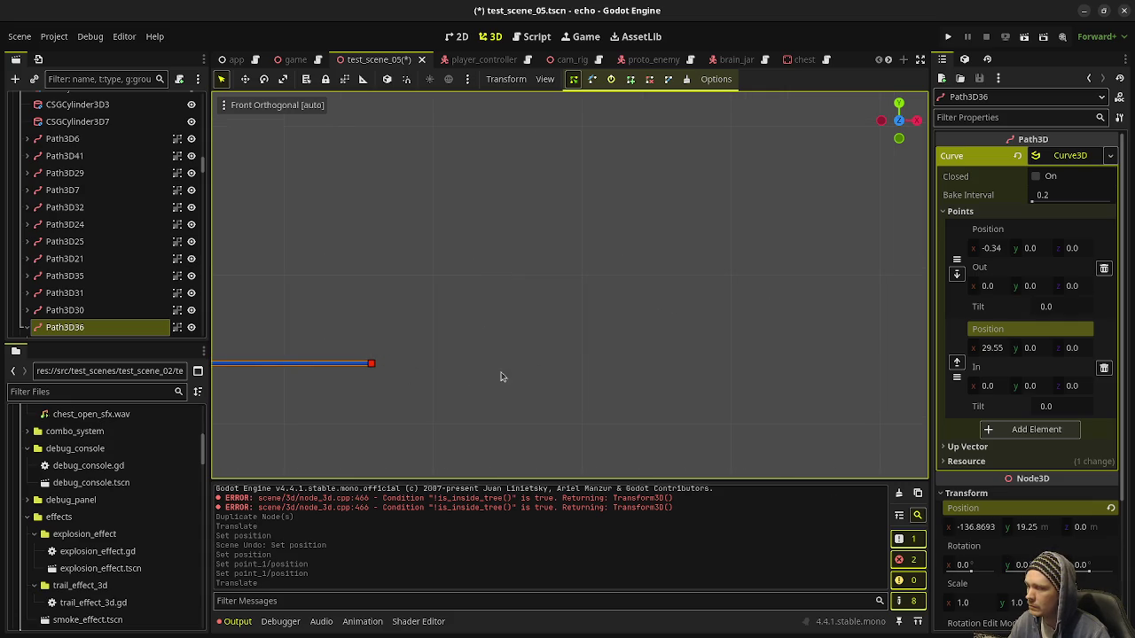
Append four raised zigzag points to the Path3D36 curve
click(656, 260)
click(522, 168)
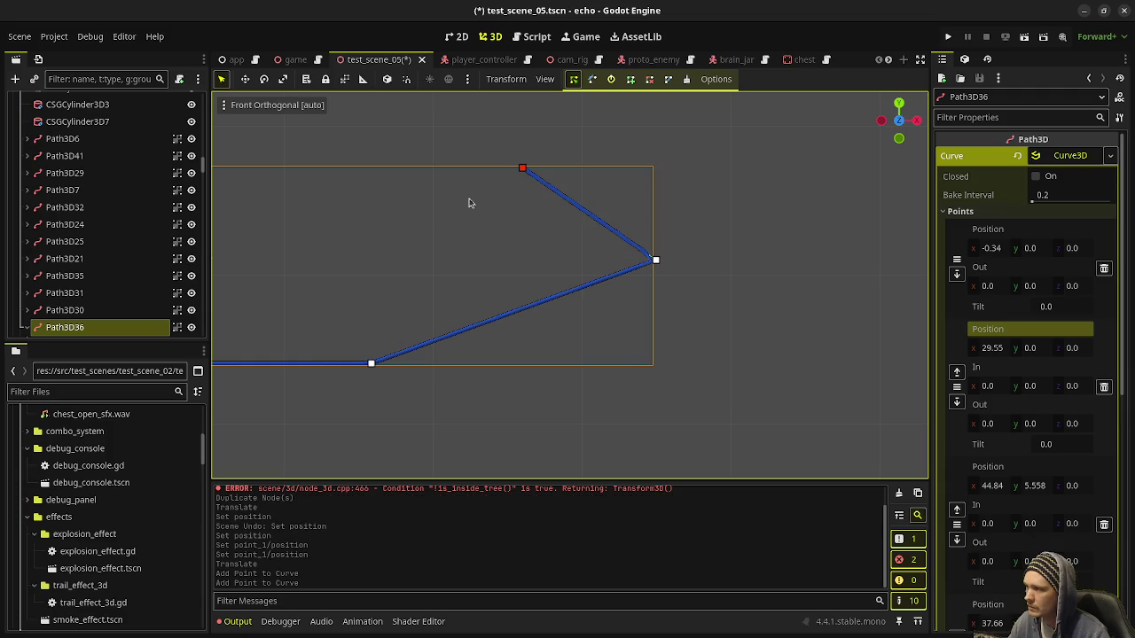
click(377, 241)
click(659, 362)
Set the last curve point's height to 0, ending it at 45, 0, 0
scroll(1059, 447, down, 10)
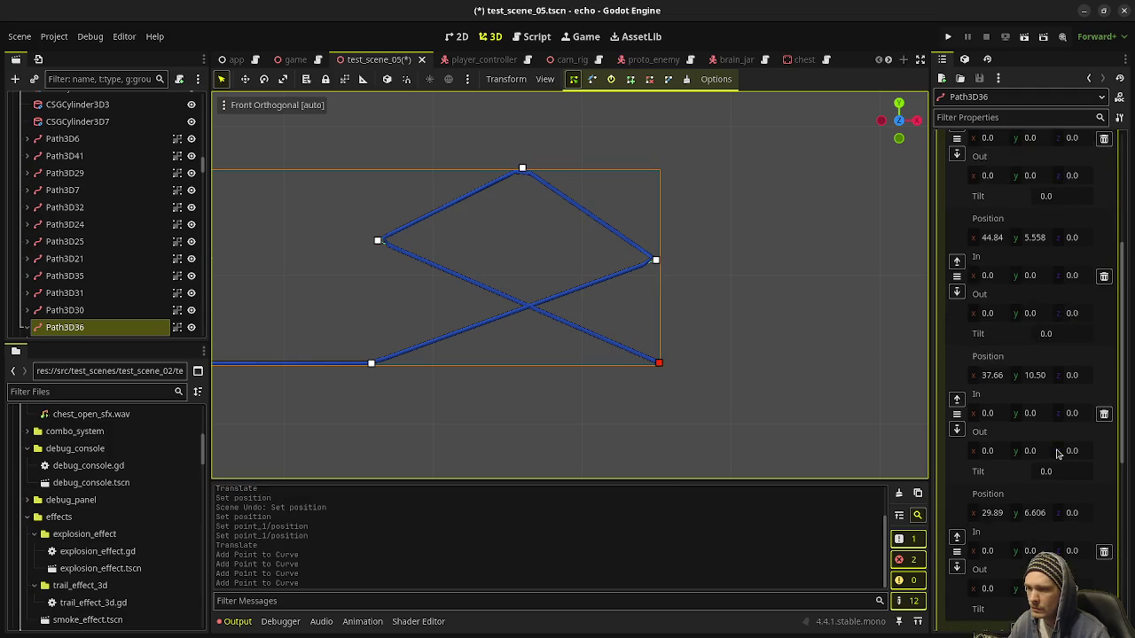
scroll(1049, 468, up, 3)
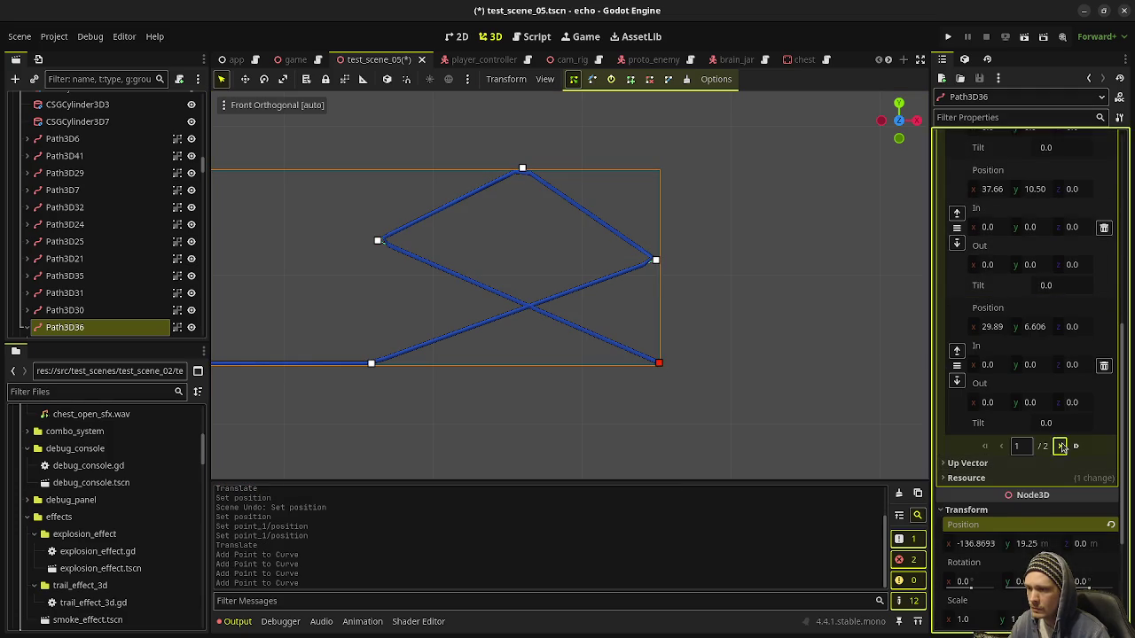
click(1063, 446)
scroll(1034, 301, up, 2)
click(1045, 251)
text(0)
key(Return)
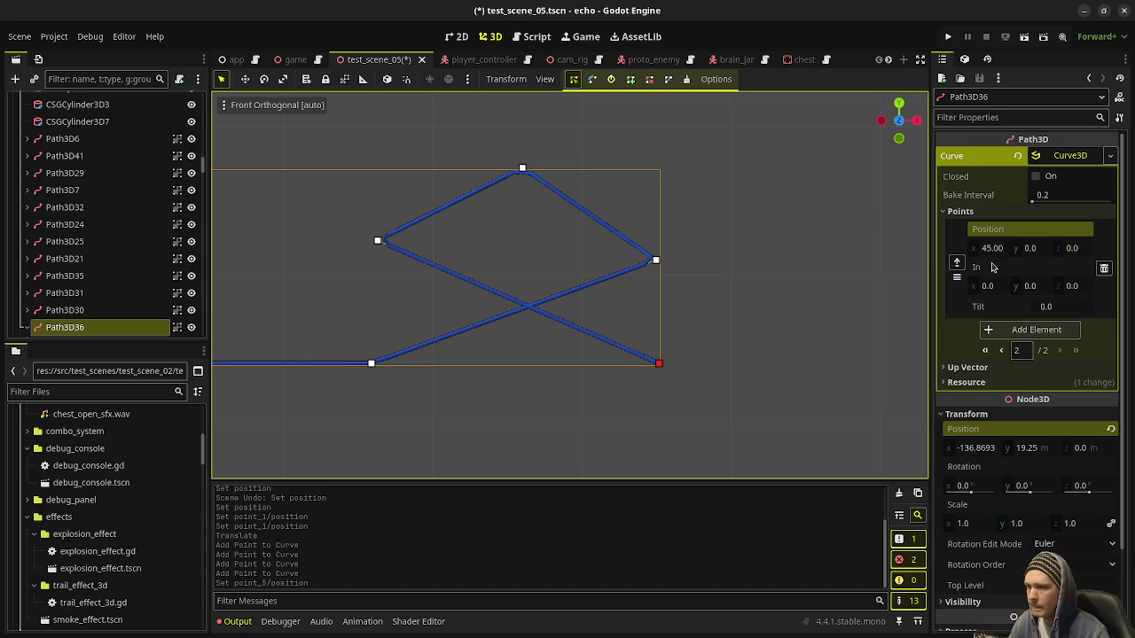
Set the second curve point's x position to 30
click(373, 365)
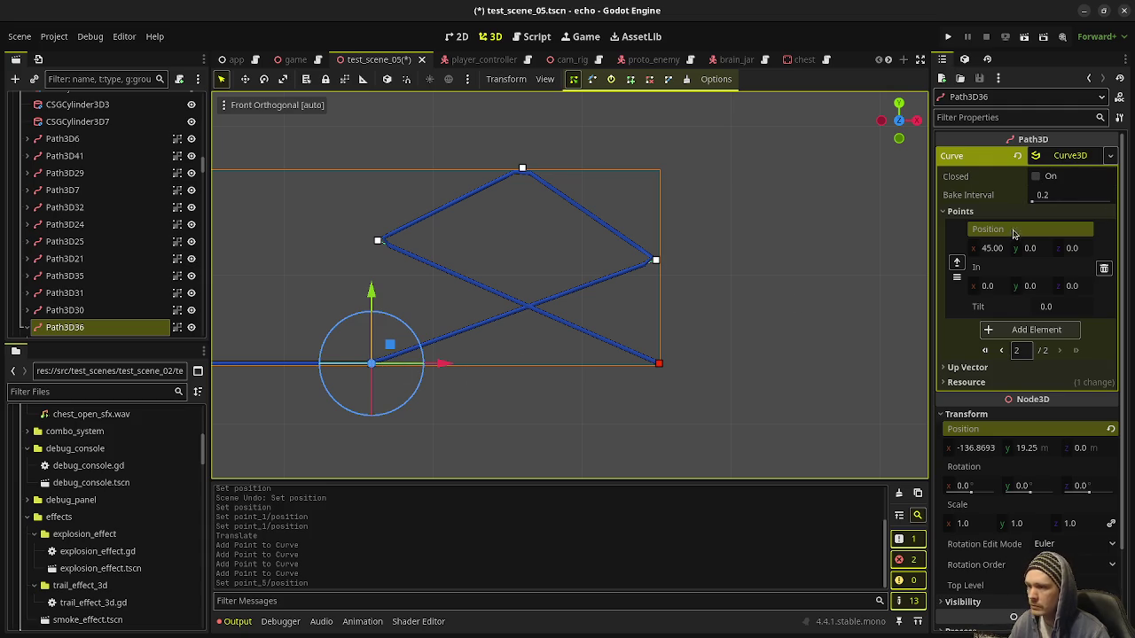
click(1001, 350)
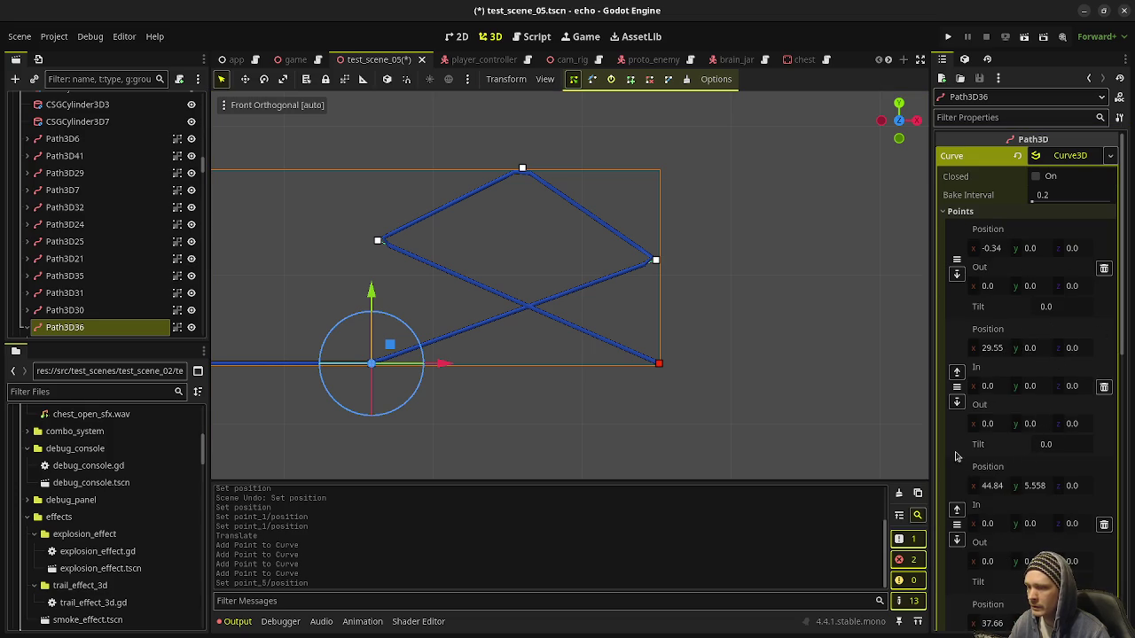
scroll(1007, 462, down, 3)
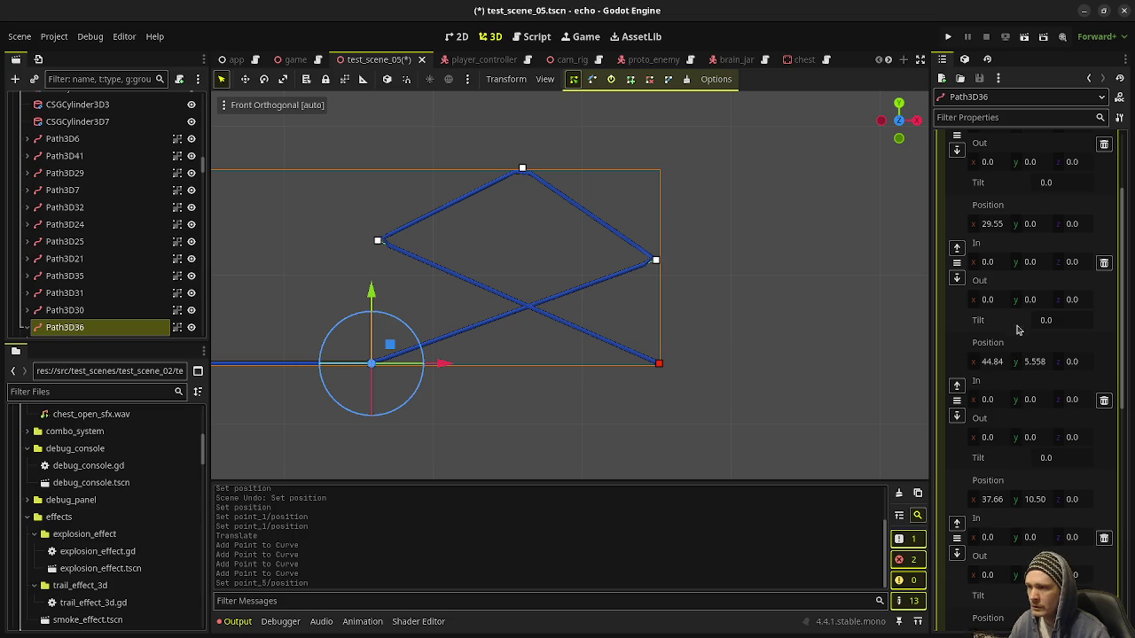
scroll(1019, 321, up, 3)
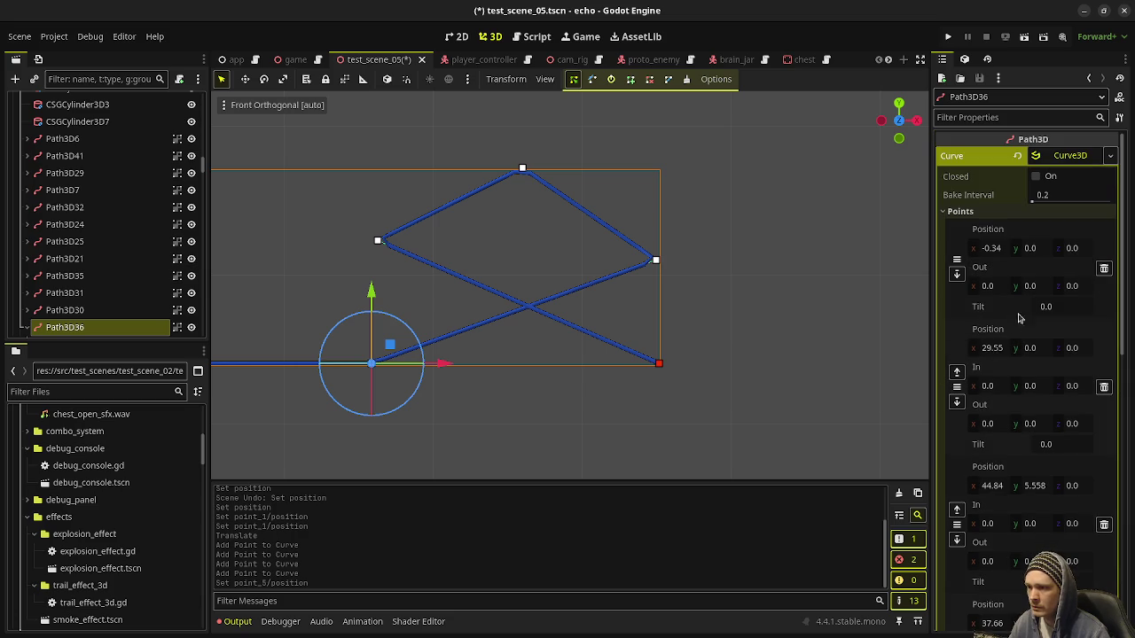
click(1006, 355)
text(30)
key(Return)
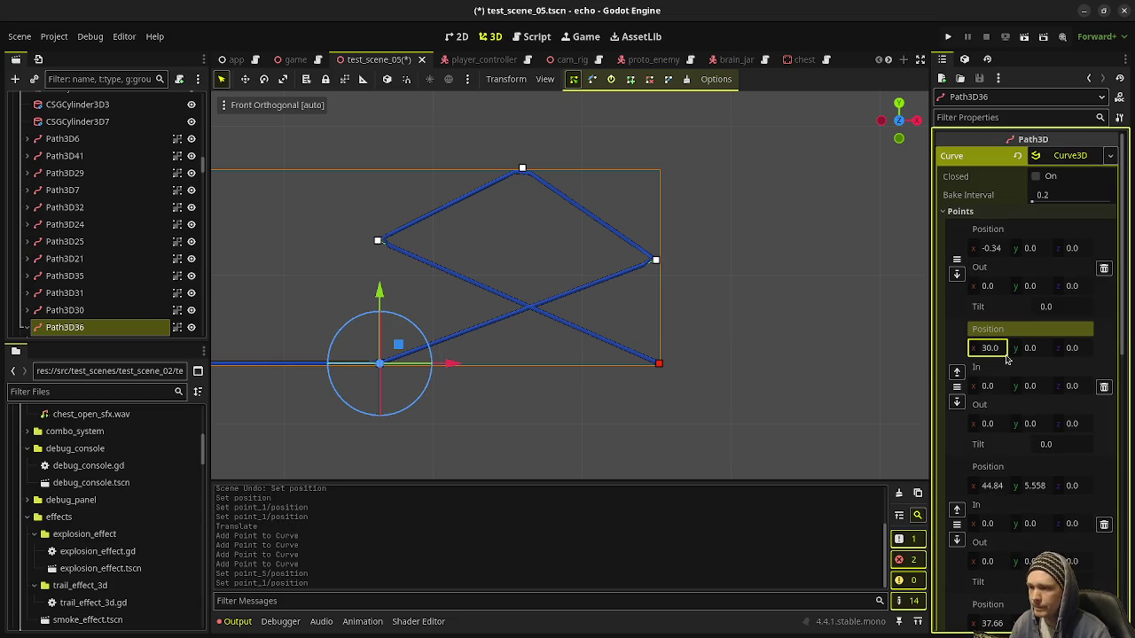
Move the third curve point to x 45 and raise it to height 8
click(993, 486)
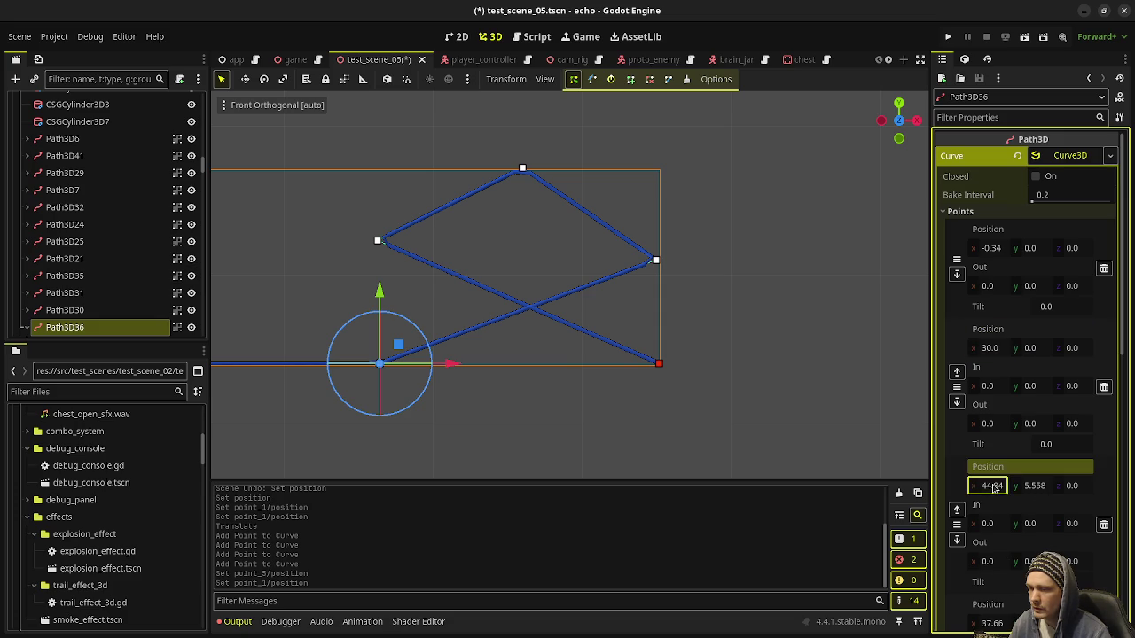
text(45)
key(Return)
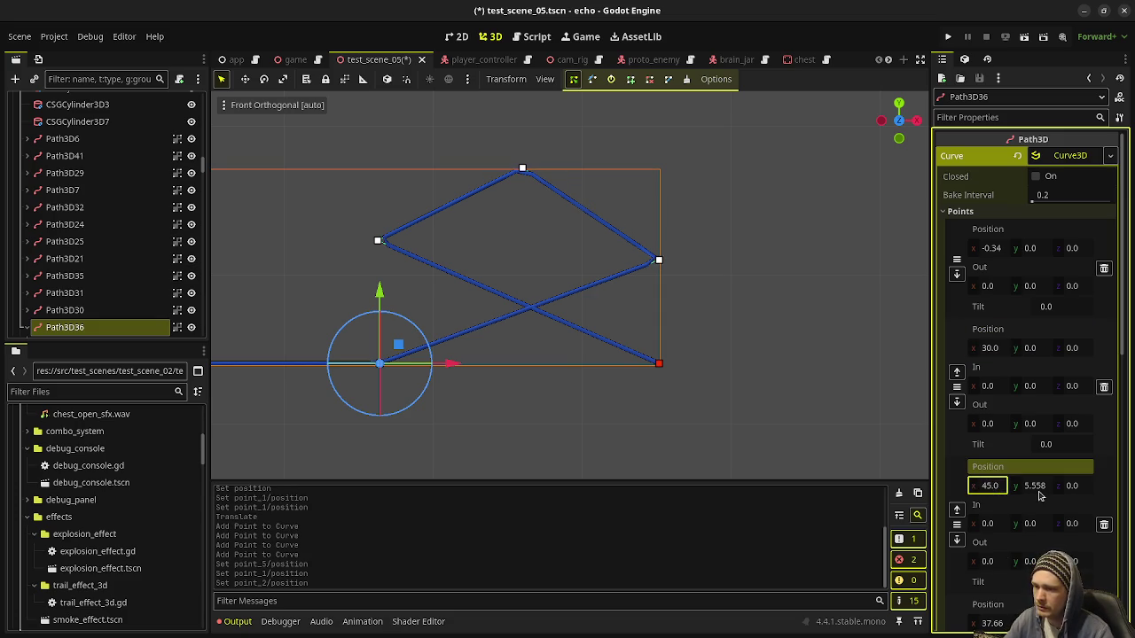
click(1035, 487)
text(6)
key(Return)
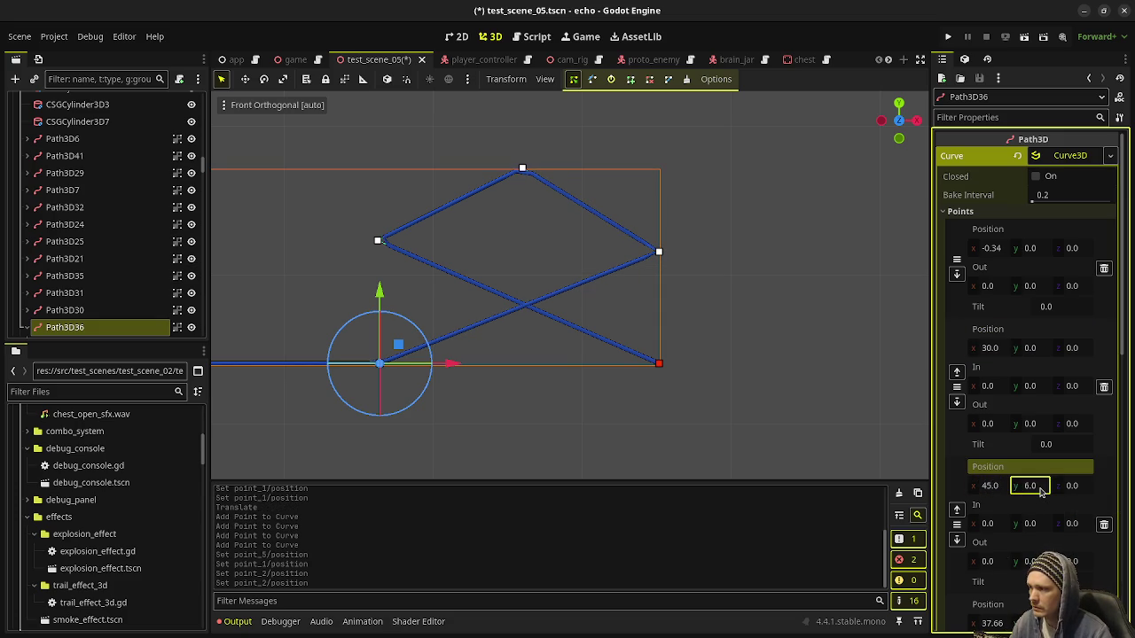
click(1041, 492)
text(8)
key(Return)
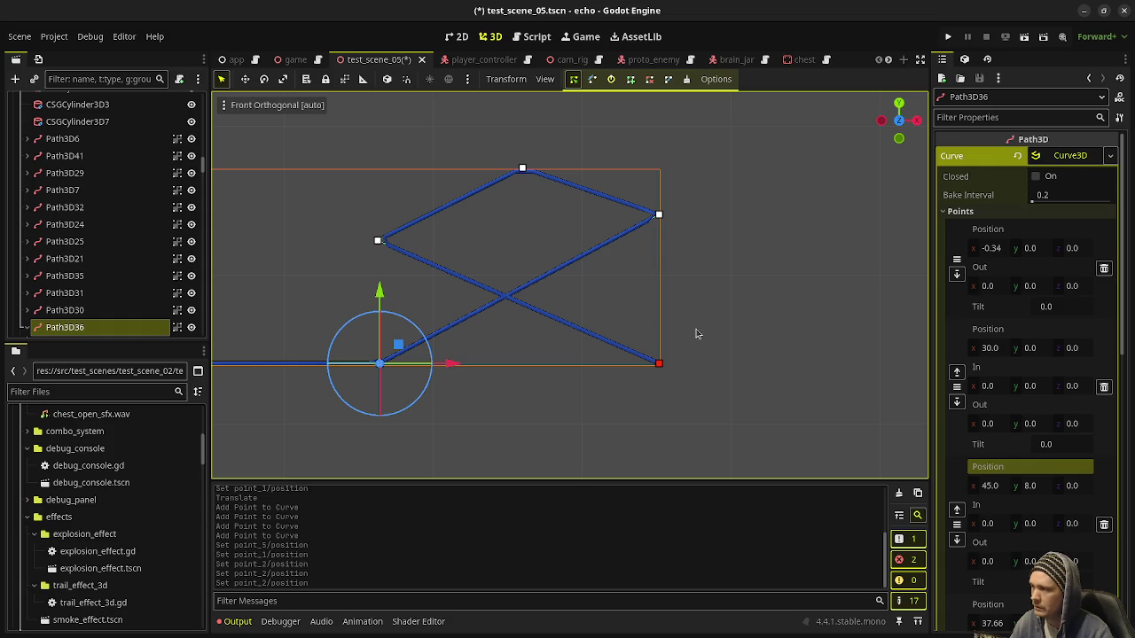
Shift the third point to x 40 and the top point to x 35
scroll(1020, 536, down, 3)
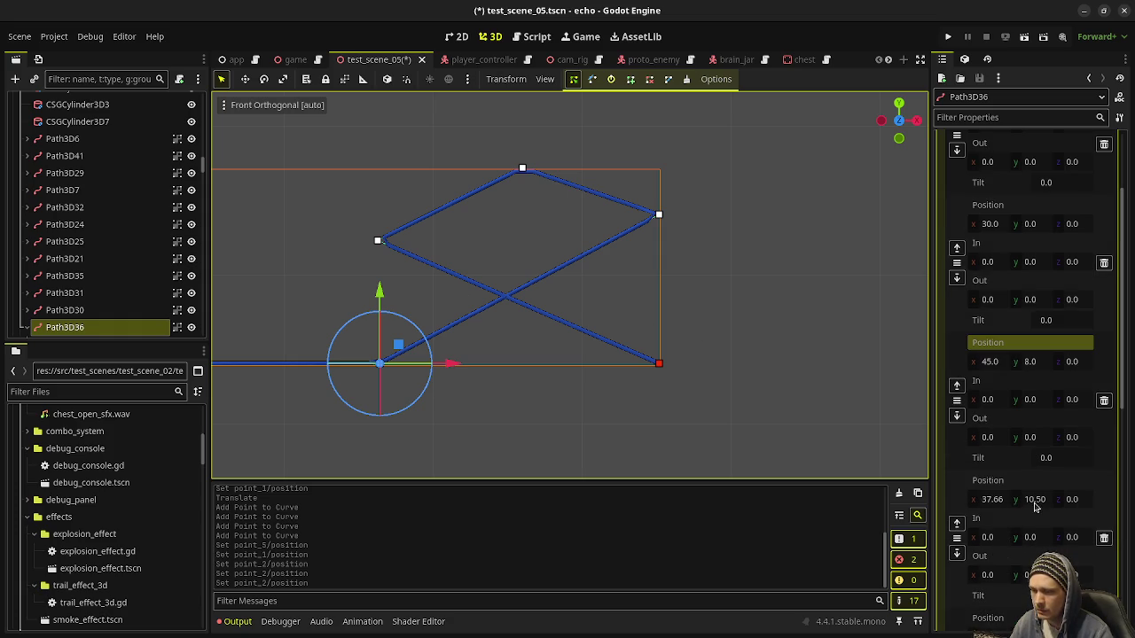
mouse_move(1006, 500)
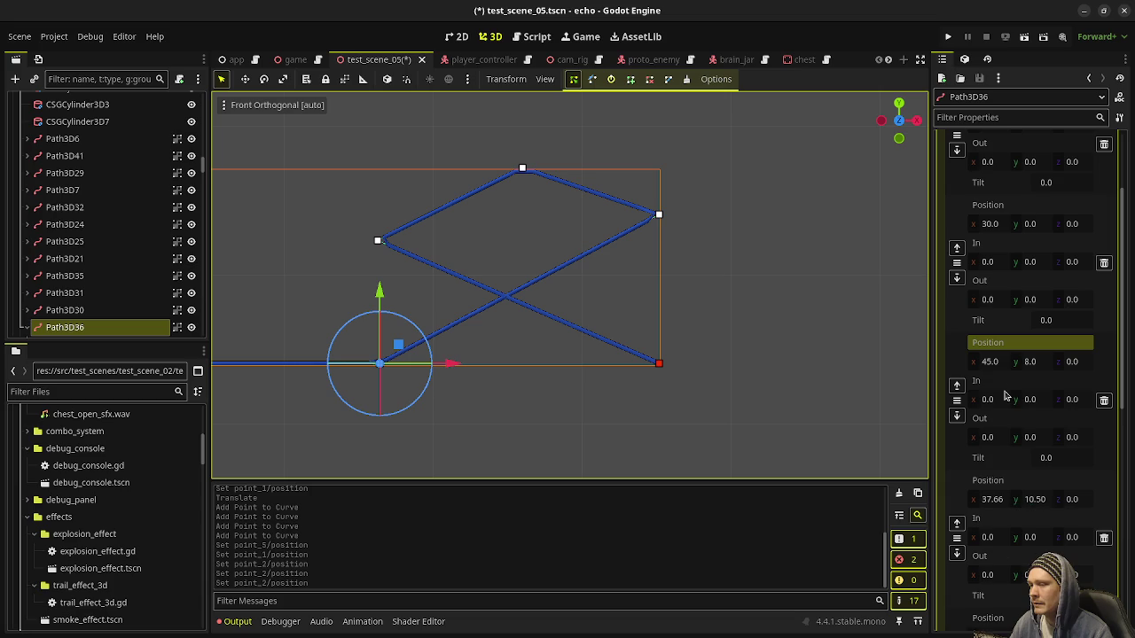
click(991, 363)
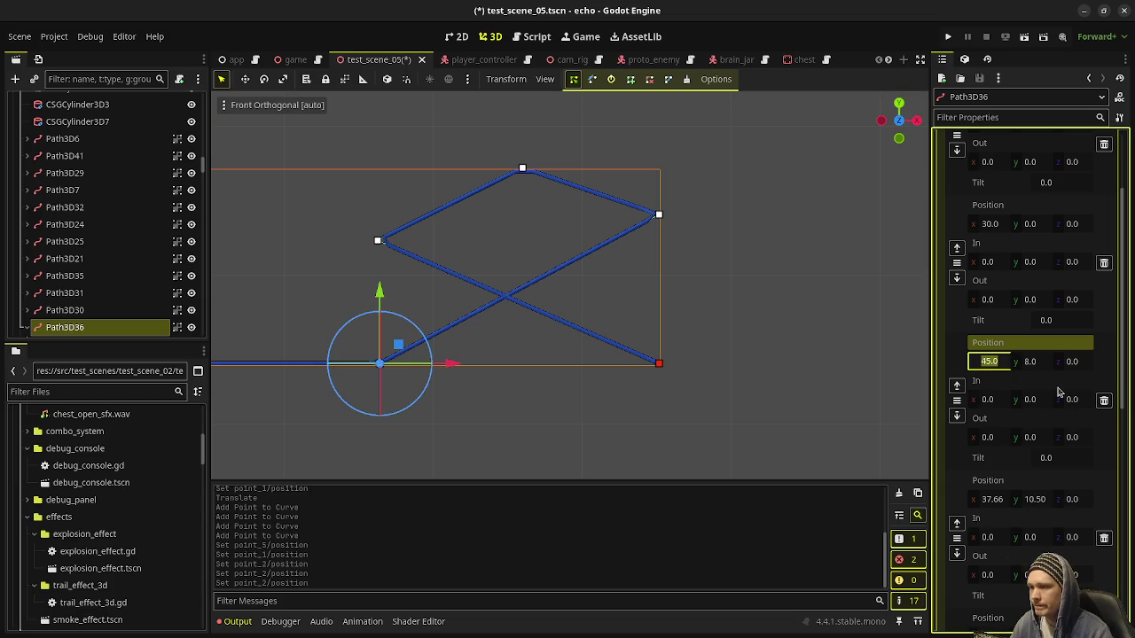
text(40)
key(Return)
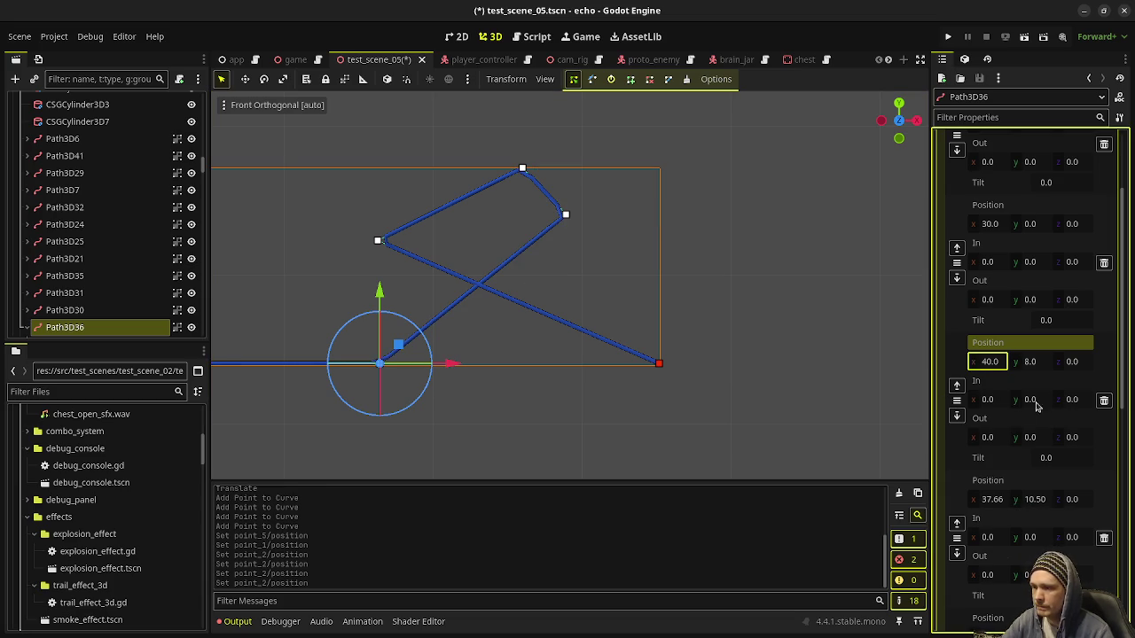
click(1000, 501)
text(40)
key(Return)
click(1001, 501)
text(35)
key(Return)
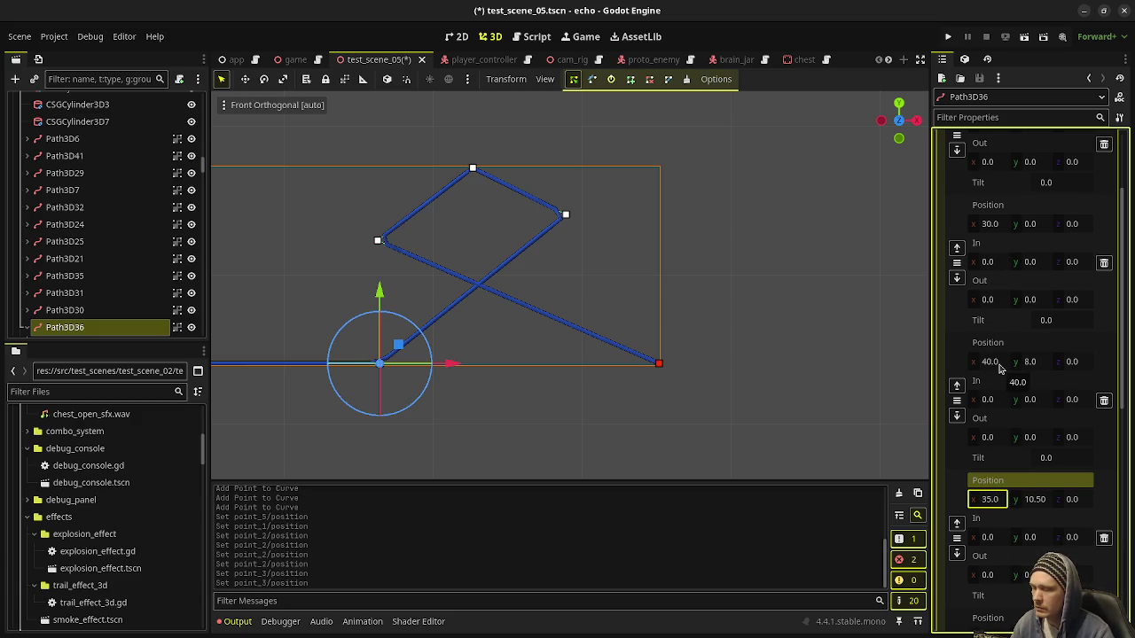
Place the fifth point at x 30, height 8, keeping the third point at height 8
scroll(1011, 508, down, 2)
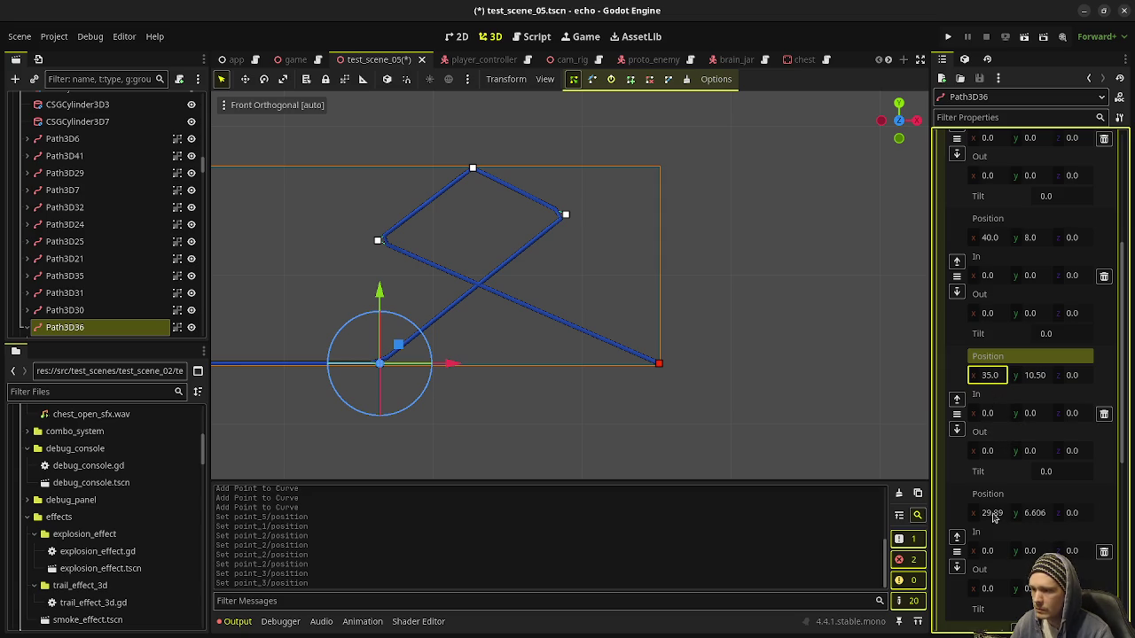
click(993, 514)
text(30)
key(Return)
click(1038, 515)
text(8)
key(Return)
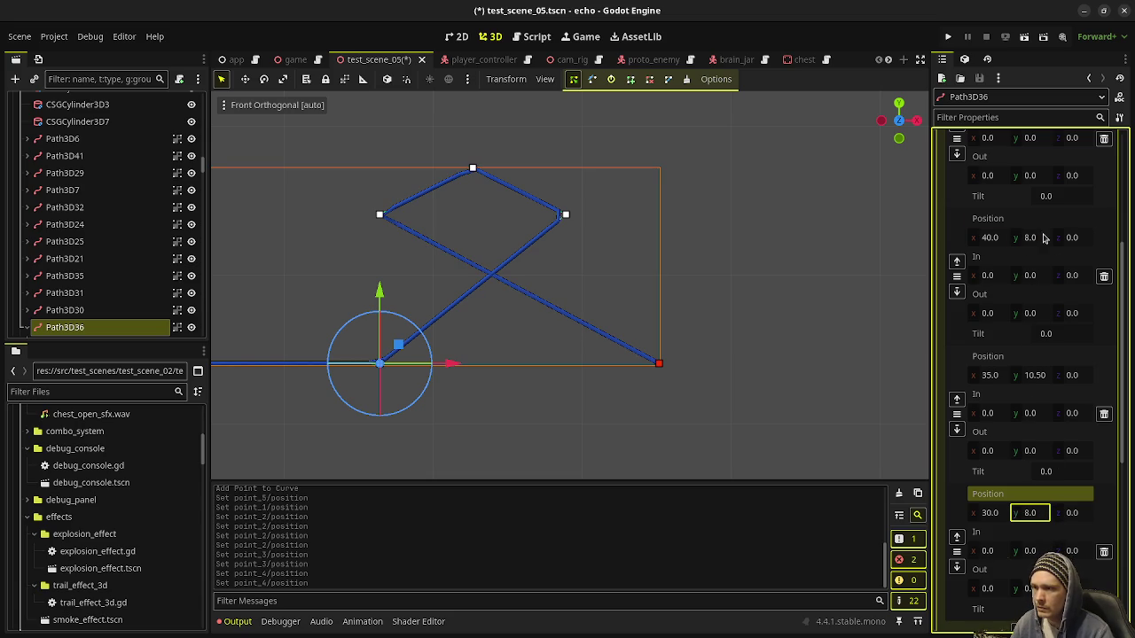
click(1037, 238)
text(10)
key(Return)
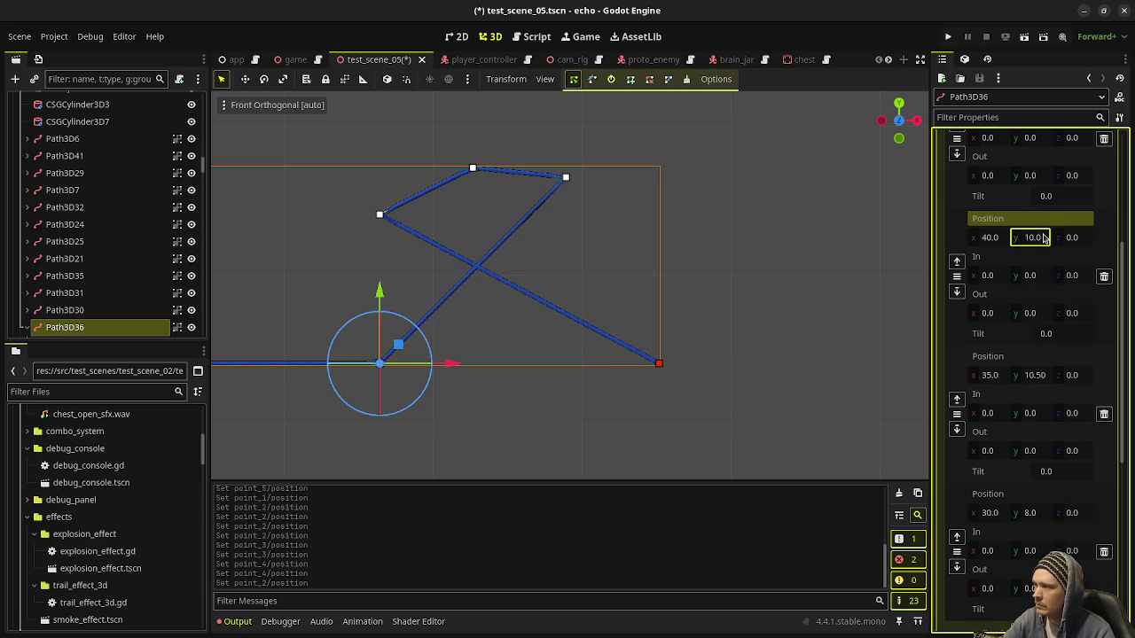
key(ctrl+z)
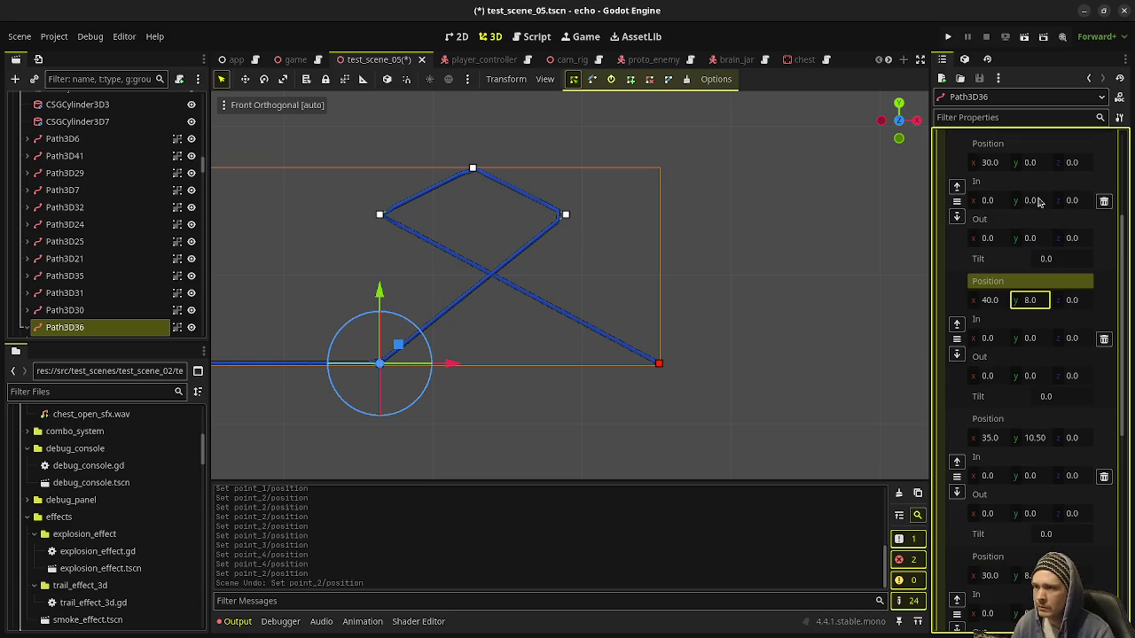
Give the point at x 35 a final height of 12, peaking the diamond loop
scroll(1051, 346, up, 1)
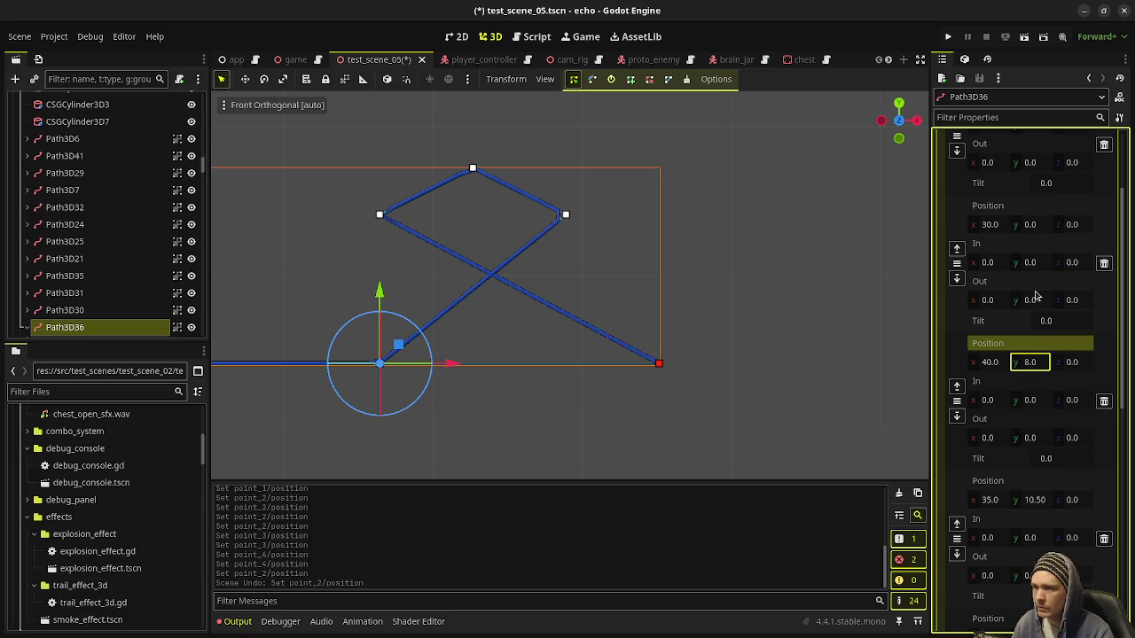
click(1038, 501)
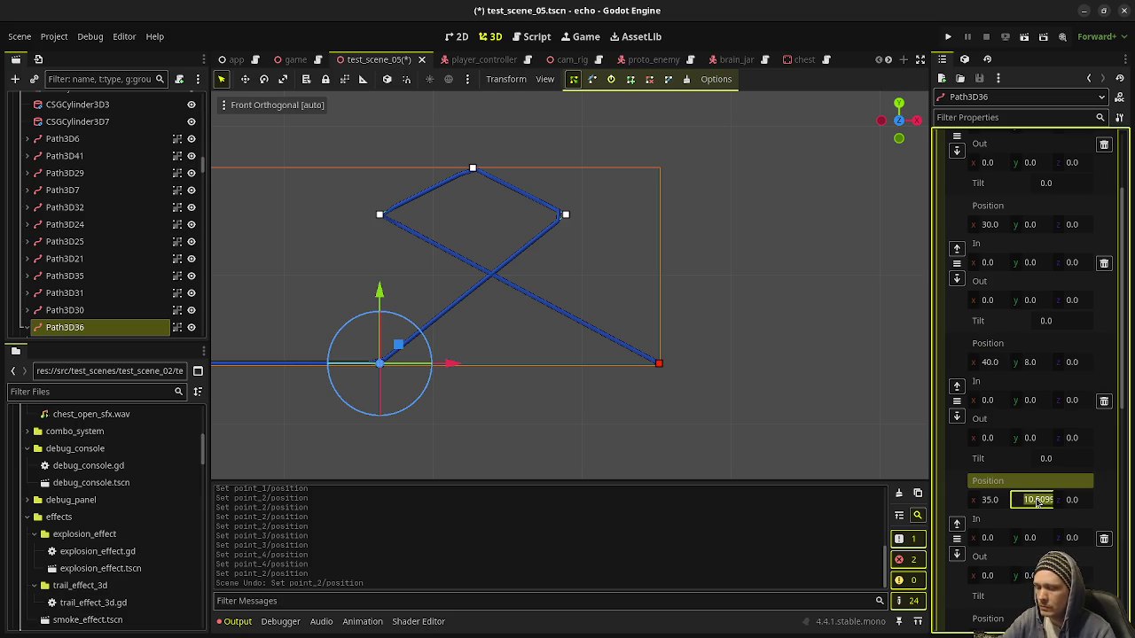
text(15)
key(Return)
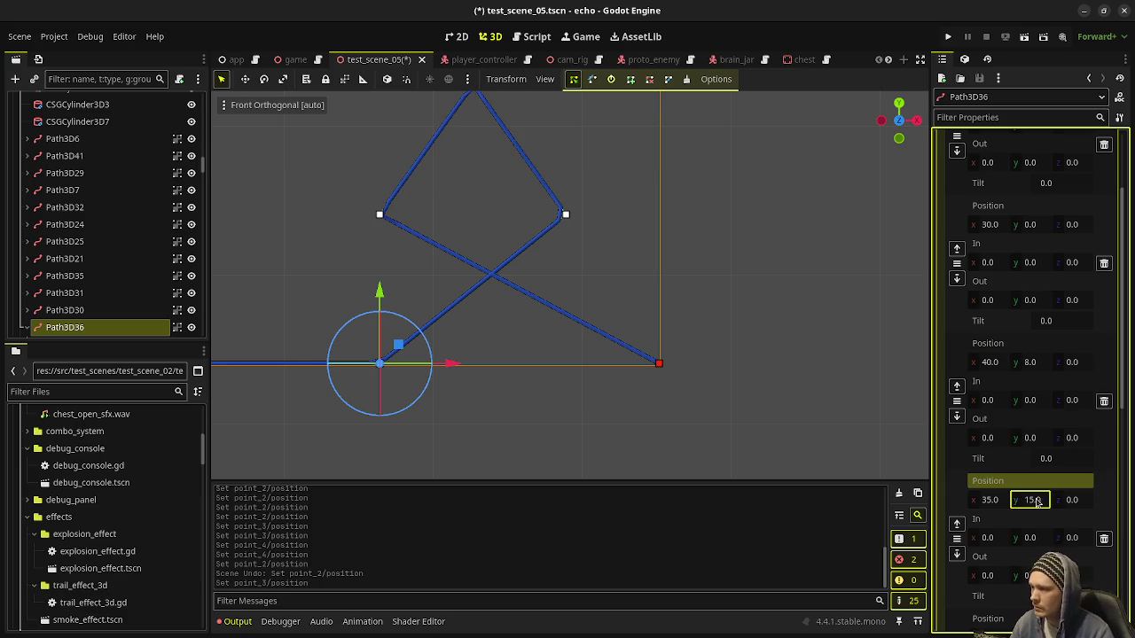
click(1038, 502)
text(10)
key(Return)
click(1037, 502)
text(12)
key(Return)
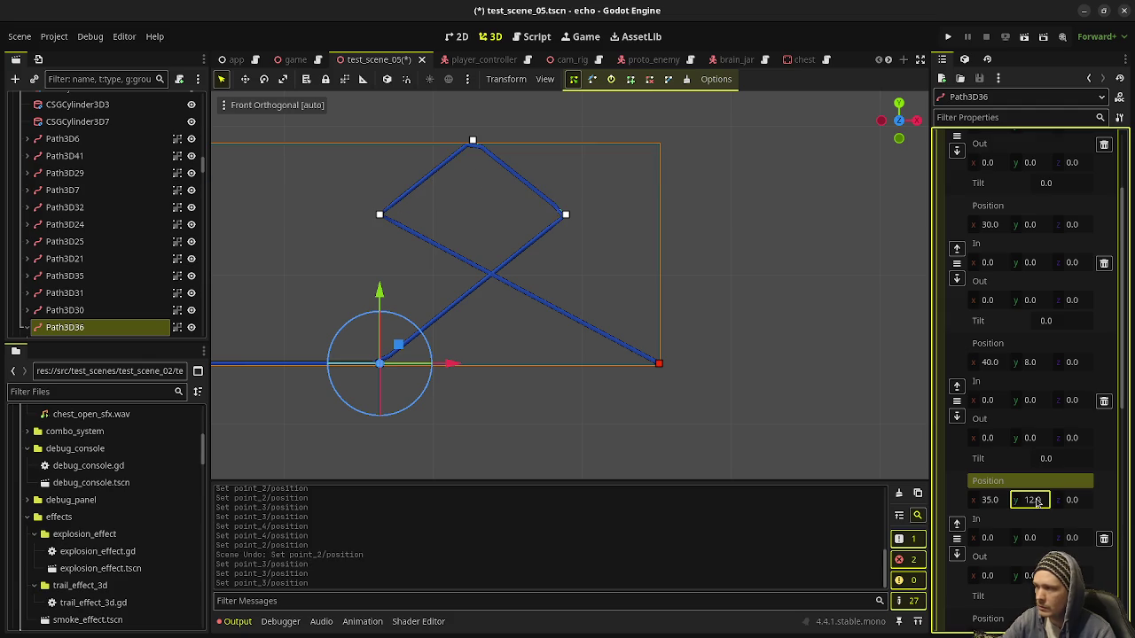
key(Escape)
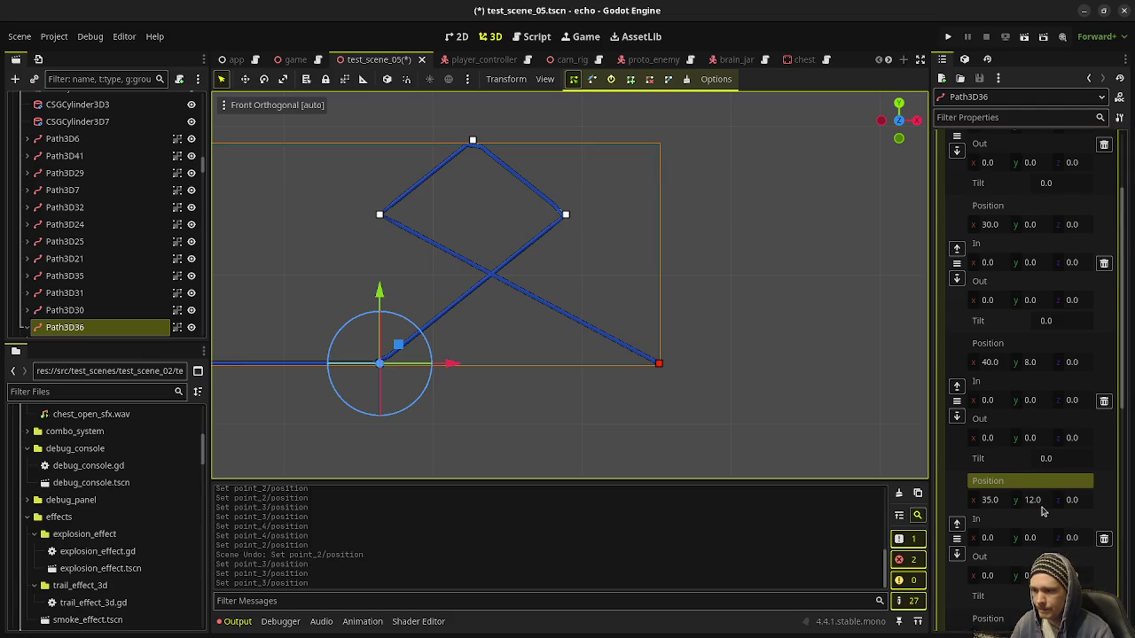
scroll(1043, 512, down, 3)
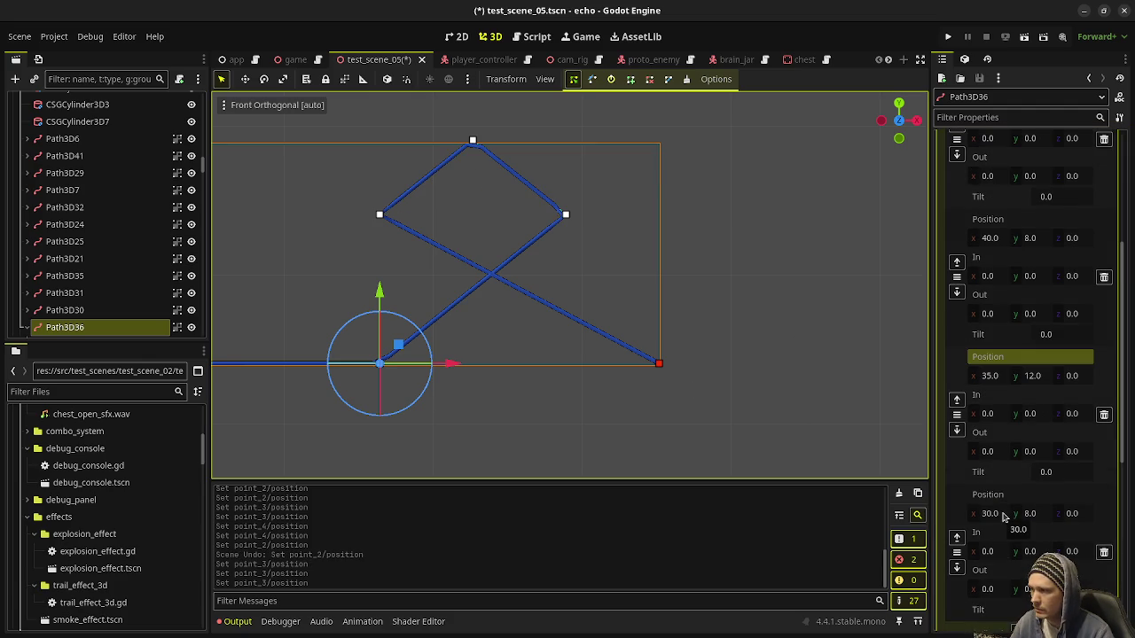
scroll(1005, 517, down, 2)
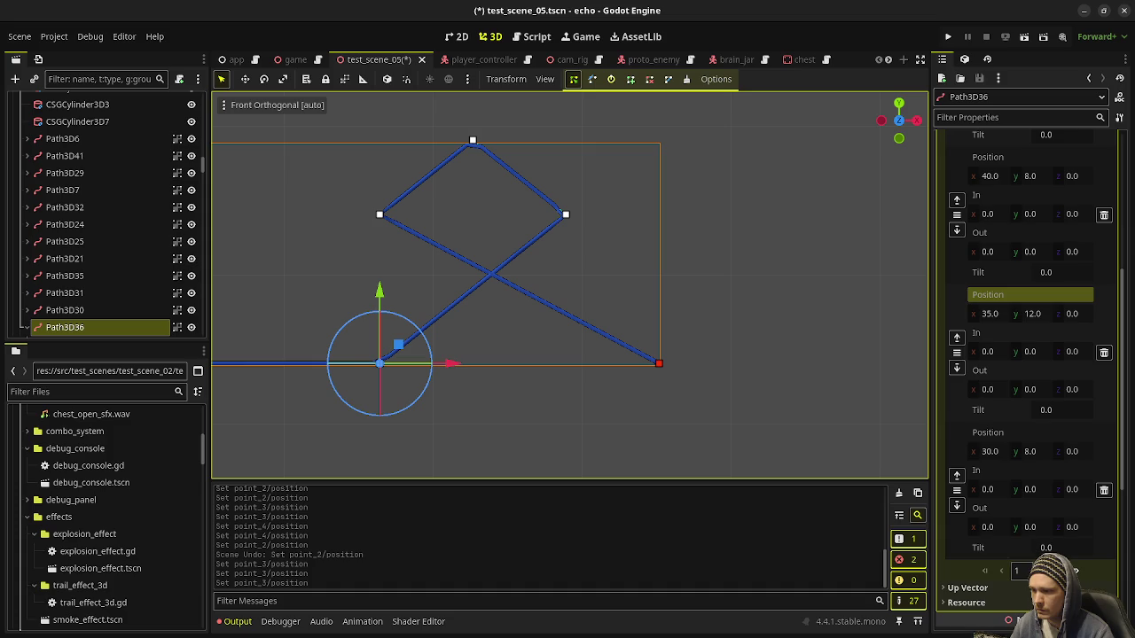
click(1076, 570)
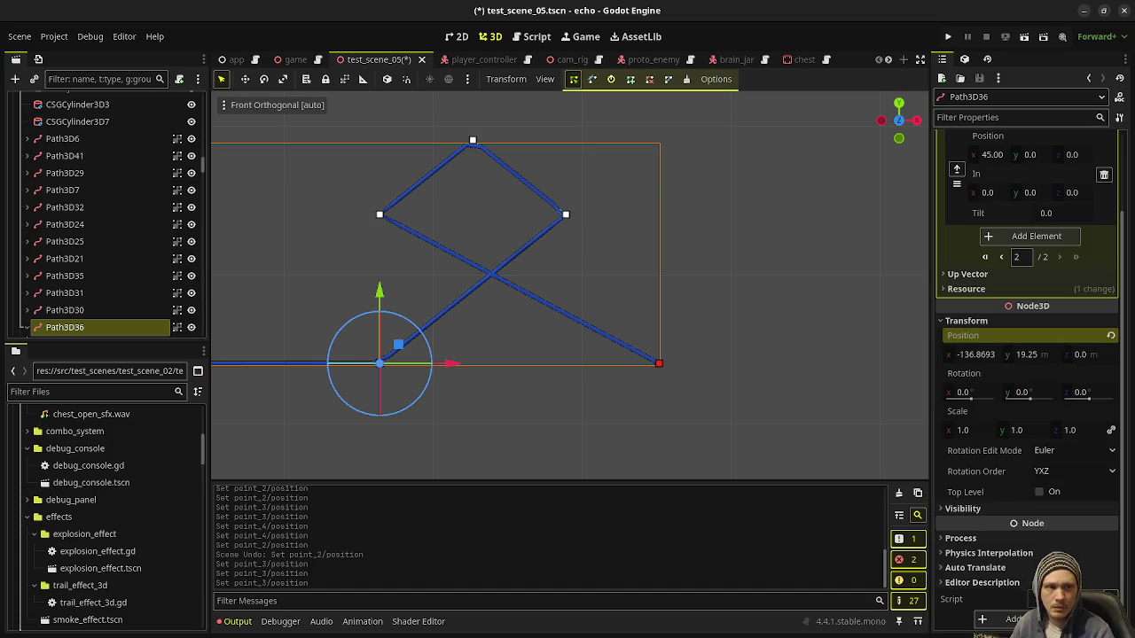
Pull the path's end point back to x 40
scroll(1000, 204, up, 2)
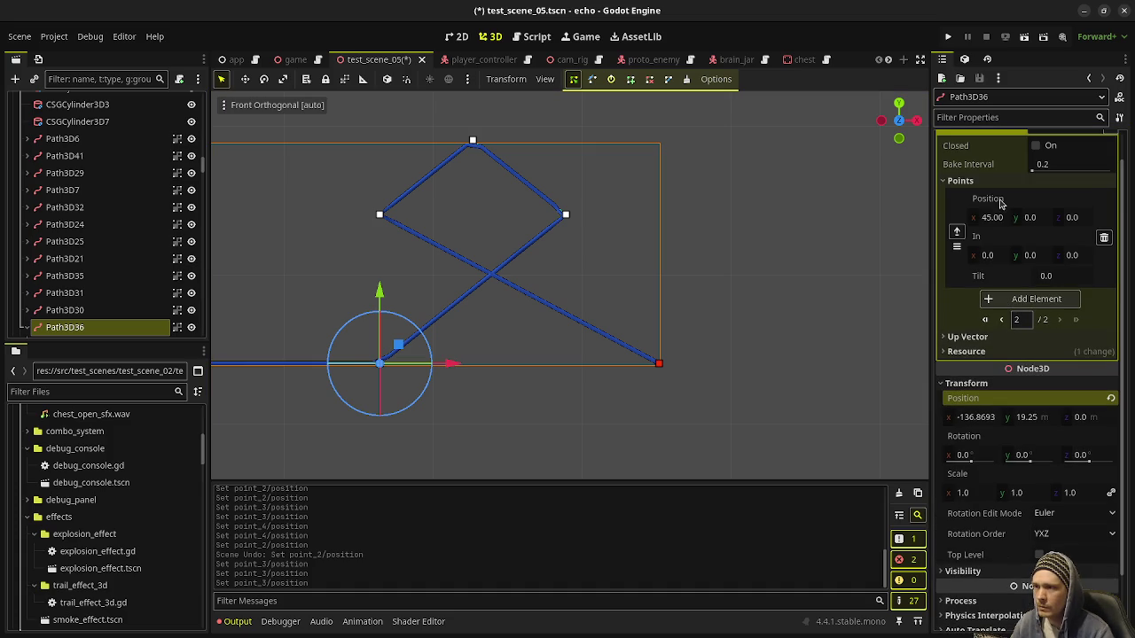
click(998, 222)
text(40)
key(Return)
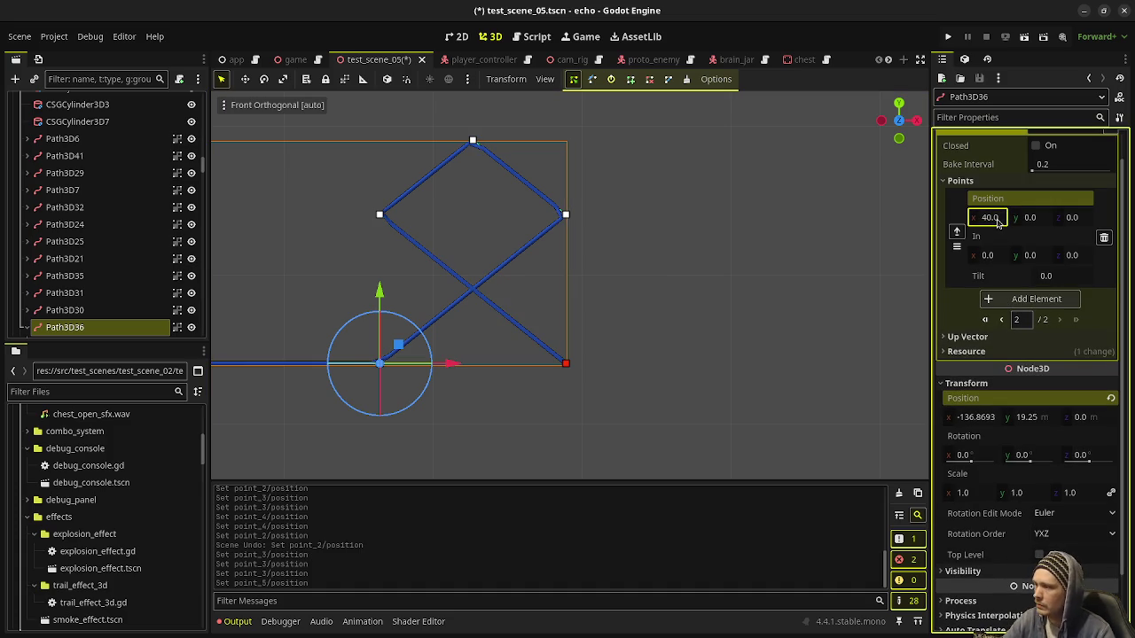
Add a new final curve point at x 50, extending the path flat
click(999, 300)
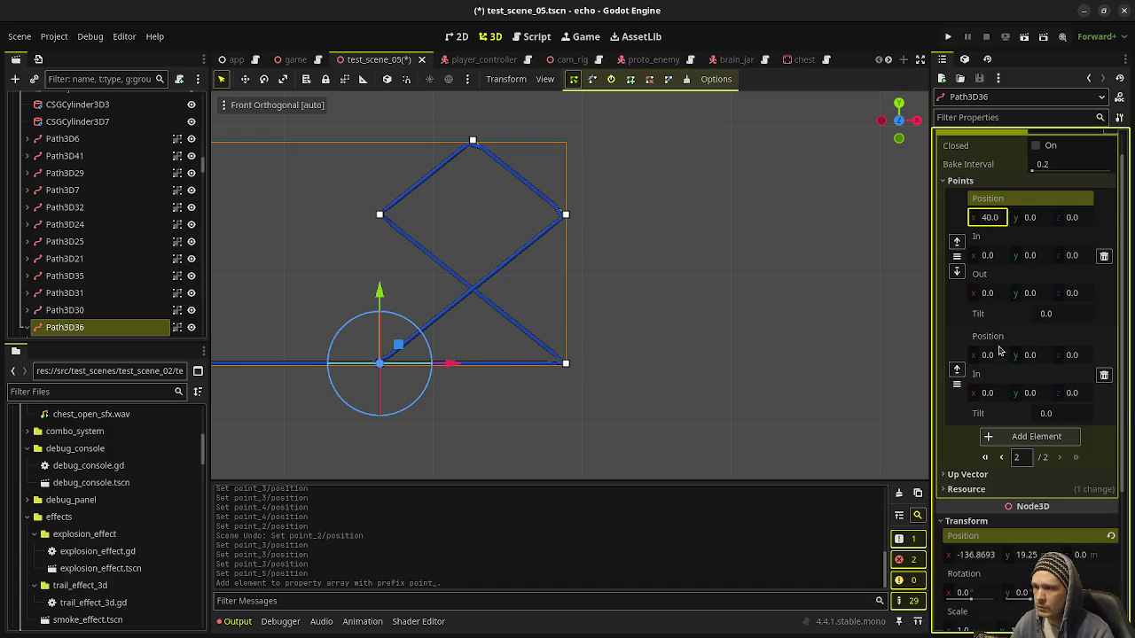
click(1000, 356)
text(50)
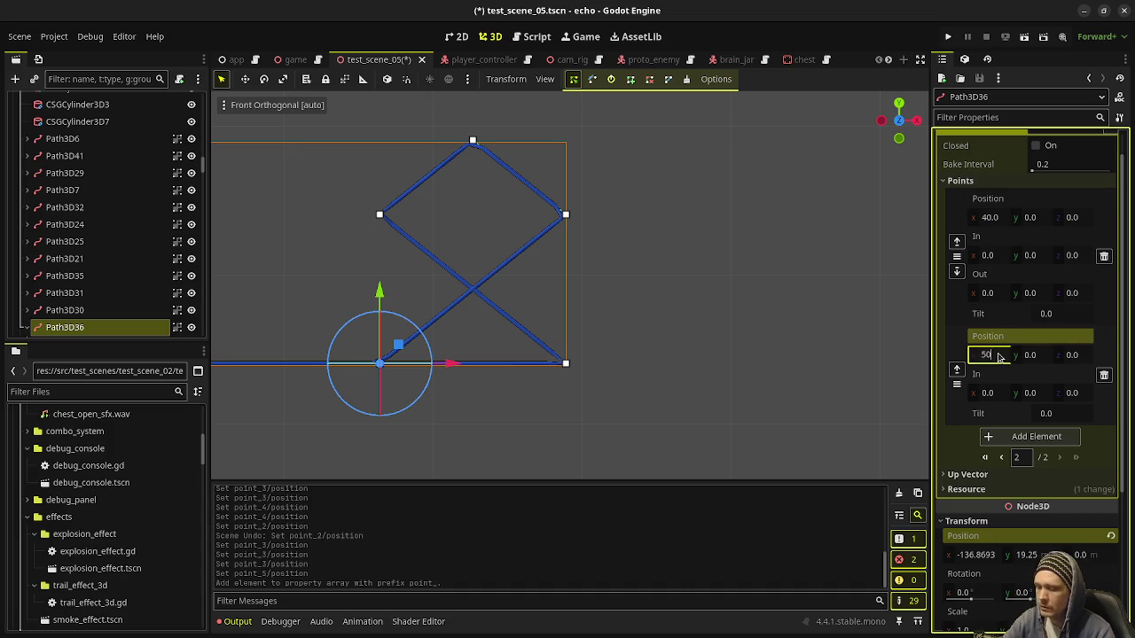
key(Return)
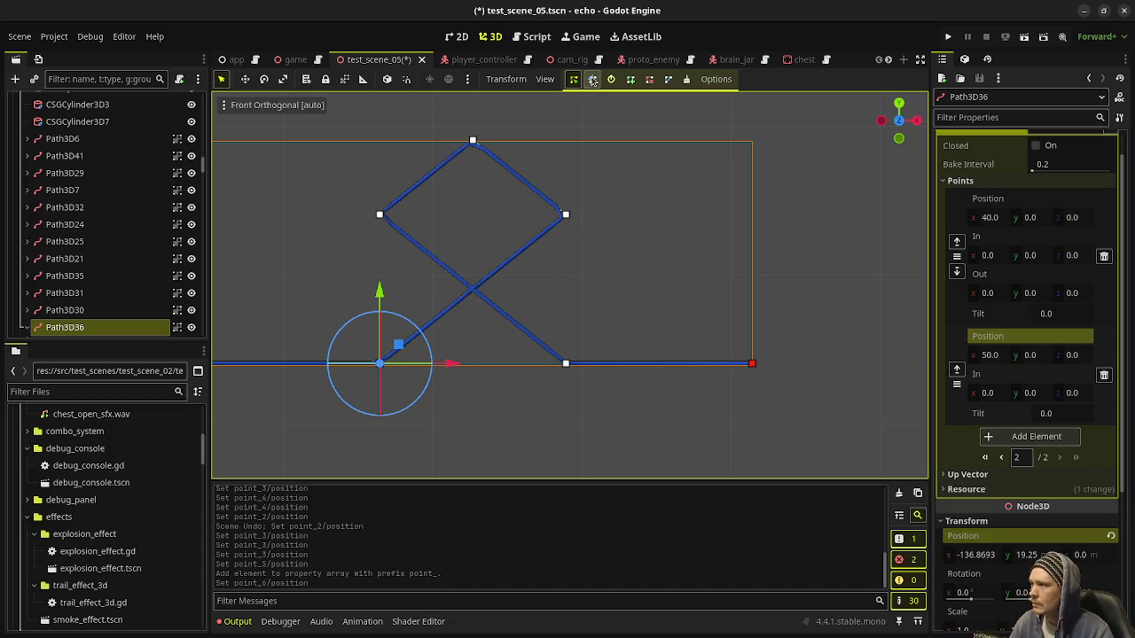
click(593, 79)
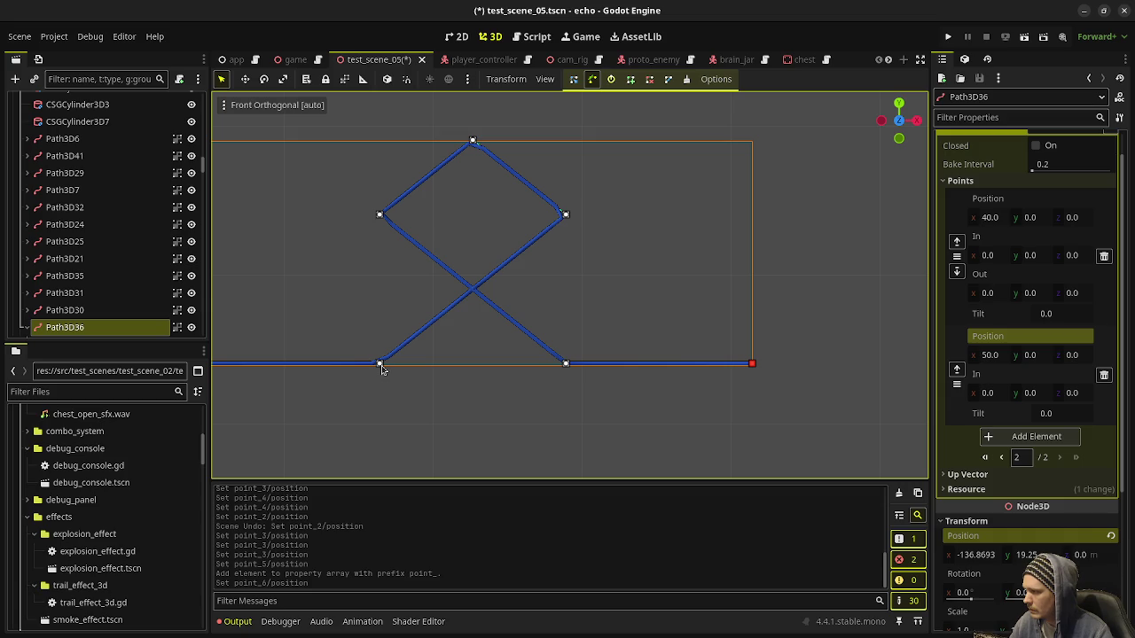
drag(379, 364, 377, 369)
Pull bezier handles from Path3D36's points to round the zigzag into a smooth loop
key(ctrl+z)
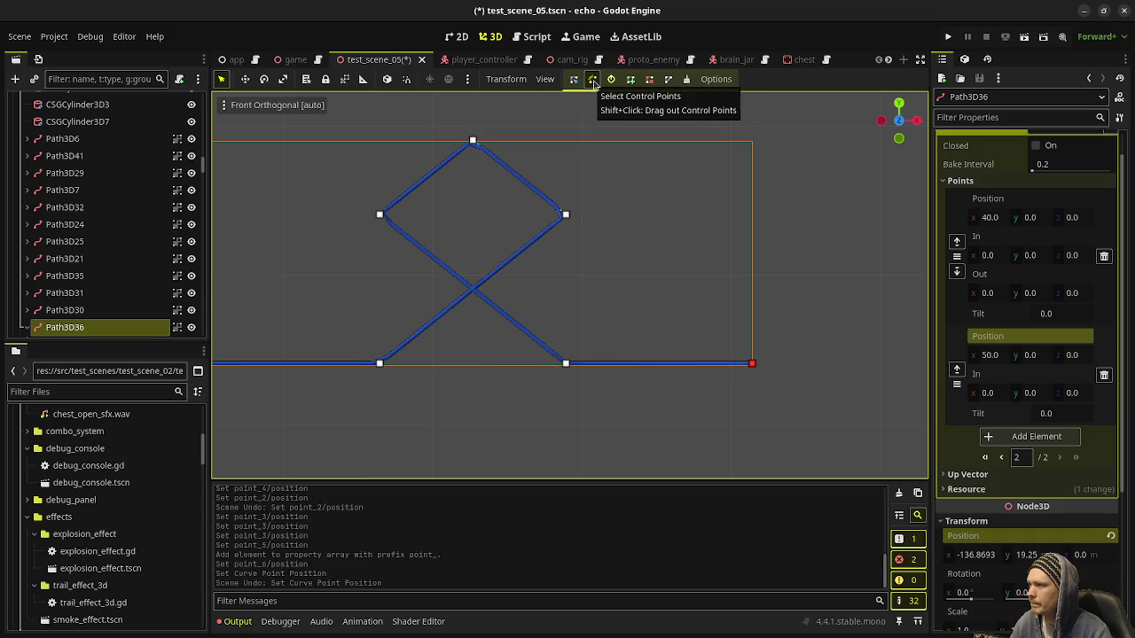
mouse_move(379, 369)
mouse_down()
mouse_move(316, 393)
mouse_move(236, 364)
mouse_up()
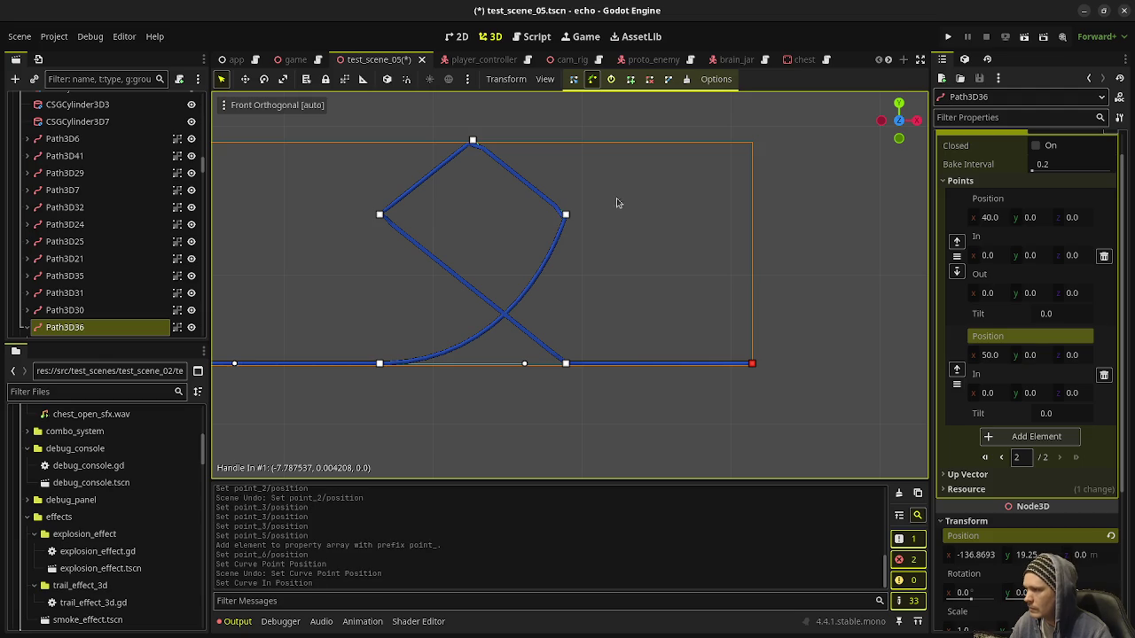
mouse_move(565, 215)
mouse_down()
mouse_move(565, 259)
mouse_move(604, 303)
mouse_move(592, 299)
mouse_up()
mouse_move(473, 142)
mouse_down()
mouse_move(559, 140)
mouse_move(543, 147)
mouse_move(537, 171)
mouse_move(551, 148)
mouse_move(530, 146)
mouse_up()
drag(380, 215, 366, 151)
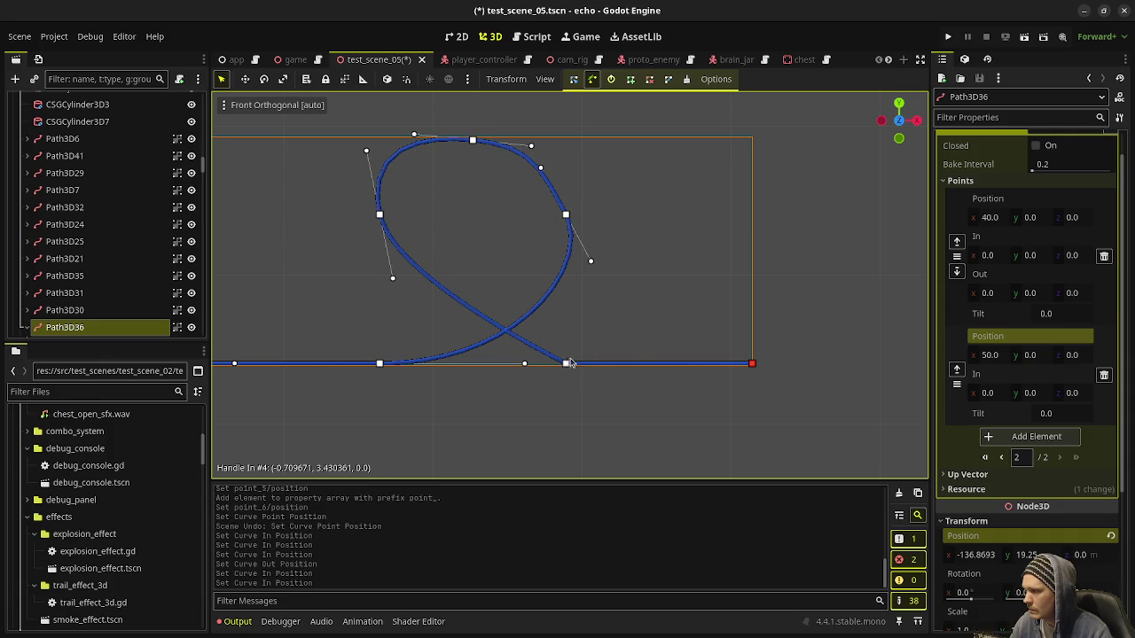
mouse_move(566, 364)
mouse_down()
mouse_move(545, 364)
mouse_move(558, 364)
mouse_move(532, 335)
mouse_move(482, 352)
mouse_move(484, 366)
mouse_move(412, 368)
mouse_up()
key(ctrl+z)
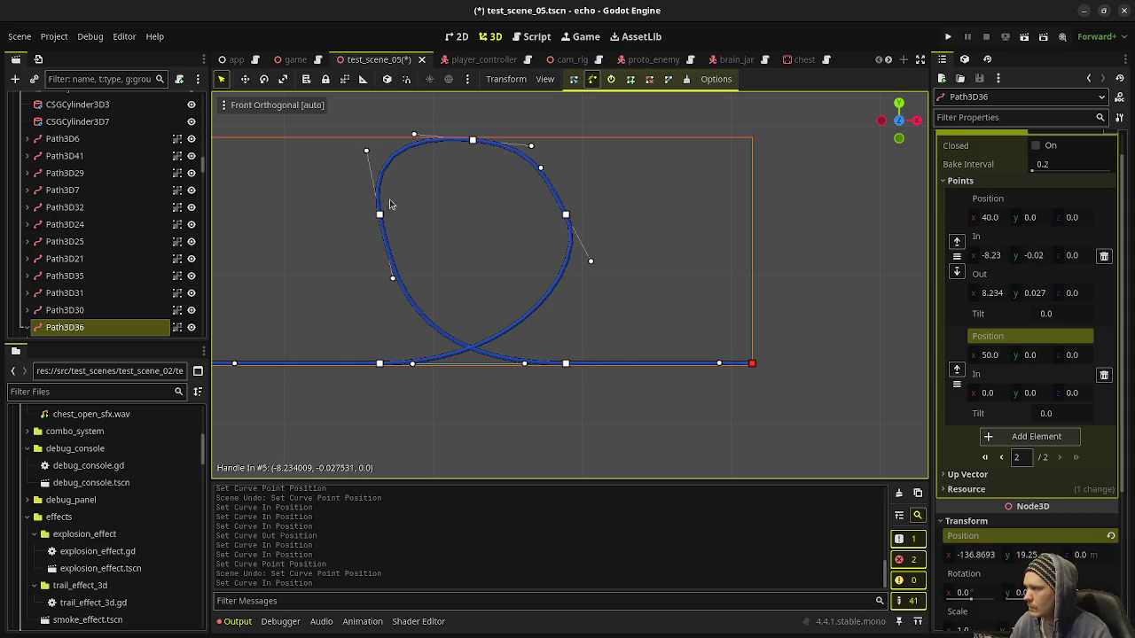
mouse_move(367, 152)
mouse_down()
mouse_move(381, 185)
mouse_move(384, 168)
mouse_up()
mouse_move(502, 272)
mouse_down()
mouse_move(583, 286)
mouse_move(557, 305)
mouse_up()
scroll(558, 305, up, 3)
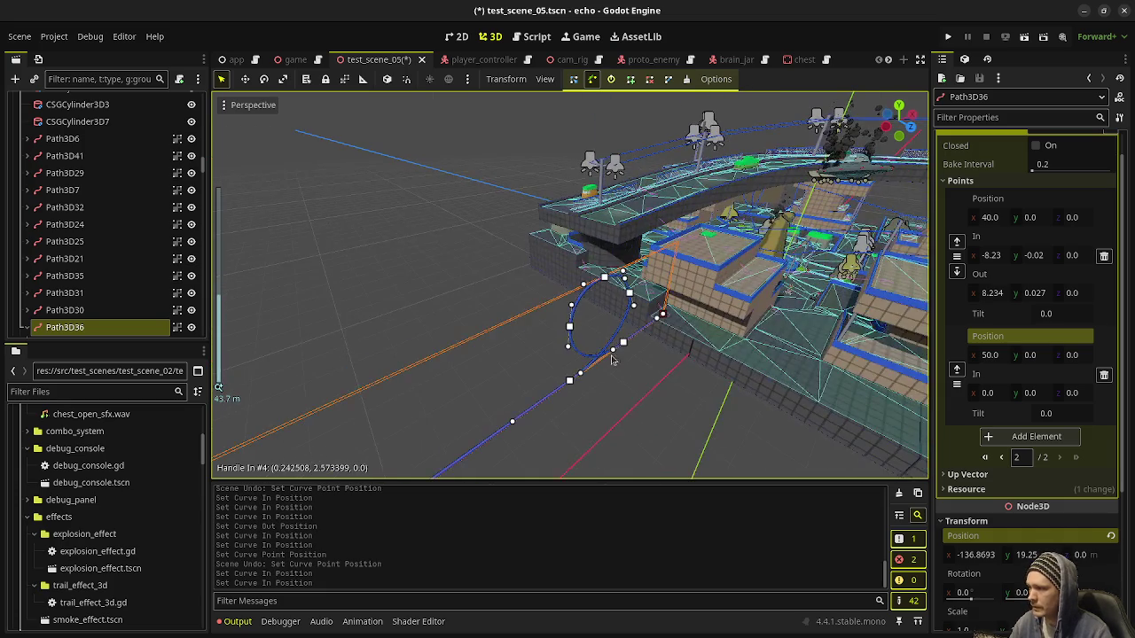
Set Position z to 3 for the end point and for the point at x 40
scroll(567, 315, up, 3)
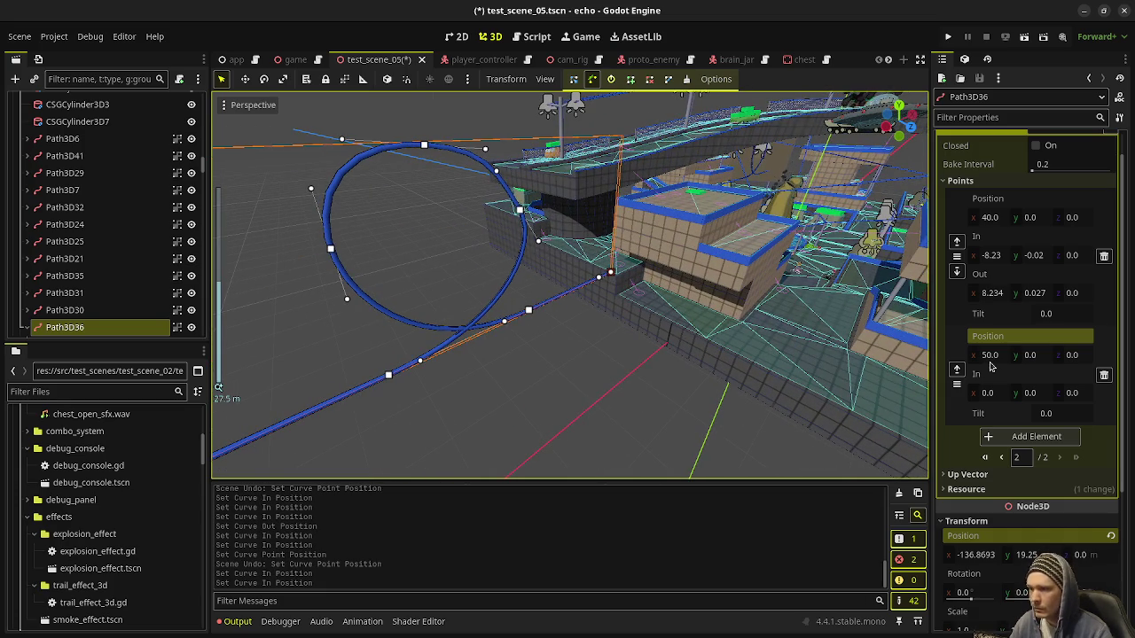
click(1082, 358)
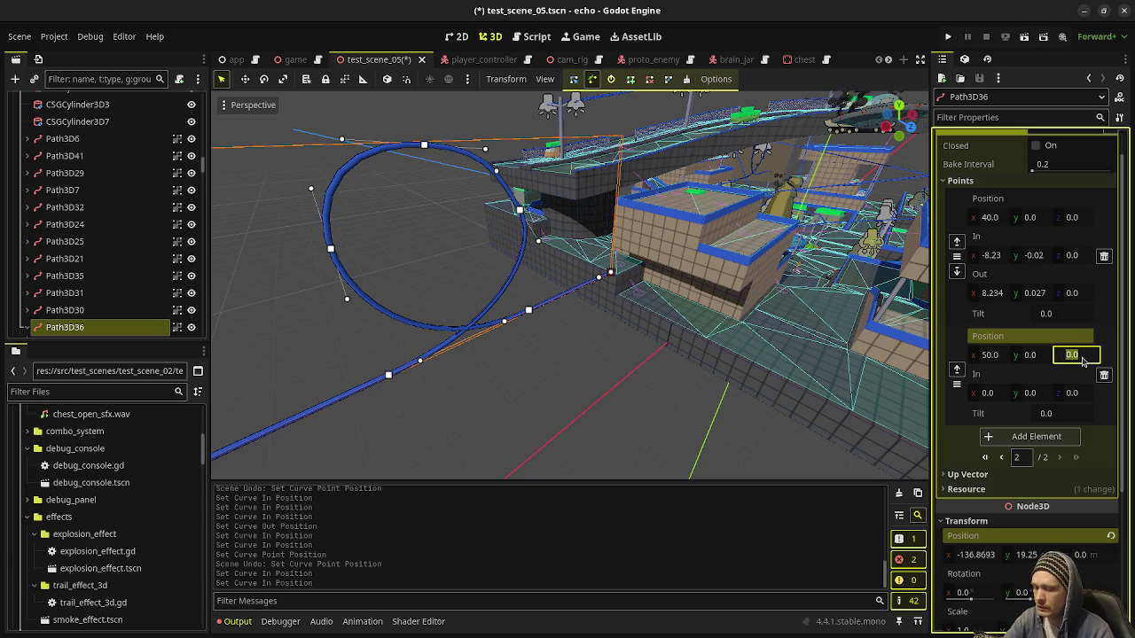
text(3)
key(Return)
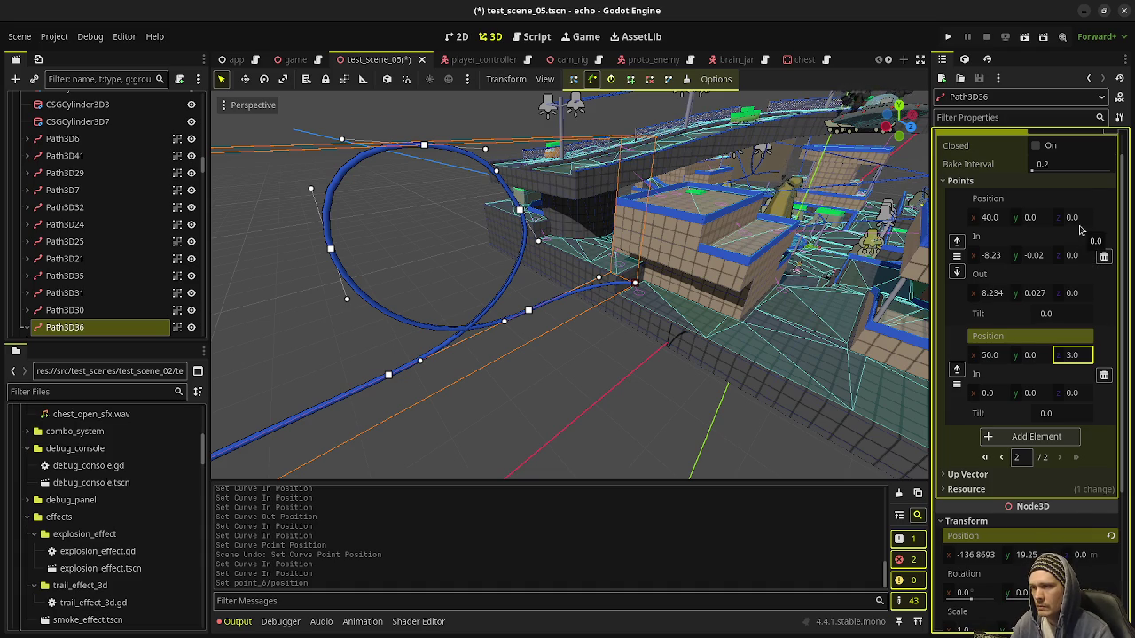
click(1081, 219)
text(3)
key(Return)
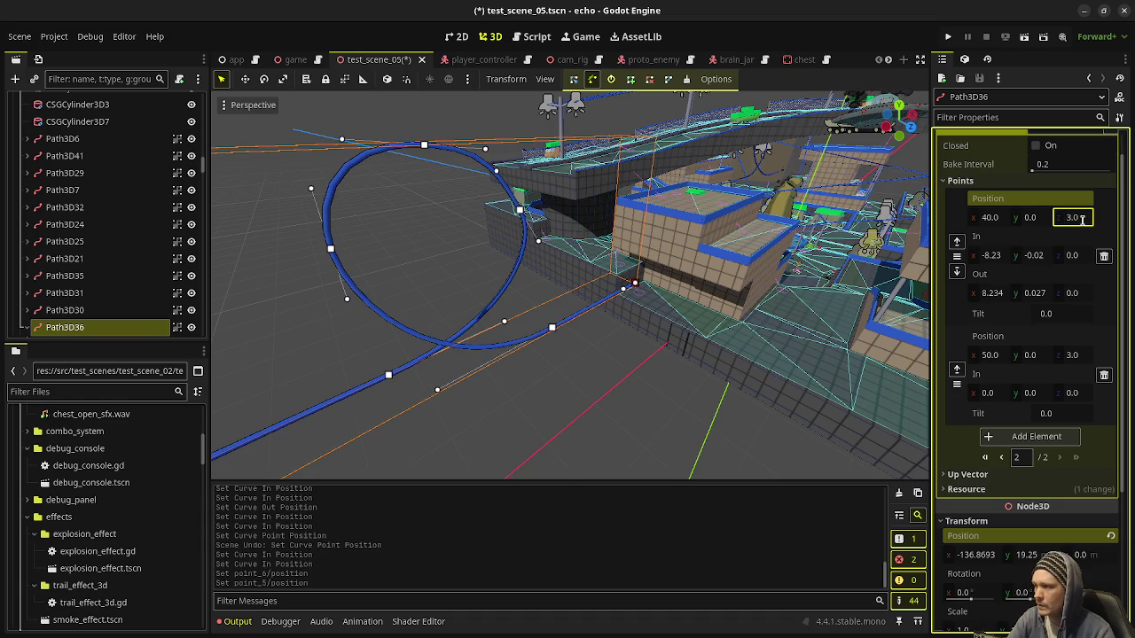
Give the raised loop points (x 30 height 8, top at height 12, x 40 height 8) z 1.5
drag(568, 301, 706, 304)
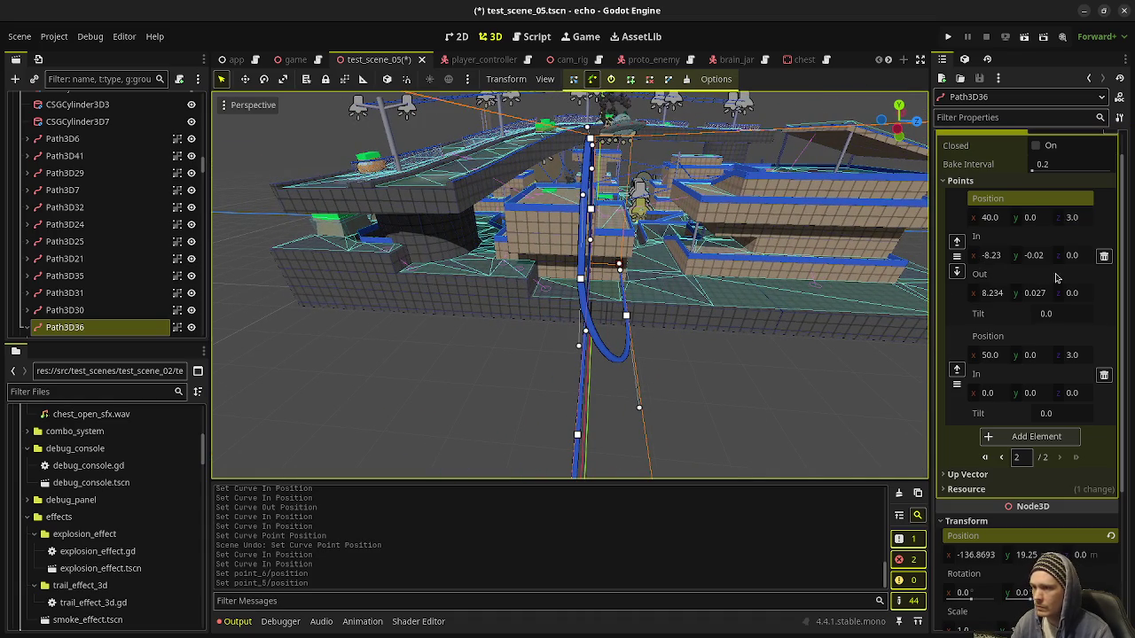
click(1002, 458)
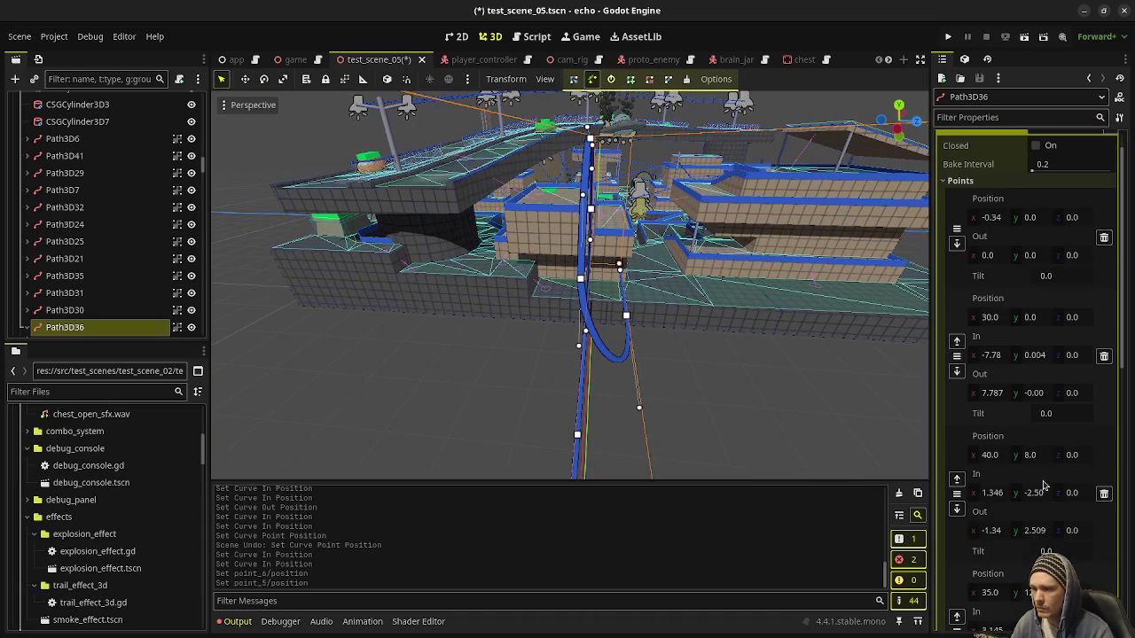
scroll(1031, 497, down, 3)
scroll(1037, 497, down, 4)
scroll(1065, 455, up, 3)
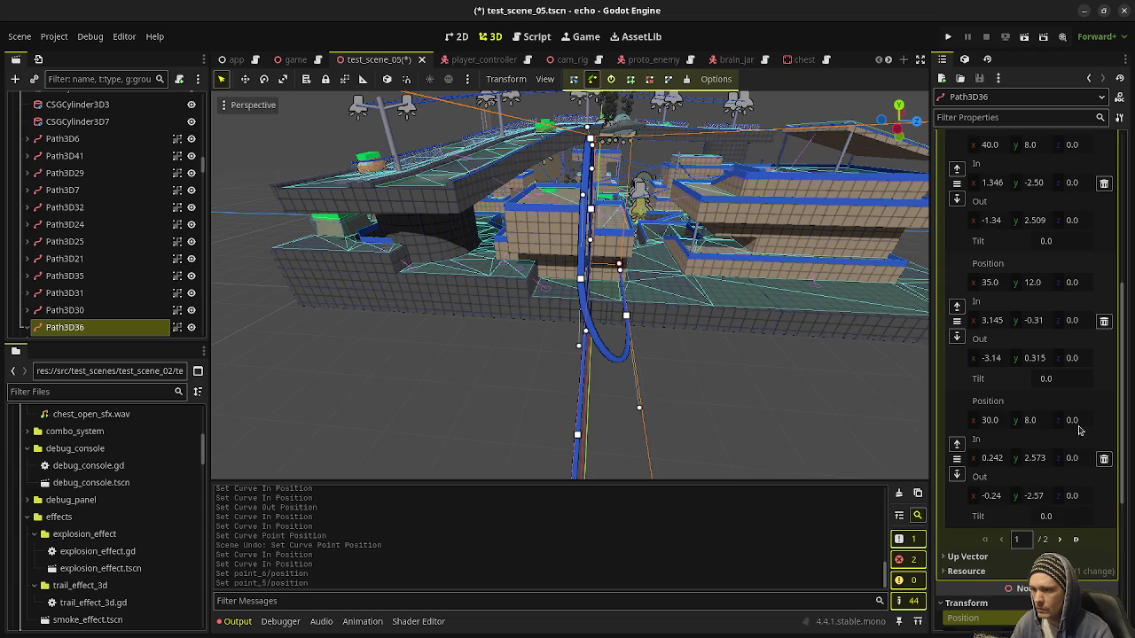
click(1073, 420)
text(1.5)
key(Return)
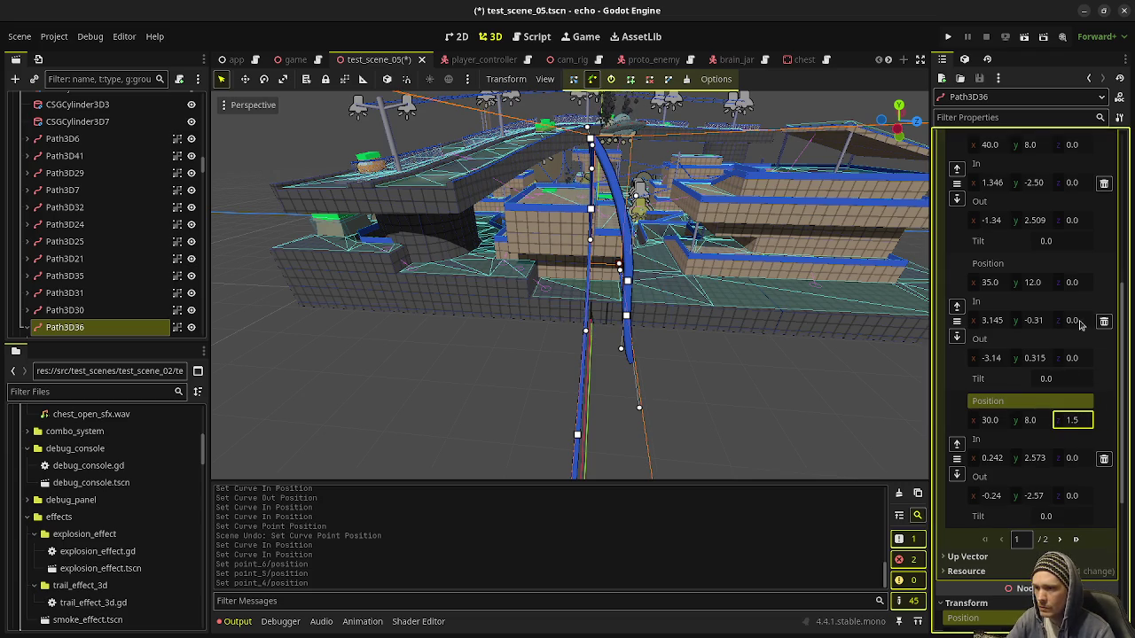
click(1078, 284)
text(1.5)
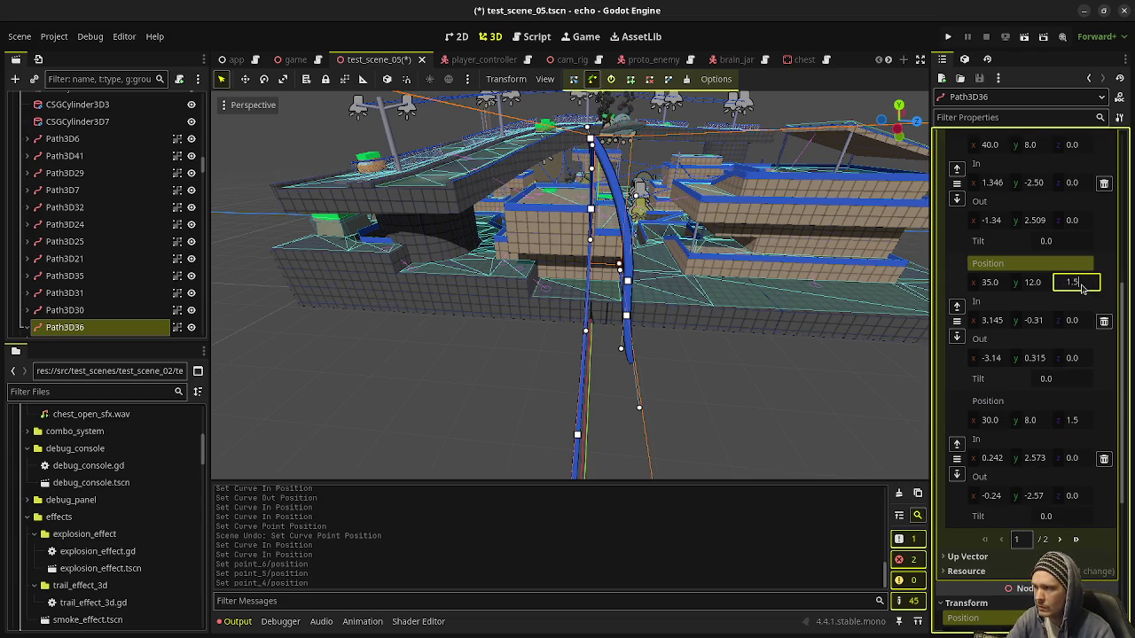
key(Return)
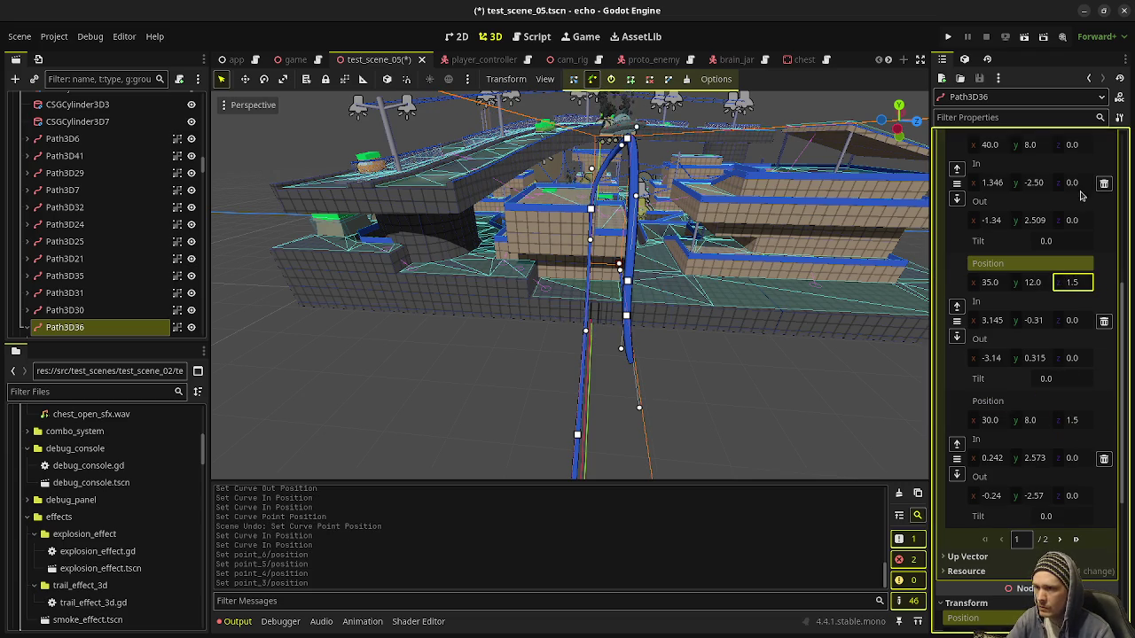
click(1080, 149)
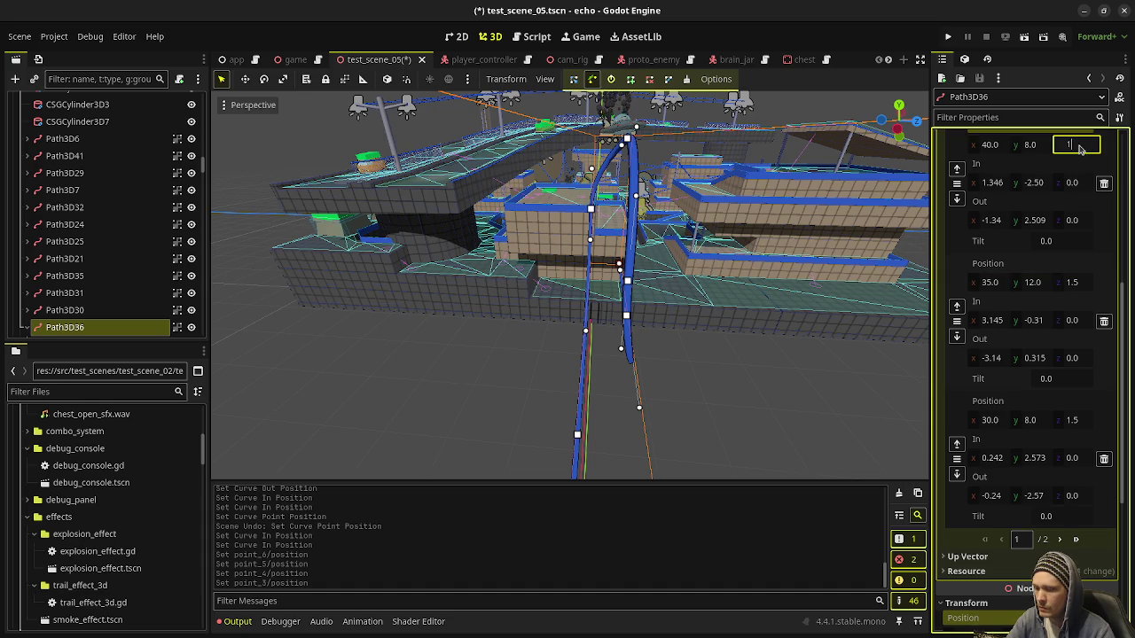
key(Return)
Commit the last point's z of 1.5, save, and drag Path3D36 into the level from Top view
key(f)
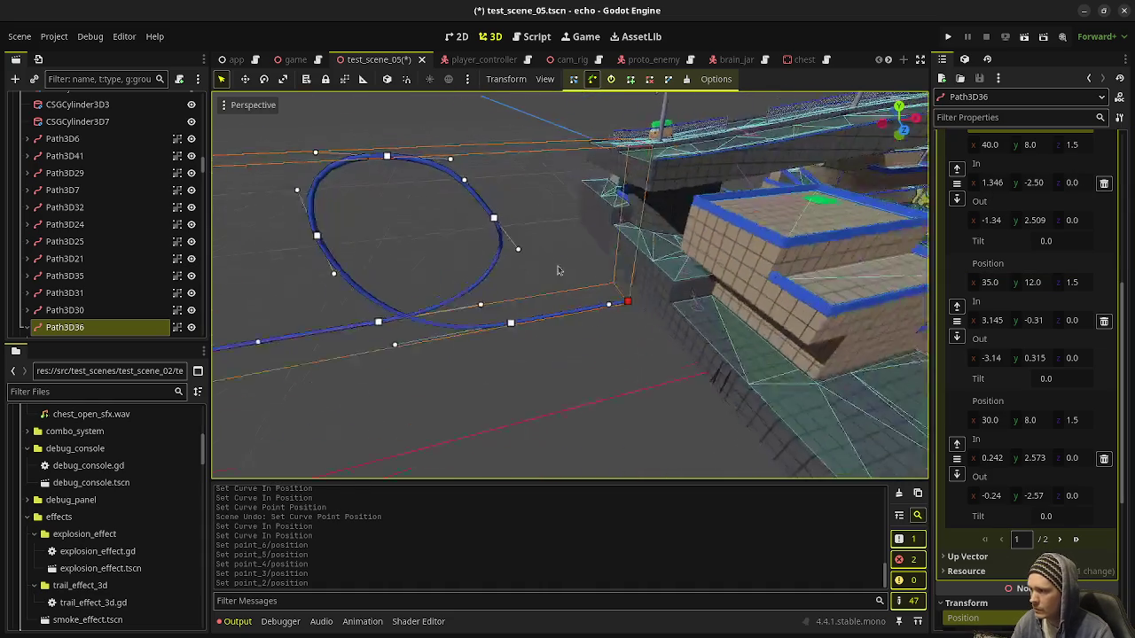
key(ctrl+s)
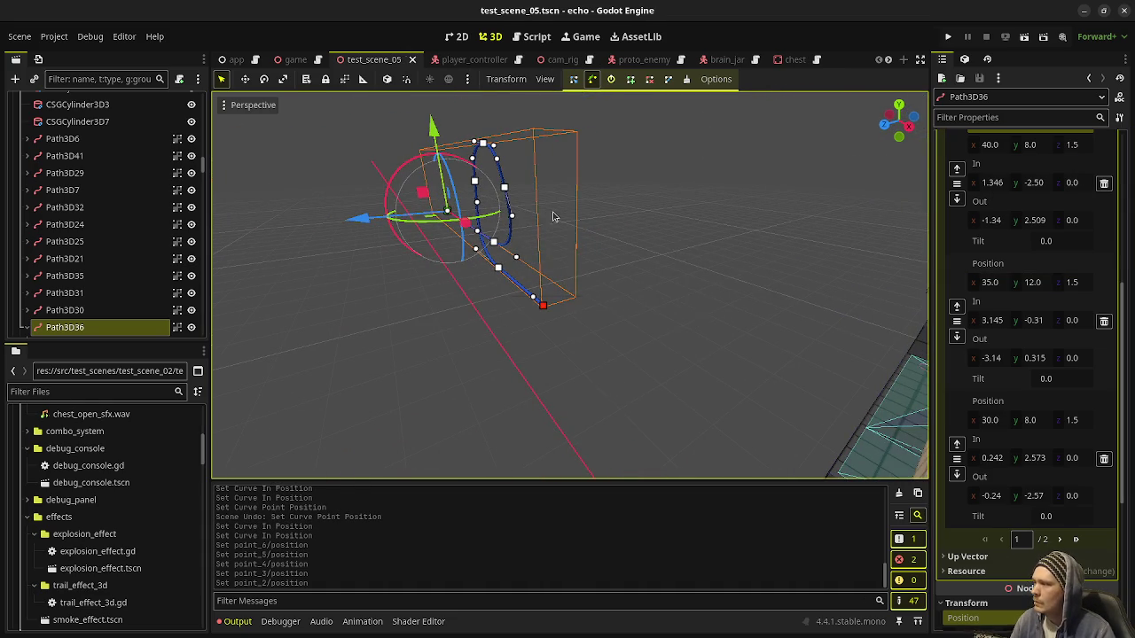
key(KP_7)
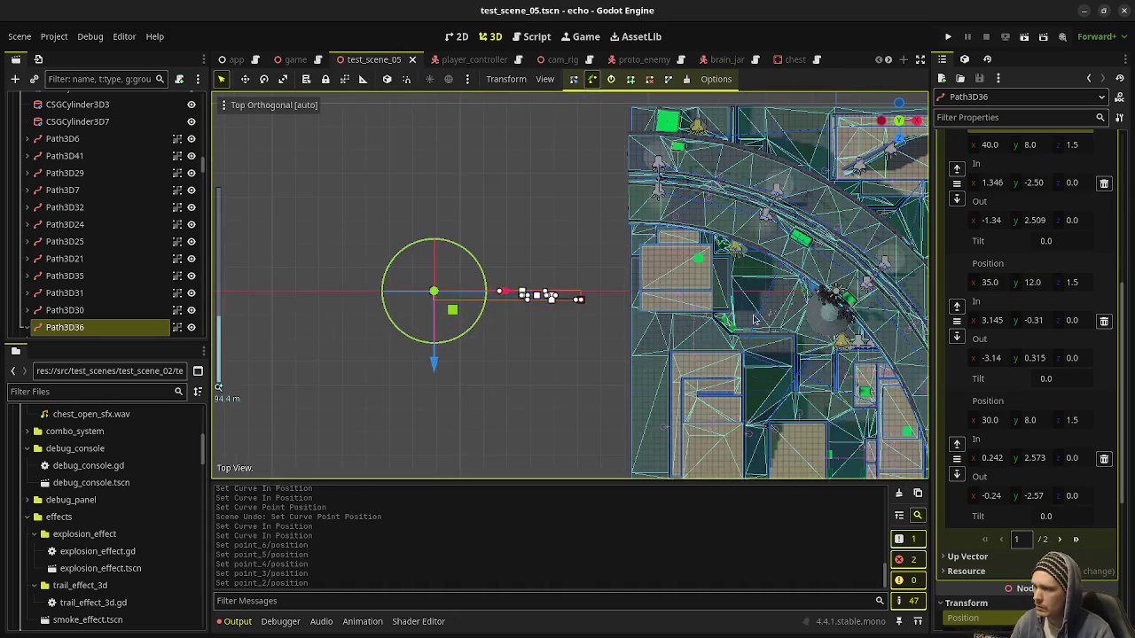
mouse_move(367, 279)
mouse_down()
mouse_move(513, 321)
mouse_move(788, 257)
mouse_move(543, 394)
mouse_up()
scroll(776, 265, down, 5)
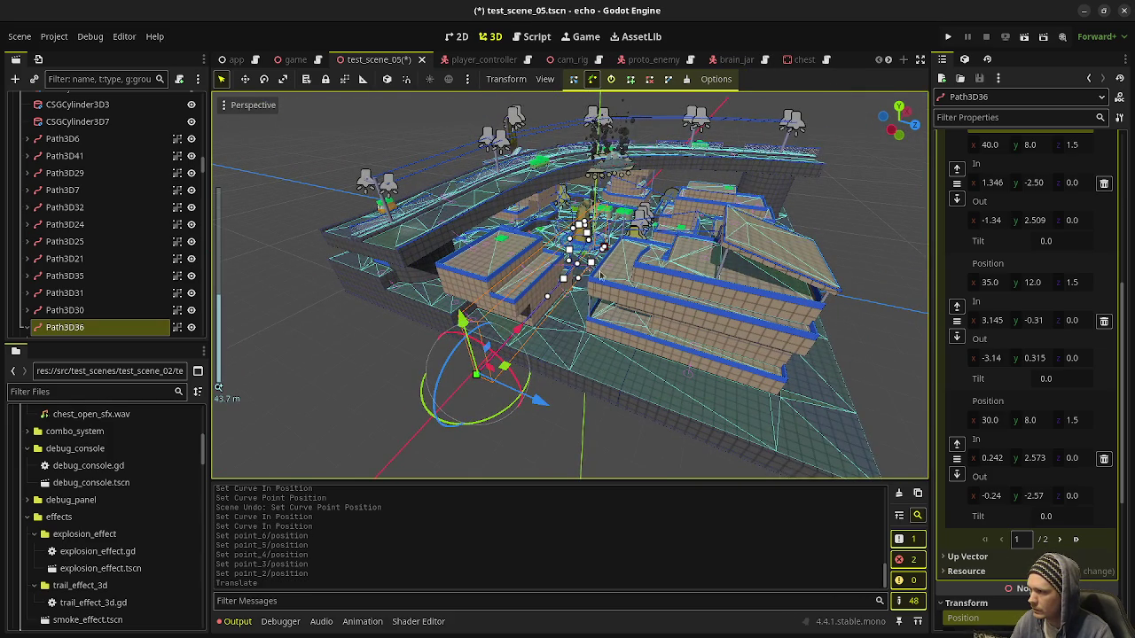
scroll(544, 394, up, 3)
mouse_move(544, 394)
mouse_down()
mouse_move(492, 365)
mouse_move(497, 337)
mouse_up()
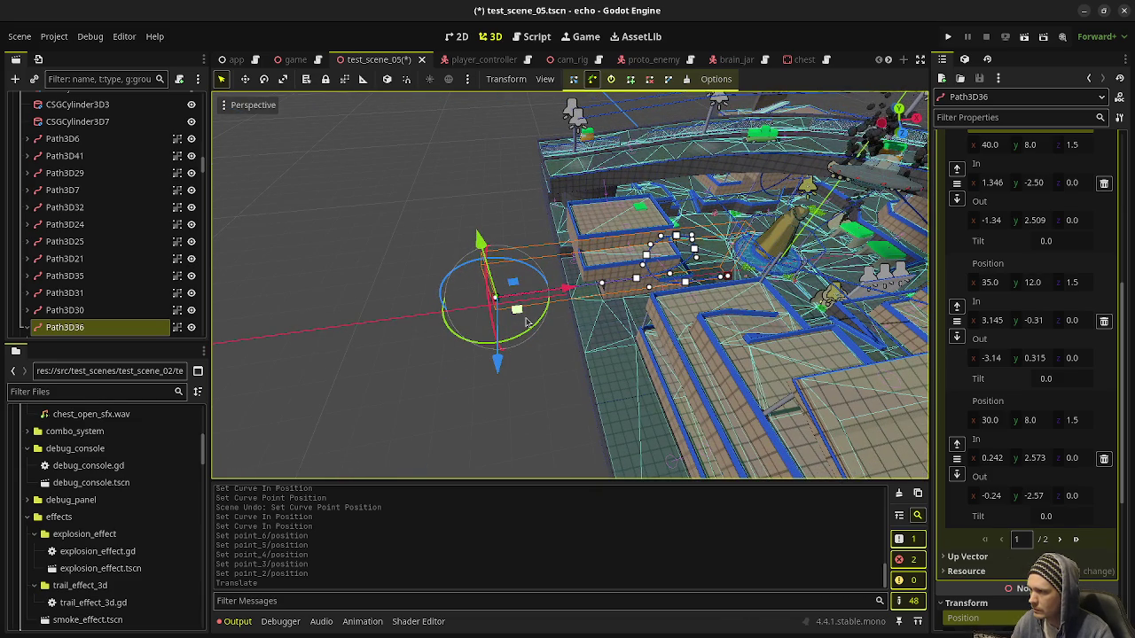
drag(523, 321, 619, 321)
scroll(619, 321, up, 2)
Lower one path point by about 3.4 units in the side orthographic view
key(KP_1)
key(KP_3)
scroll(621, 346, down, 2)
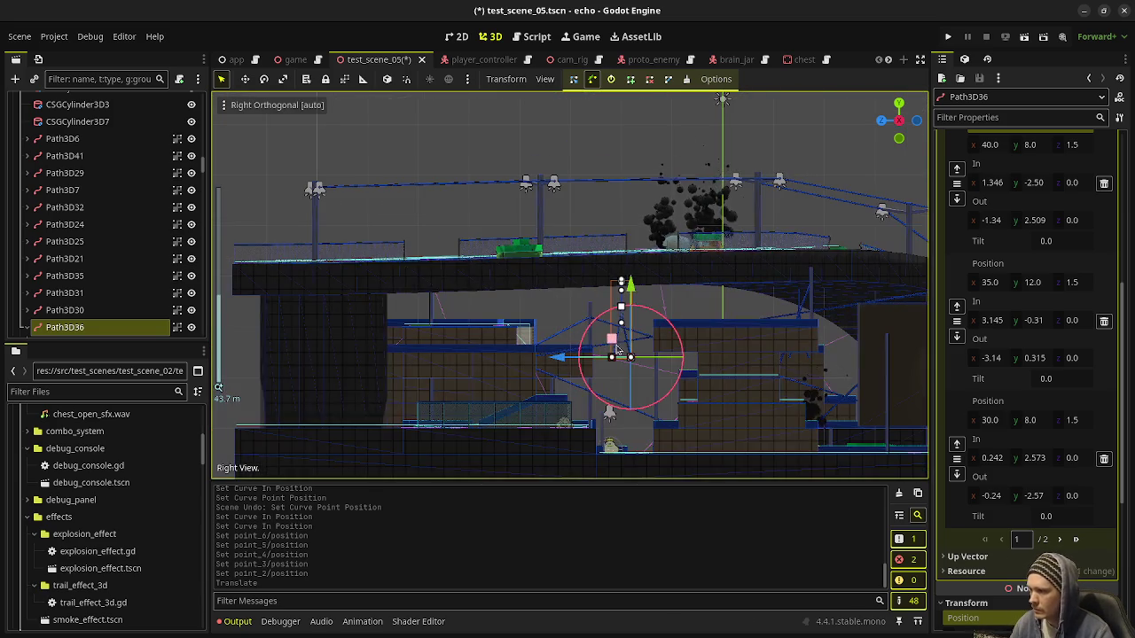
drag(631, 275, 633, 372)
mouse_move(636, 388)
mouse_down()
mouse_move(547, 322)
mouse_move(562, 331)
mouse_move(550, 309)
mouse_move(412, 346)
mouse_move(486, 327)
mouse_move(565, 329)
mouse_up()
scroll(565, 338, down, 3)
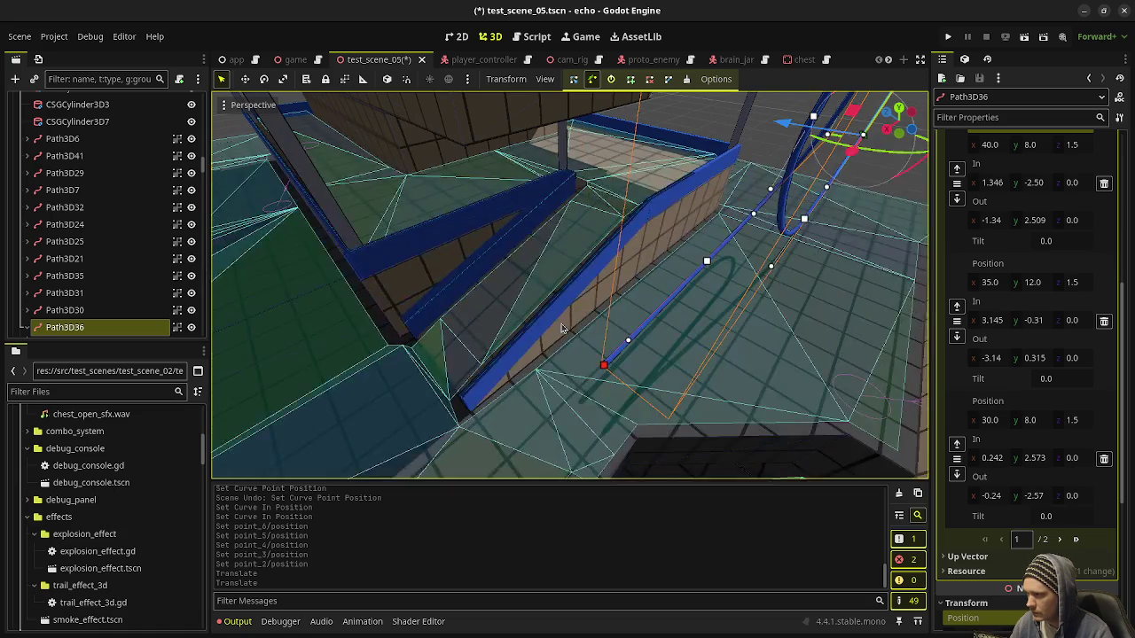
Slide Path3D36 along the x axis in Top view and save the scene
key(KP_7)
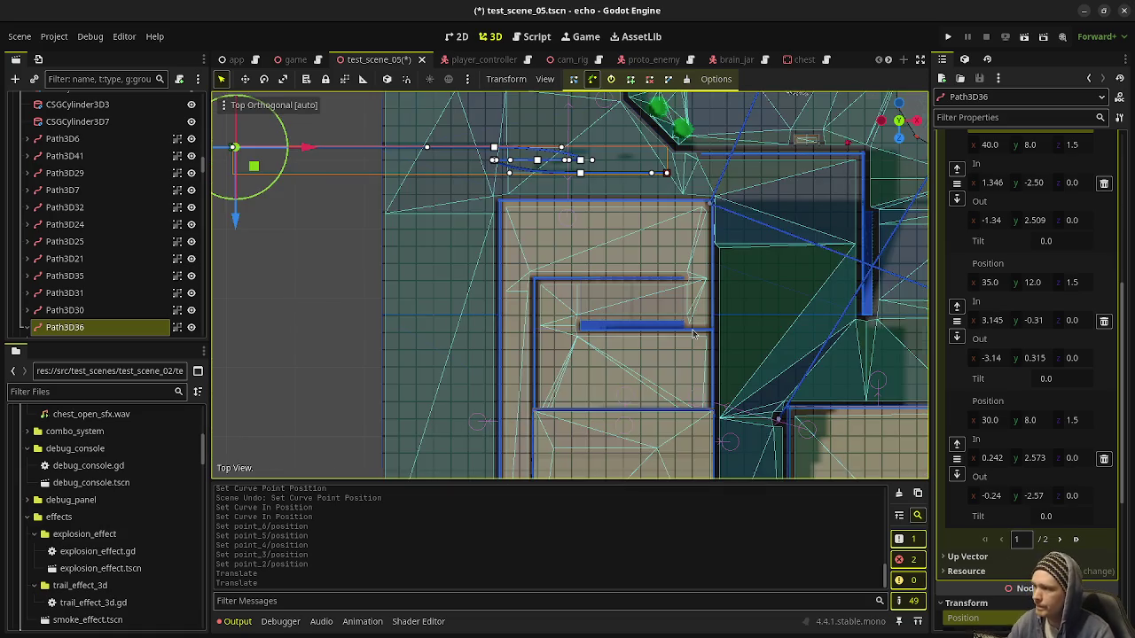
scroll(609, 140, up, 2)
click(574, 79)
click(654, 193)
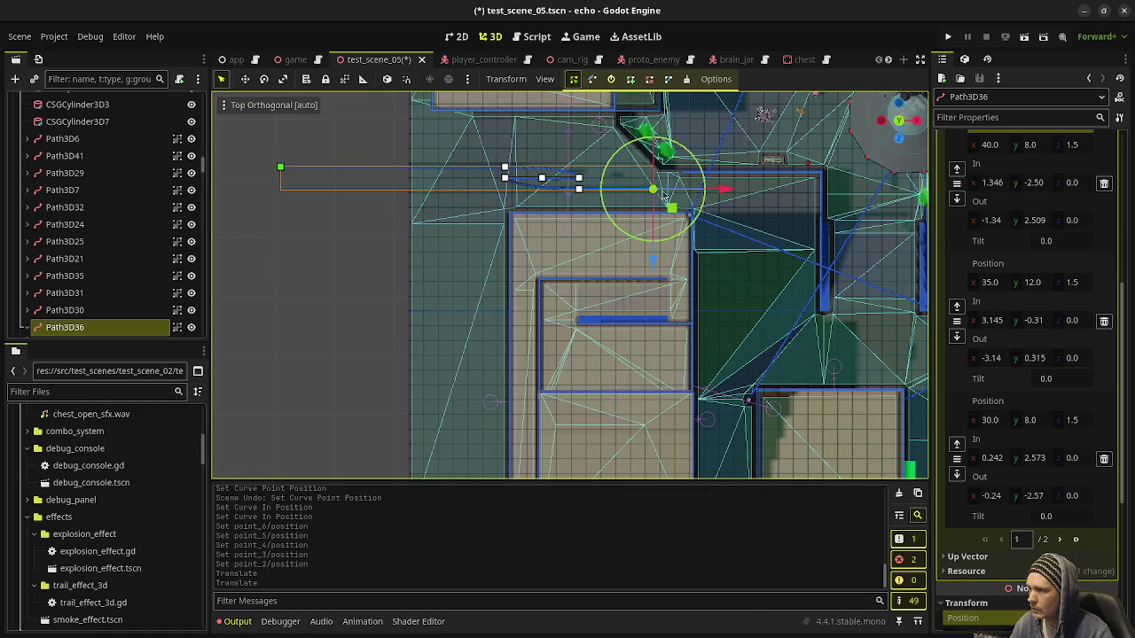
mouse_move(720, 190)
mouse_down()
mouse_move(787, 192)
mouse_move(796, 202)
mouse_up()
key(ctrl+s)
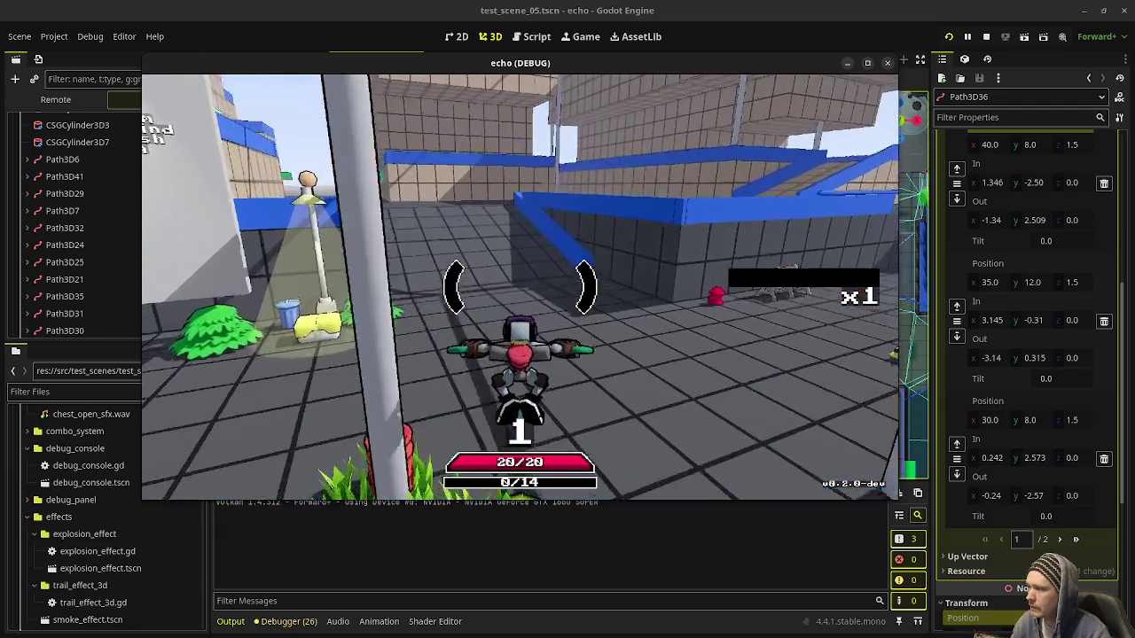
Respawn the character, maximize the echo (DEBUG) game window, and resume play
key(shift)
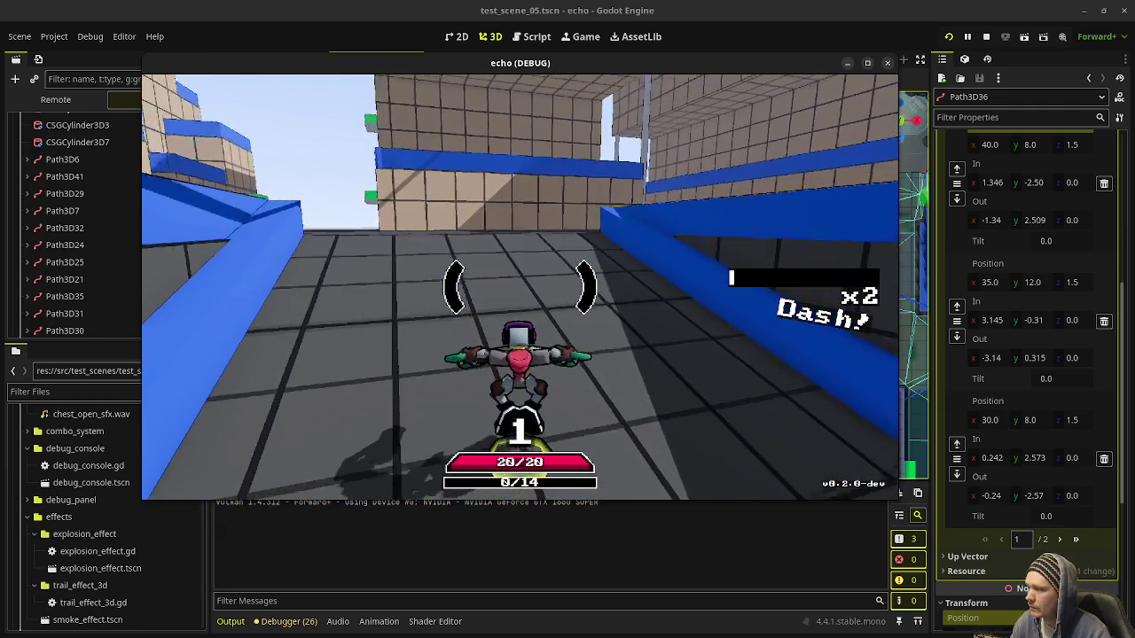
click(869, 61)
key(Escape)
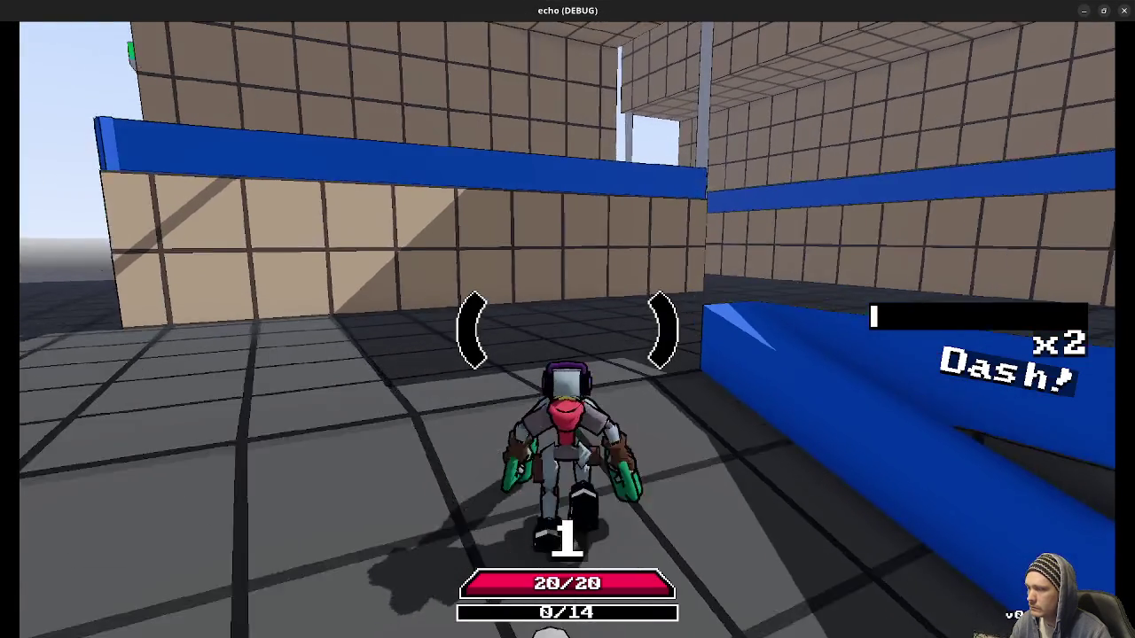
Dash forward, jump onto the blue rail, grind it, and dash off the end
key(shift)
key(shift)
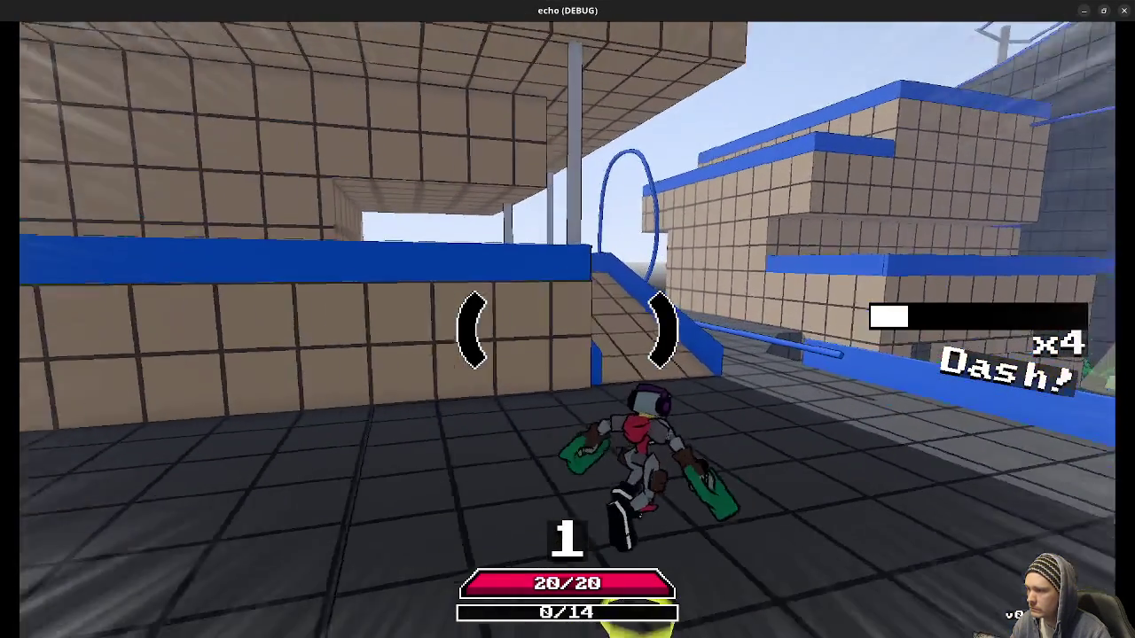
key(space)
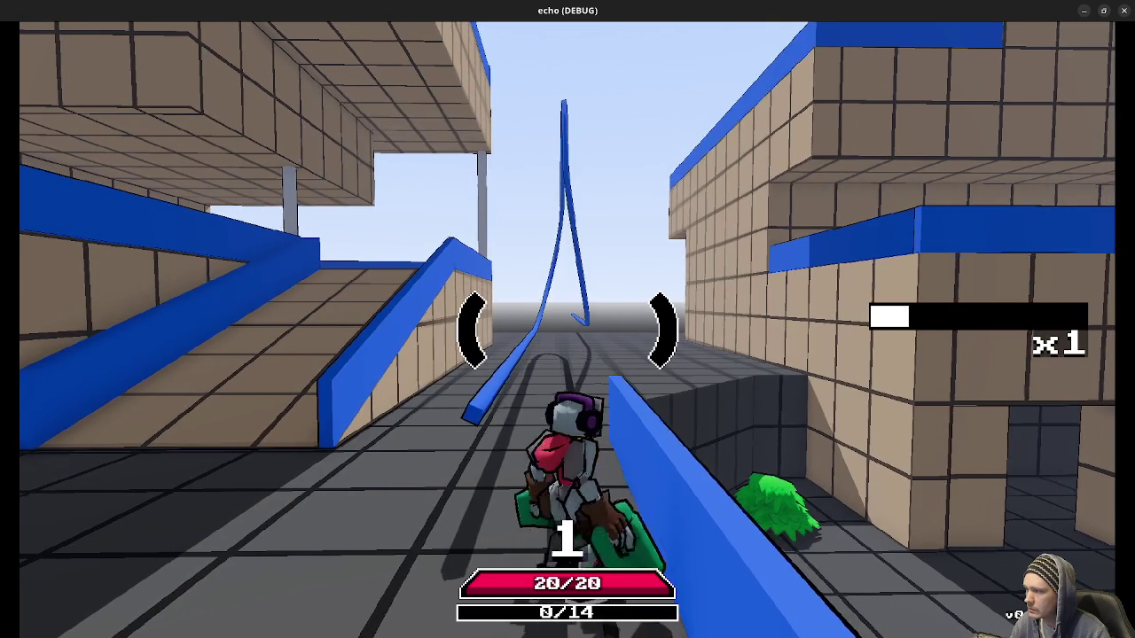
key(space)
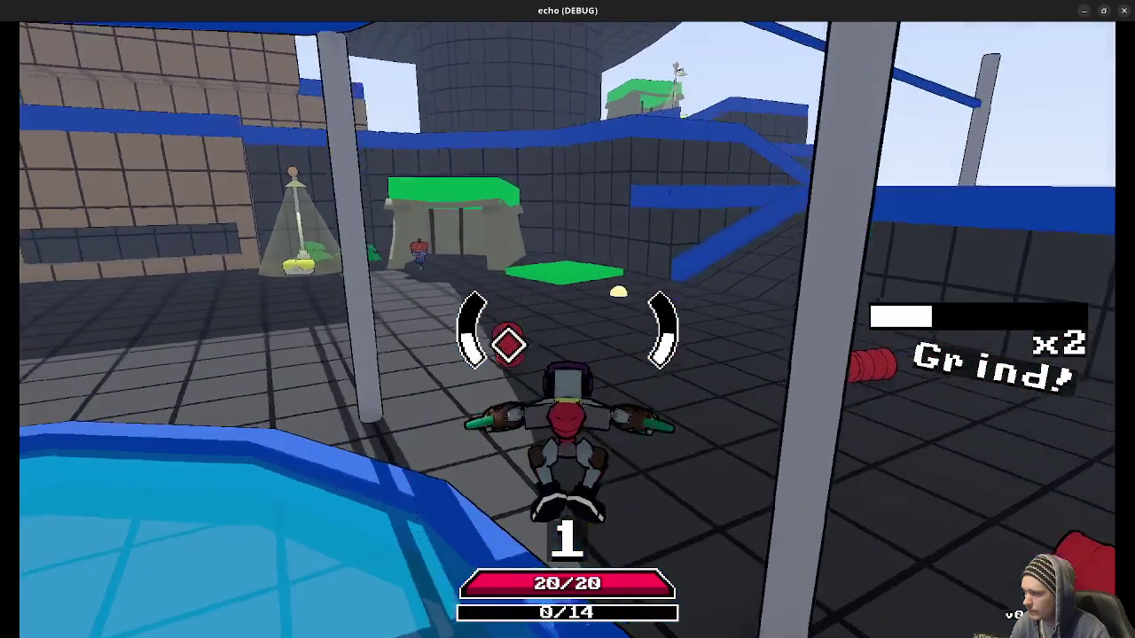
key(shift)
key(shift)
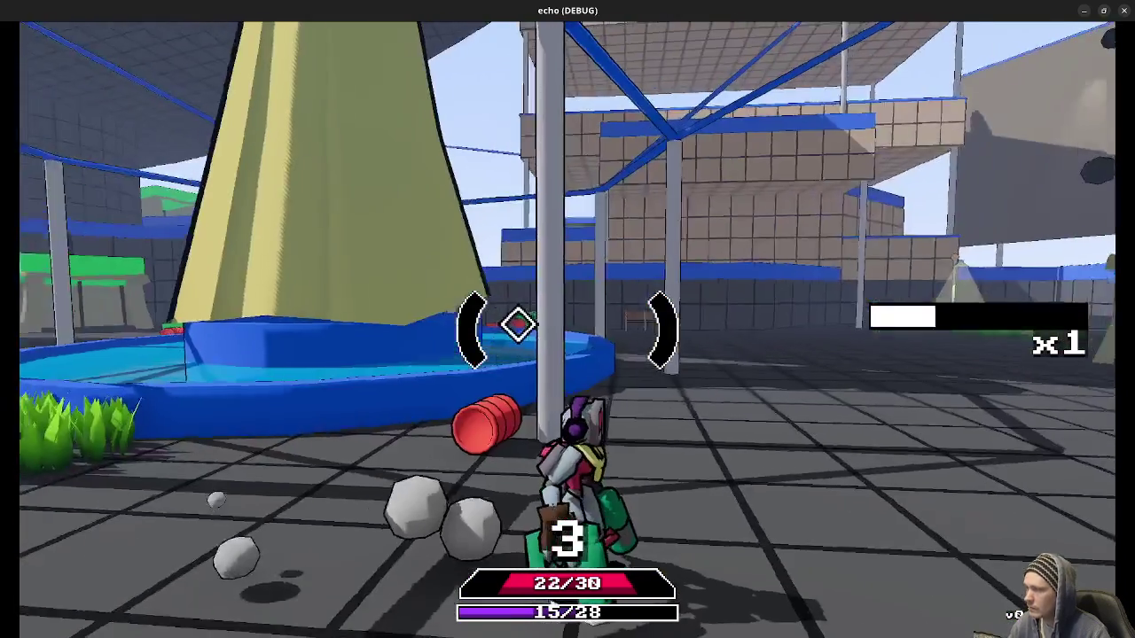
Pause, return to the game's main menu, and close the game window to stop debugging
key(Escape)
click(590, 432)
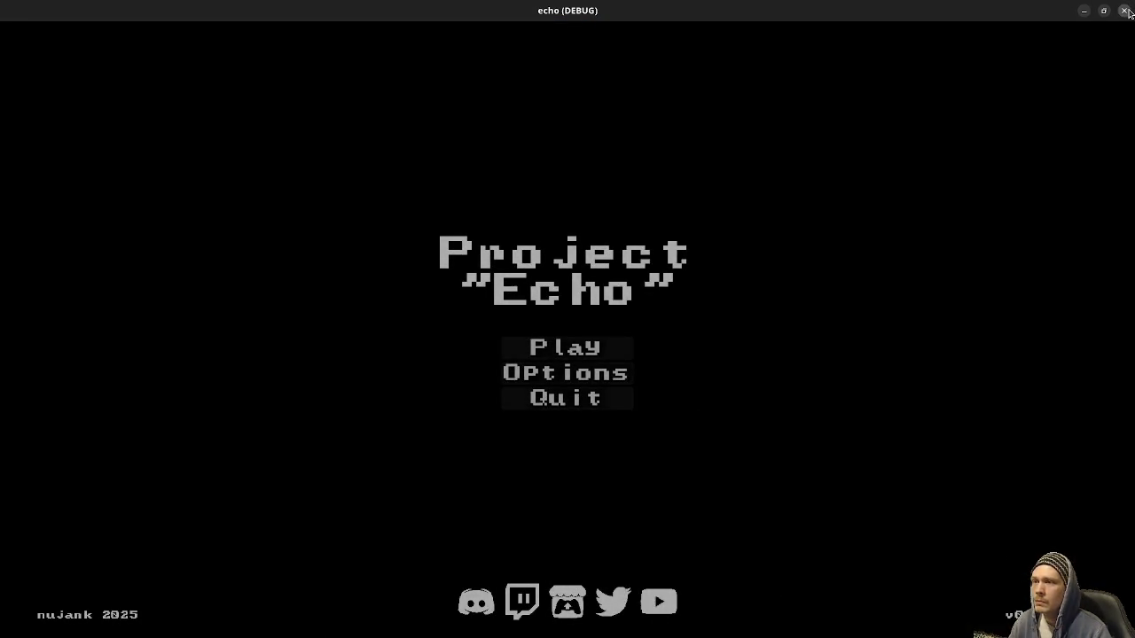
click(1127, 10)
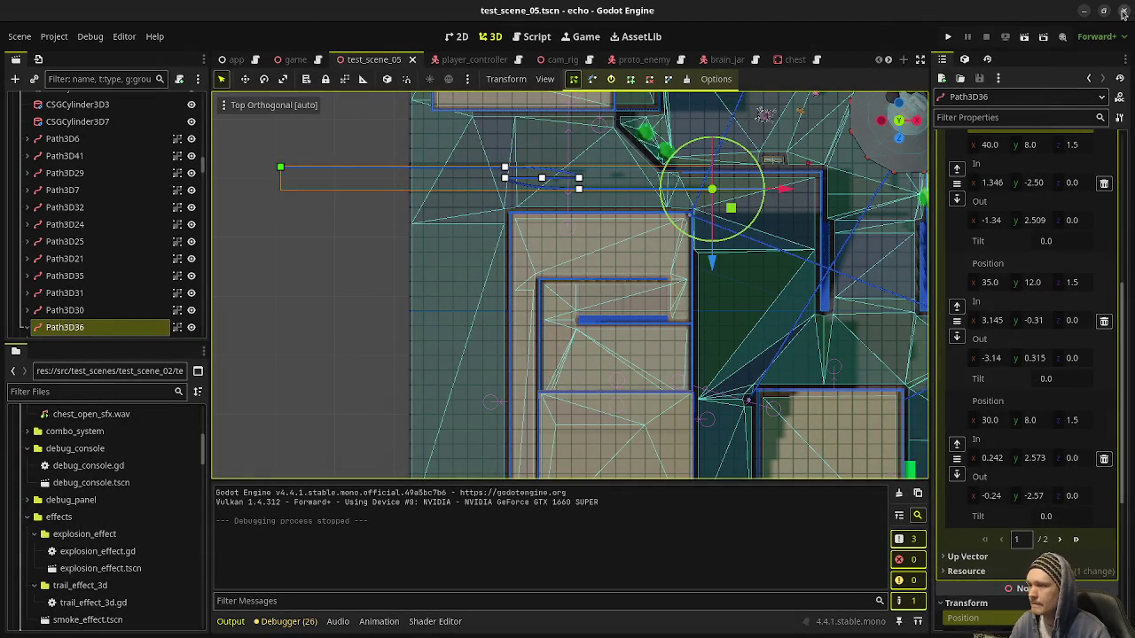
Look through the player_controller and game scene tabs
scroll(151, 231, up, 3)
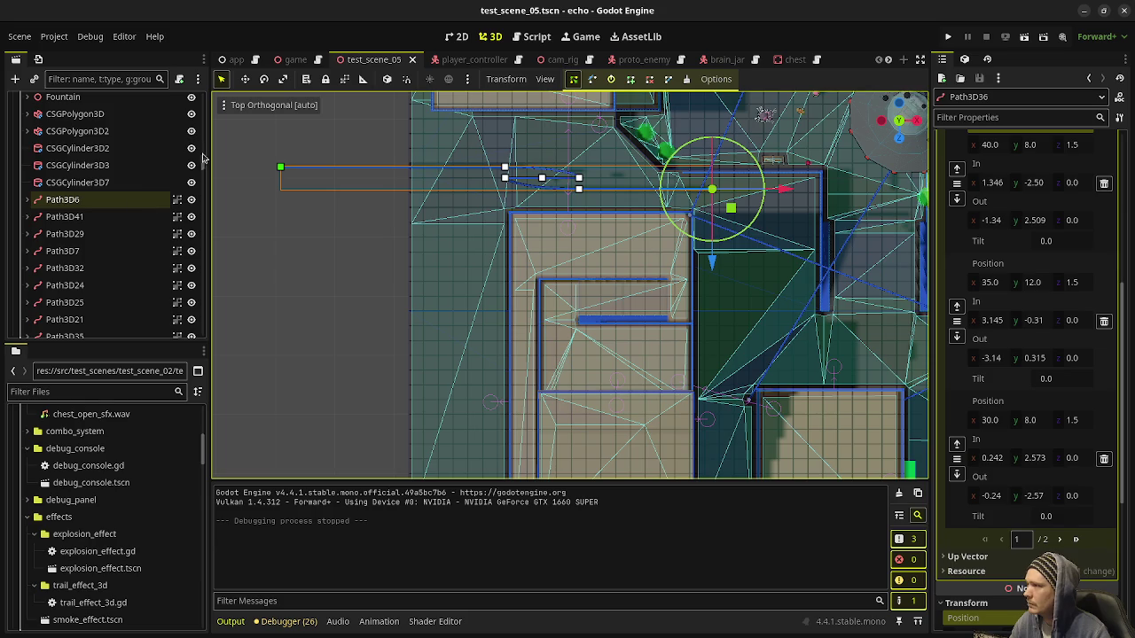
click(456, 60)
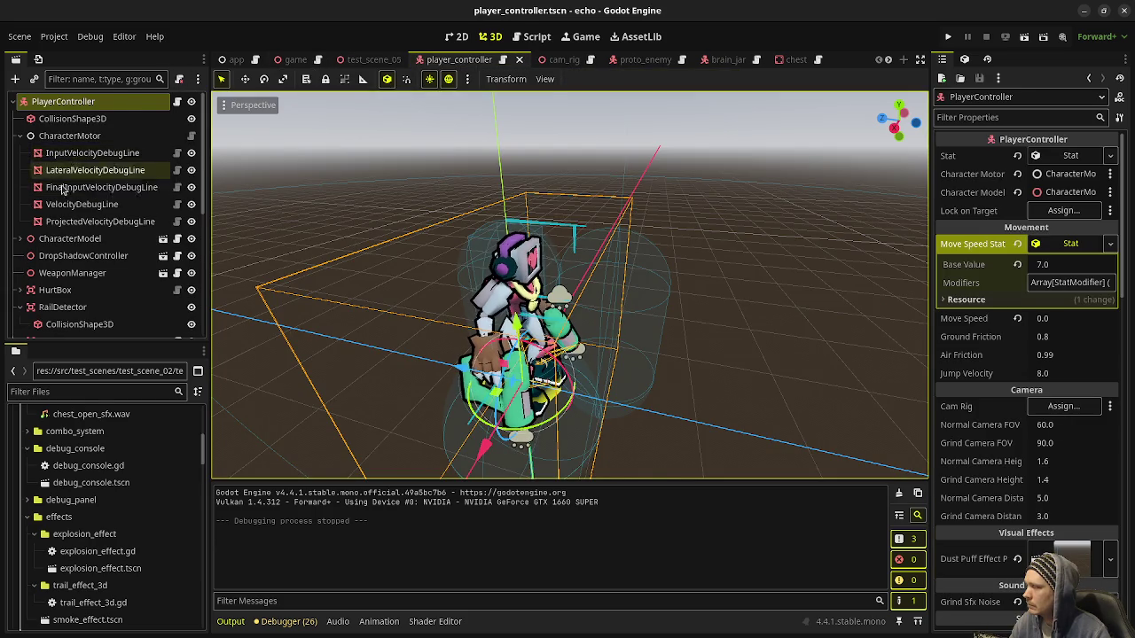
scroll(62, 182, down, 3)
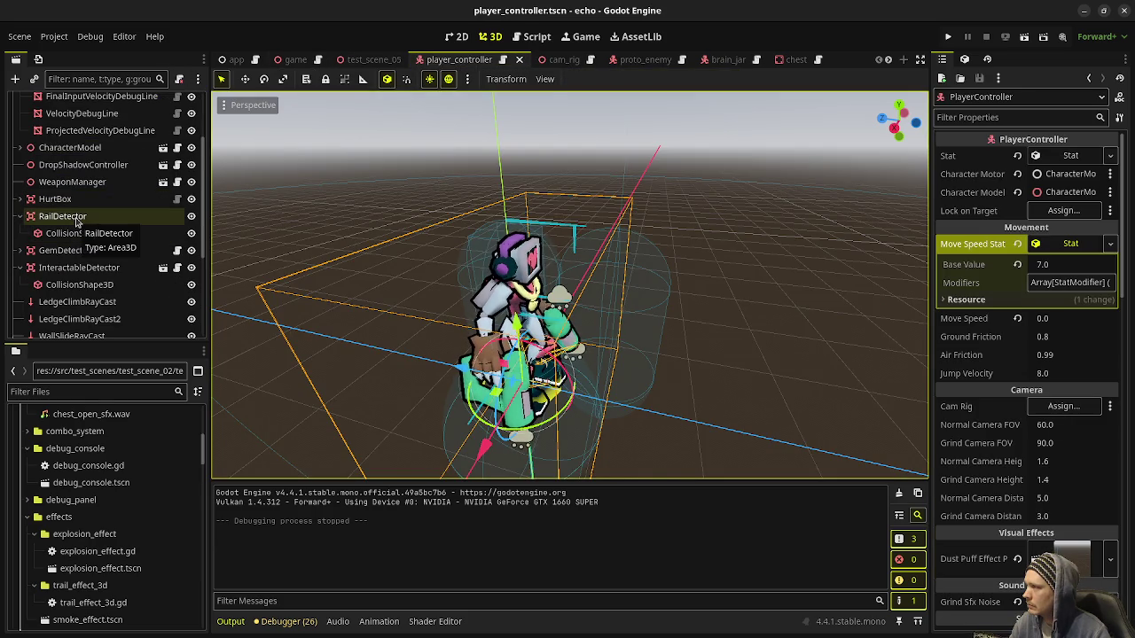
click(297, 62)
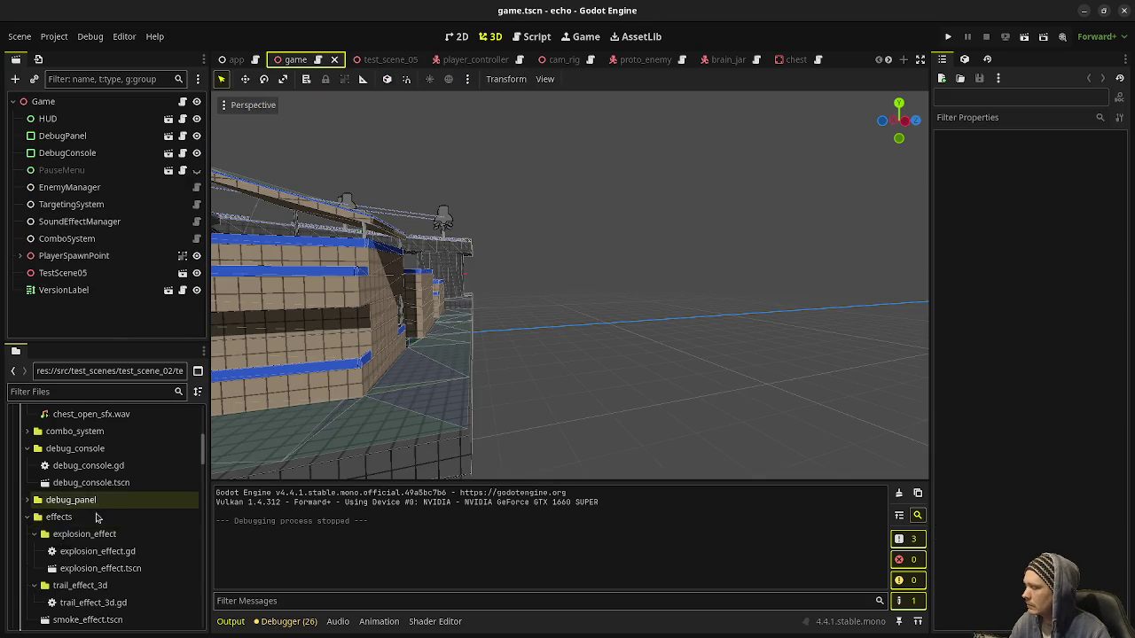
scroll(89, 512, down, 4)
scroll(107, 519, down, 1)
Filter the FileSystem dock by 'rail', trimmed to 'rai', and browse the matching files
click(105, 388)
text(rail)
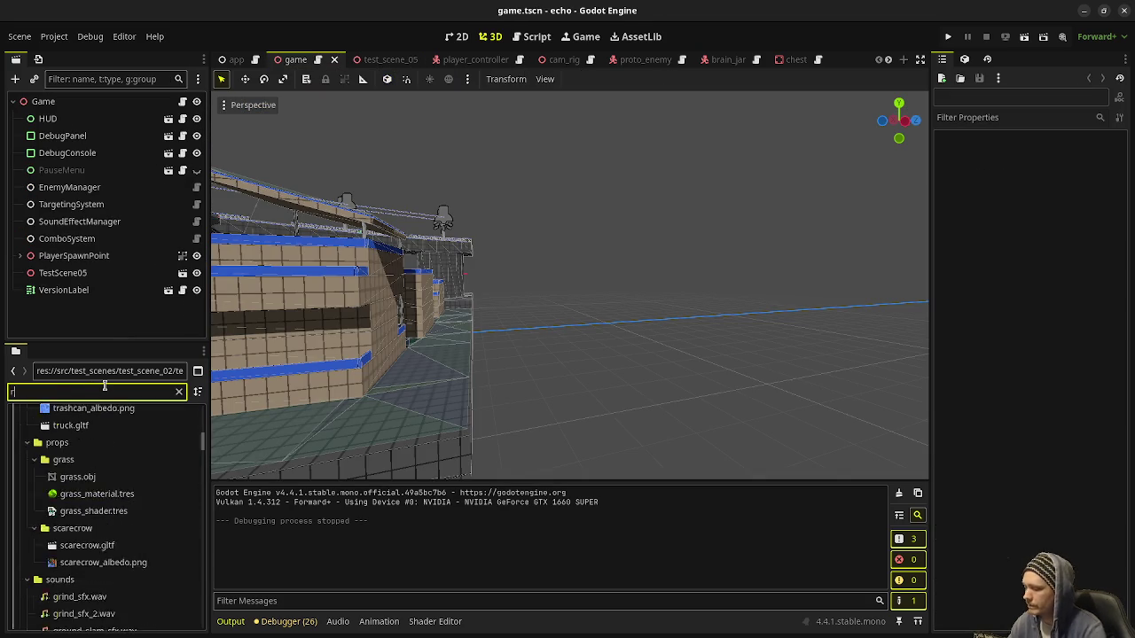
key(BackSpace)
key(BackSpace)
key(BackSpace)
key(BackSpace)
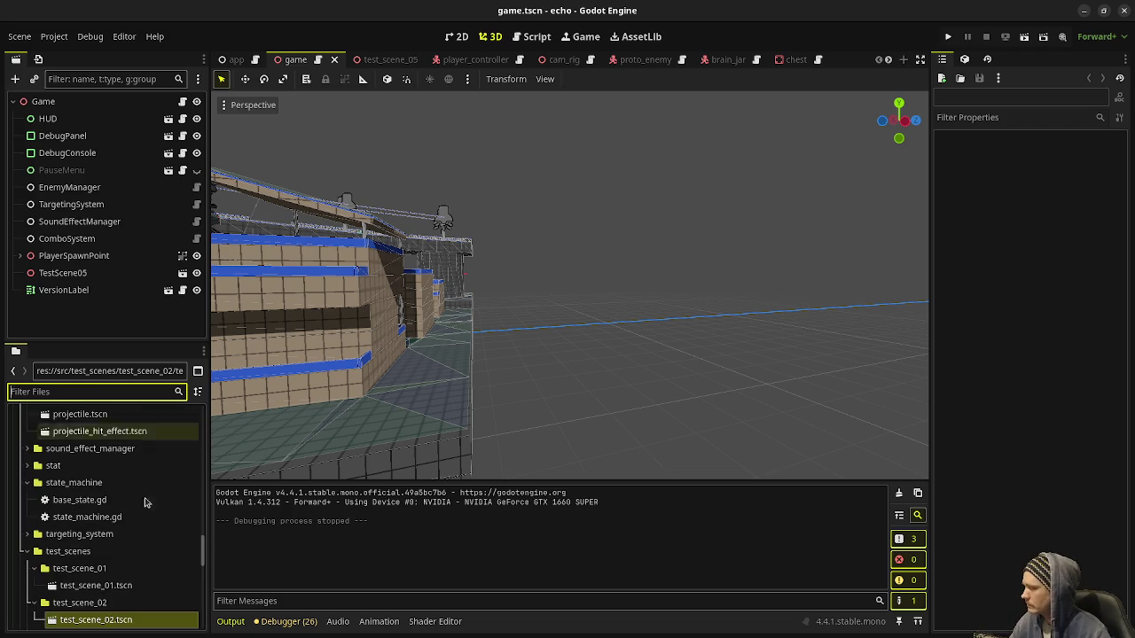
scroll(142, 501, down, 5)
scroll(137, 505, down, 4)
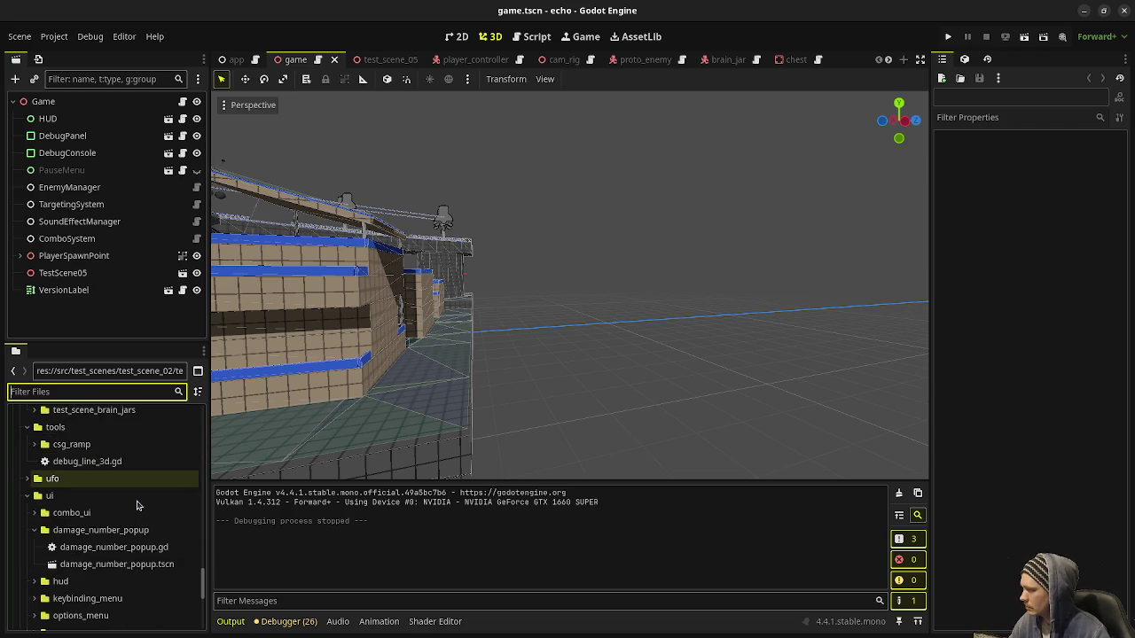
scroll(137, 506, down, 3)
scroll(138, 505, down, 3)
scroll(137, 505, down, 2)
scroll(137, 505, up, 8)
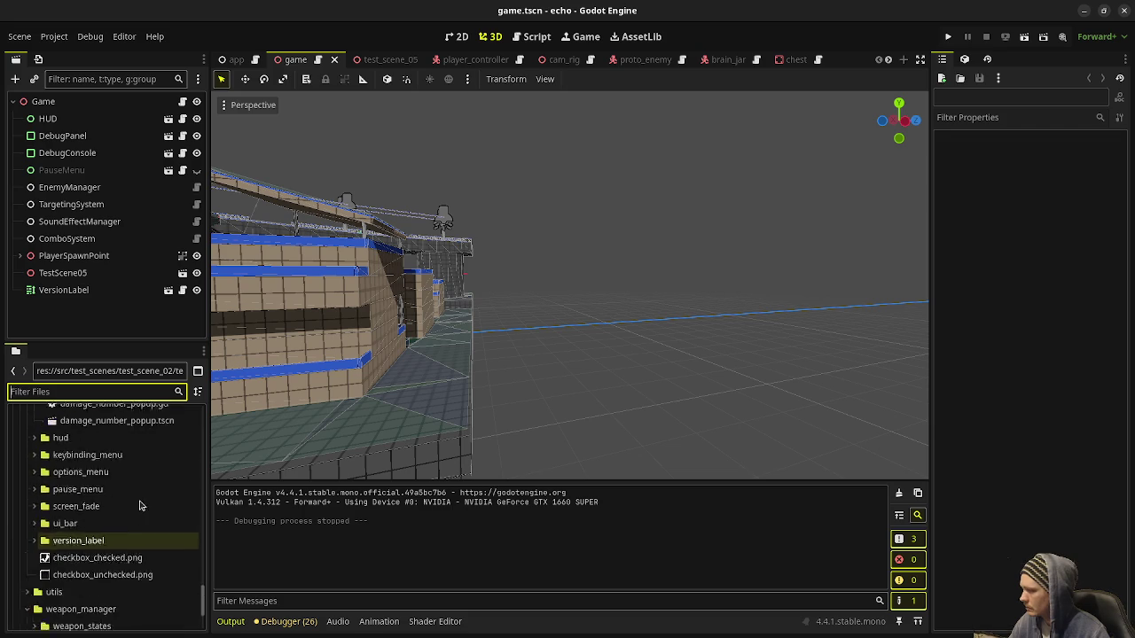
scroll(114, 524, up, 10)
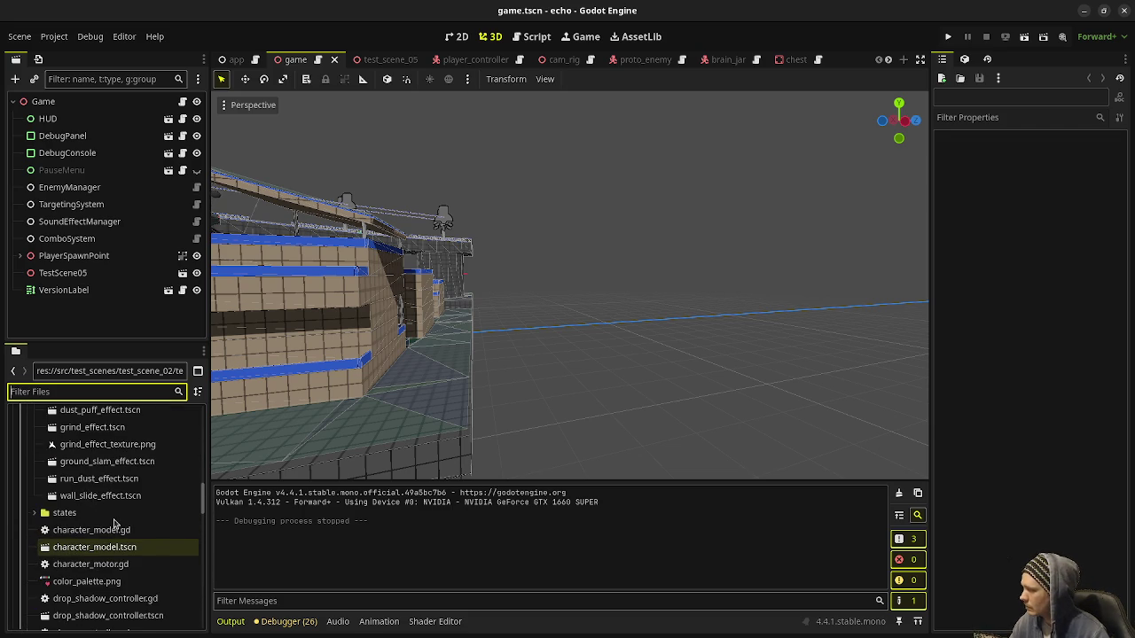
Select character_model.gd and character_motor.gd, then return to the test_scene_05 tab
click(114, 524)
scroll(113, 516, down, 1)
click(112, 512)
scroll(111, 514, down, 1)
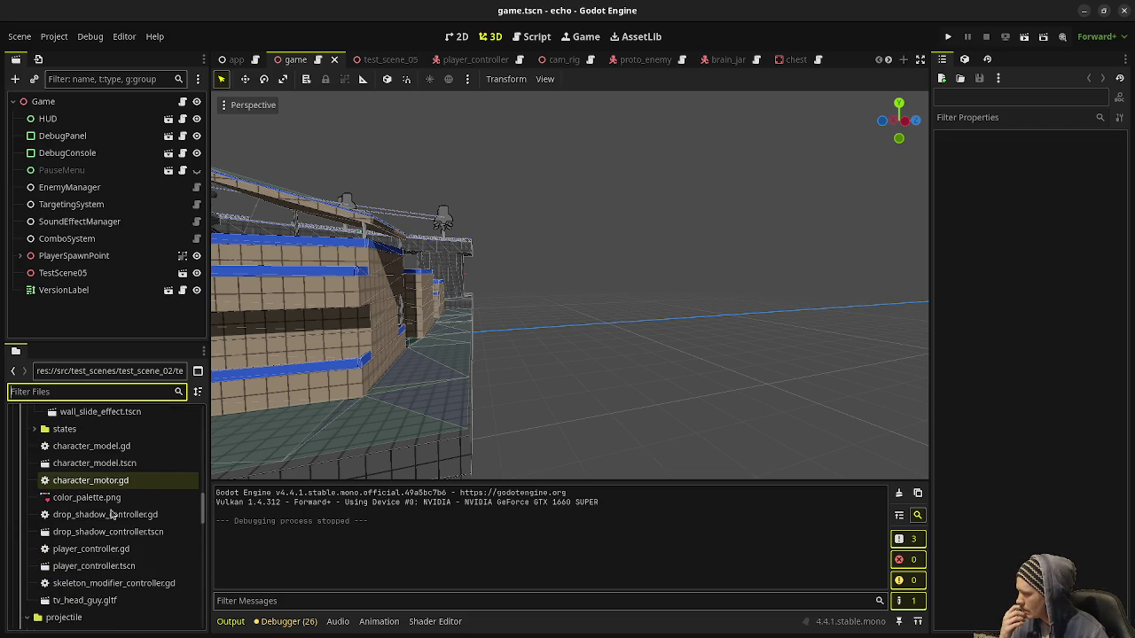
scroll(111, 514, up, 5)
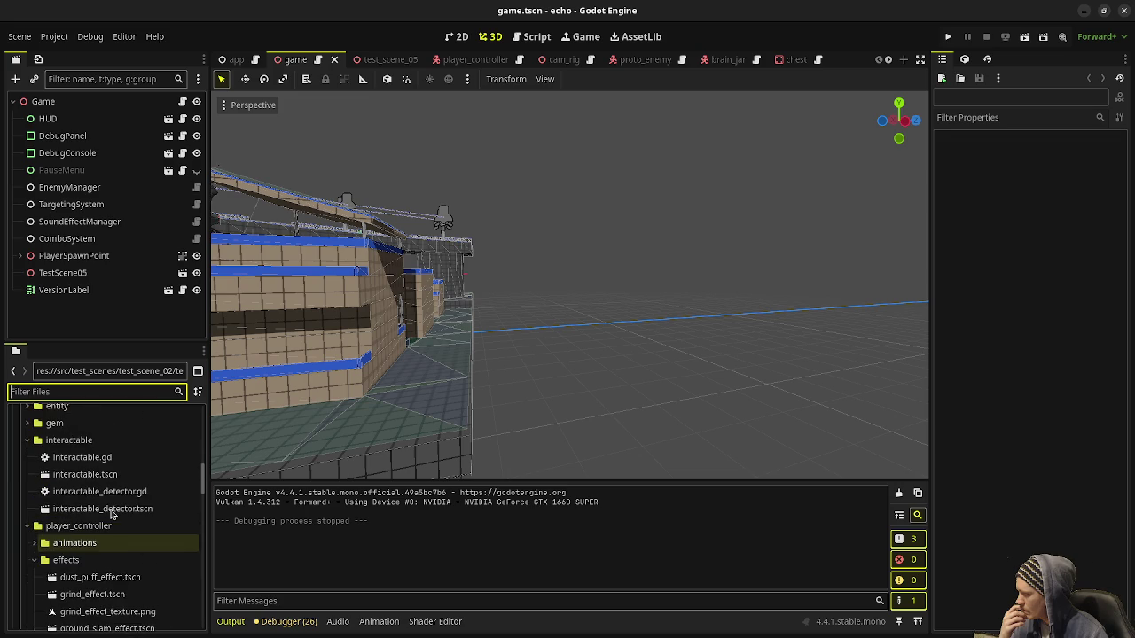
scroll(111, 515, up, 7)
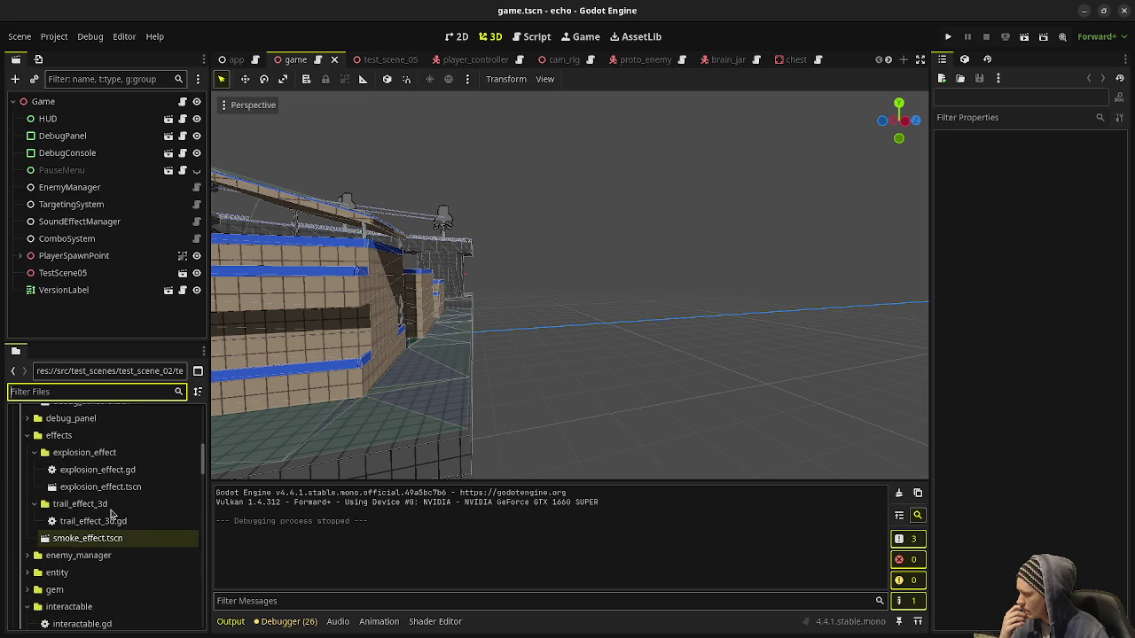
scroll(112, 515, up, 8)
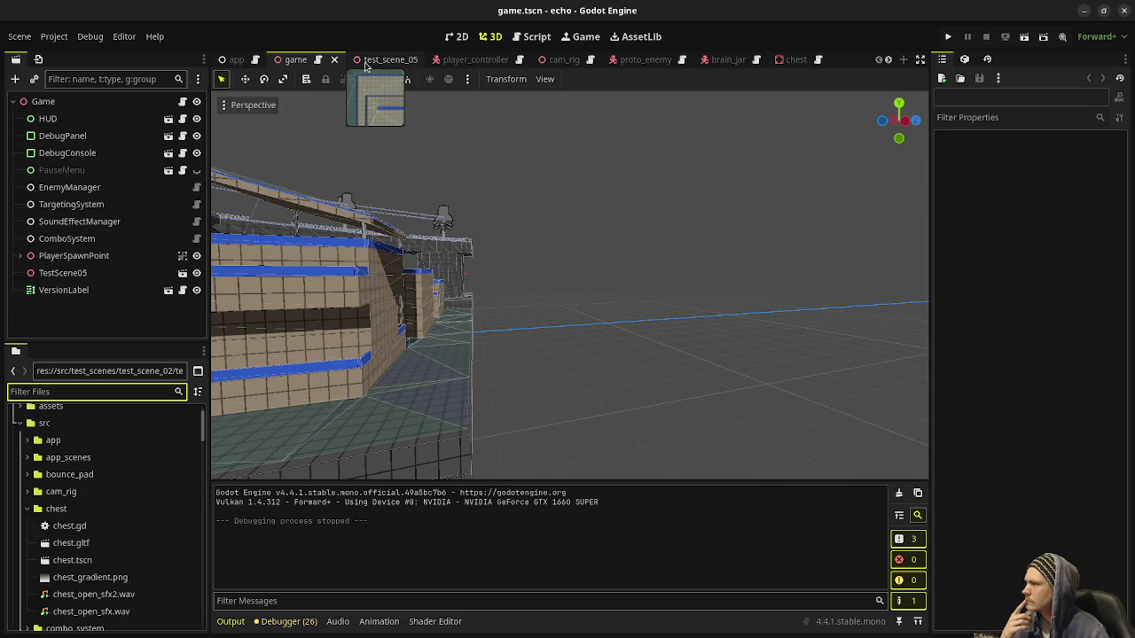
click(365, 60)
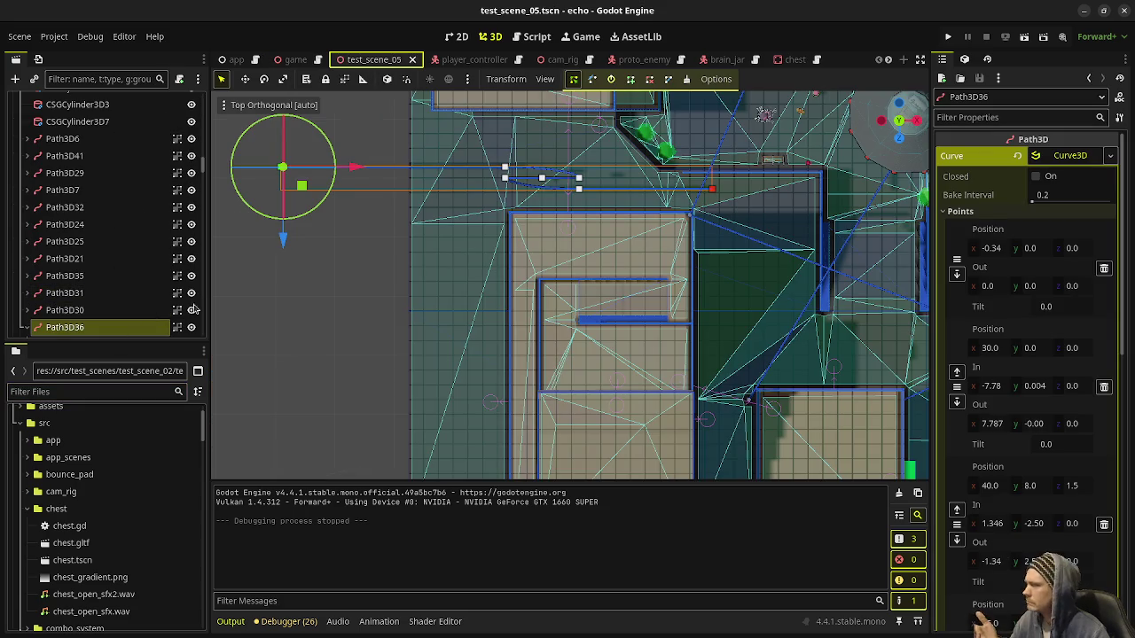
Expand Path3D36, then open the player_controller script and scroll through it
double_click(71, 330)
click(497, 62)
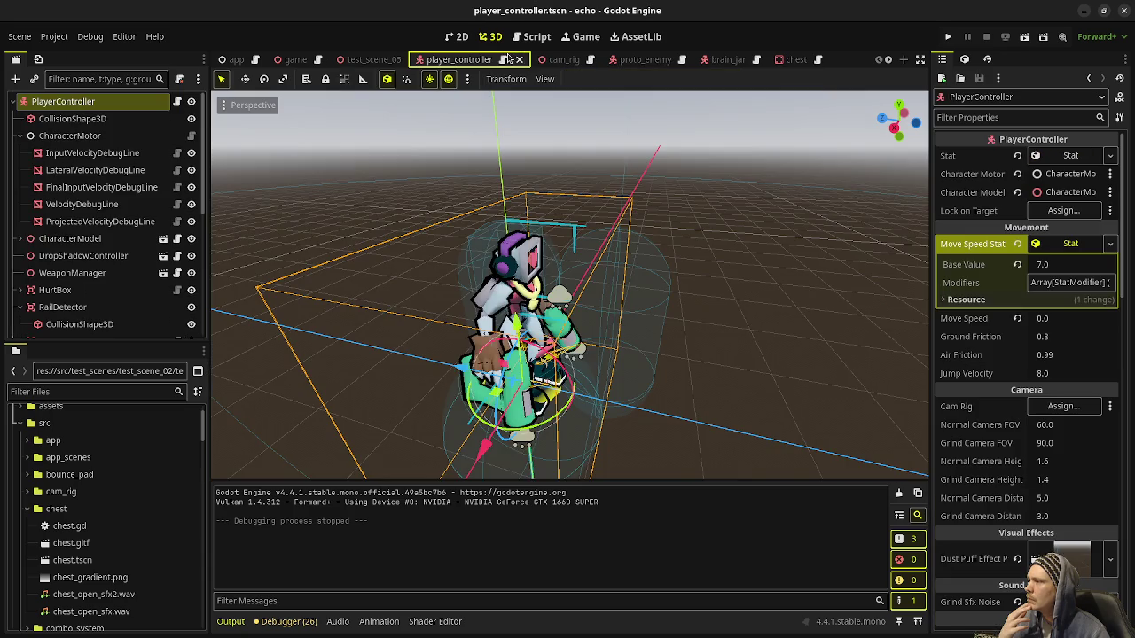
click(503, 60)
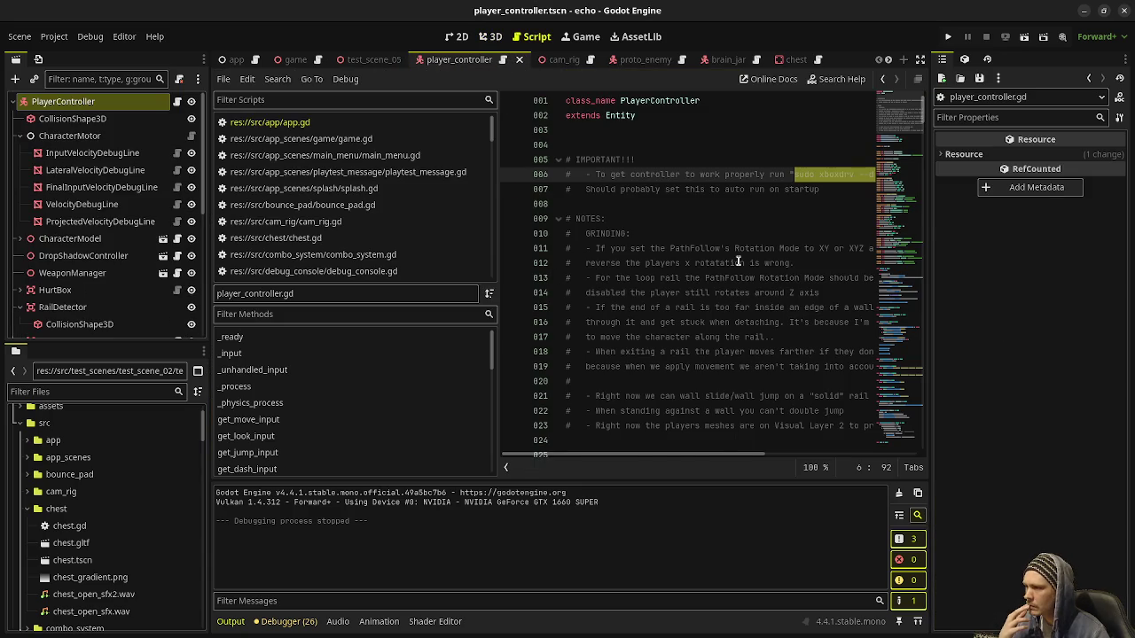
scroll(726, 295, down, 8)
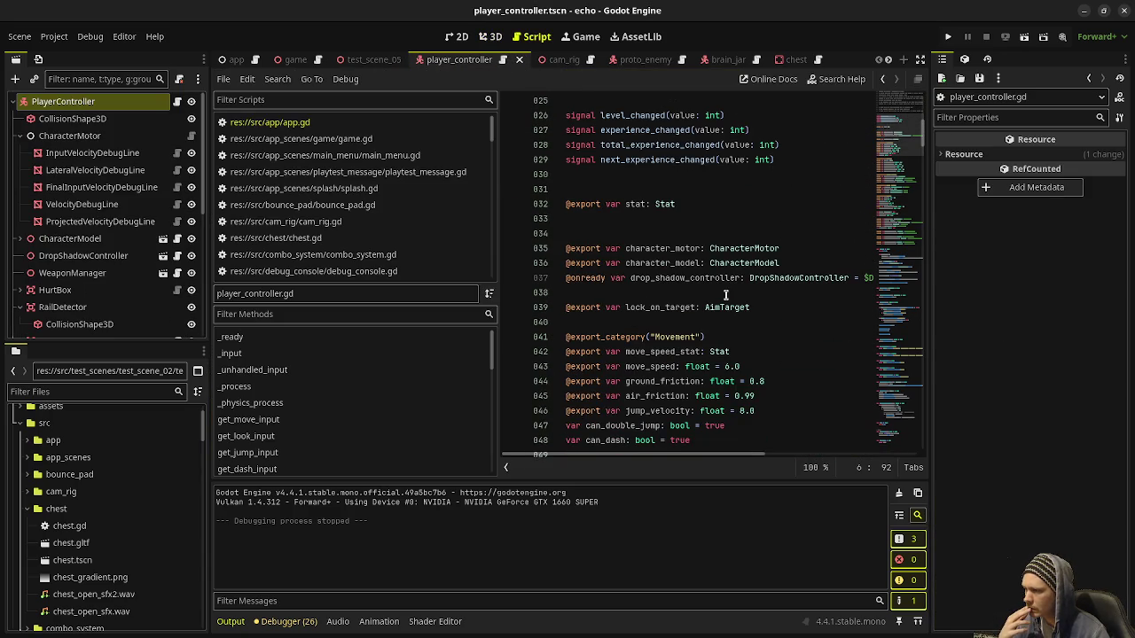
scroll(726, 296, down, 7)
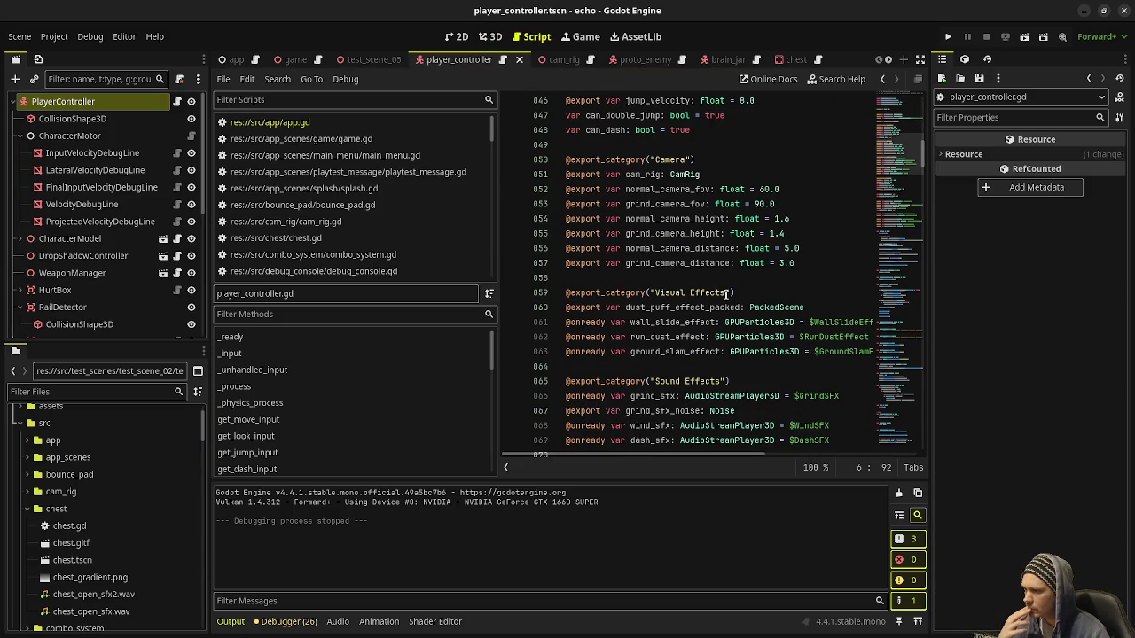
scroll(725, 295, down, 4)
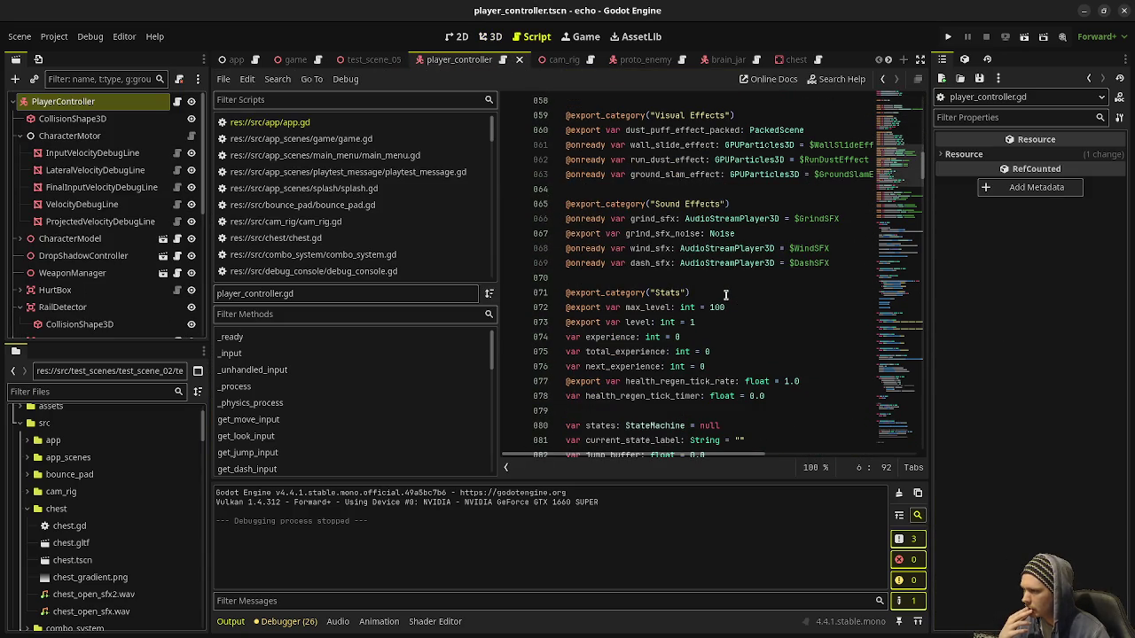
scroll(725, 296, down, 3)
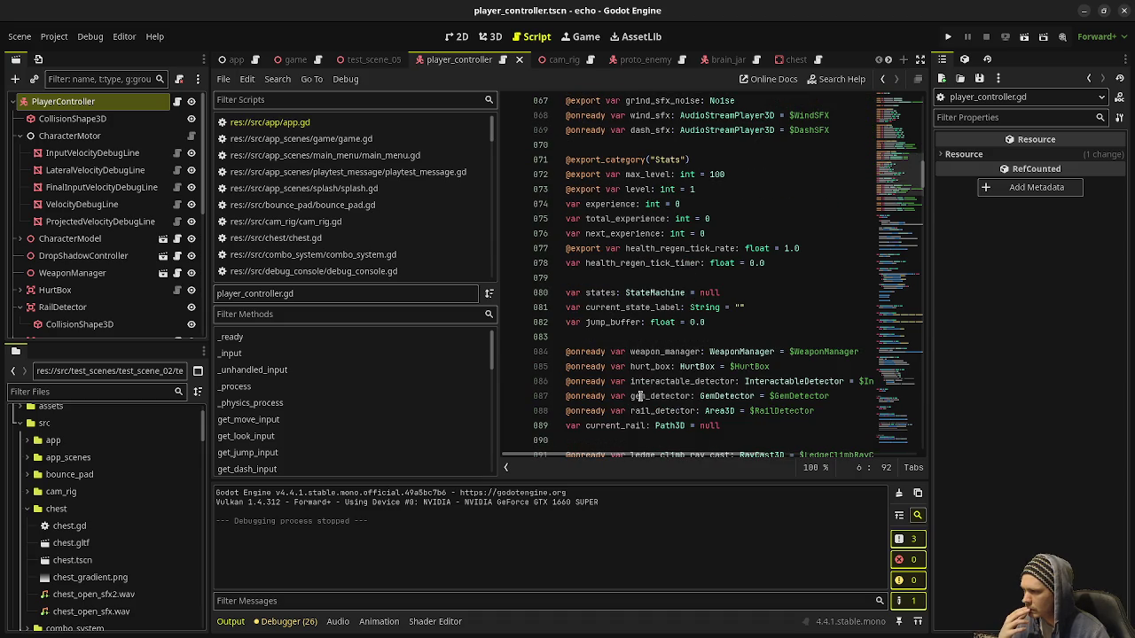
Search the script for rail_detector and jump to the on_rail_detector_body_entered handler
double_click(637, 409)
key(ctrl+f)
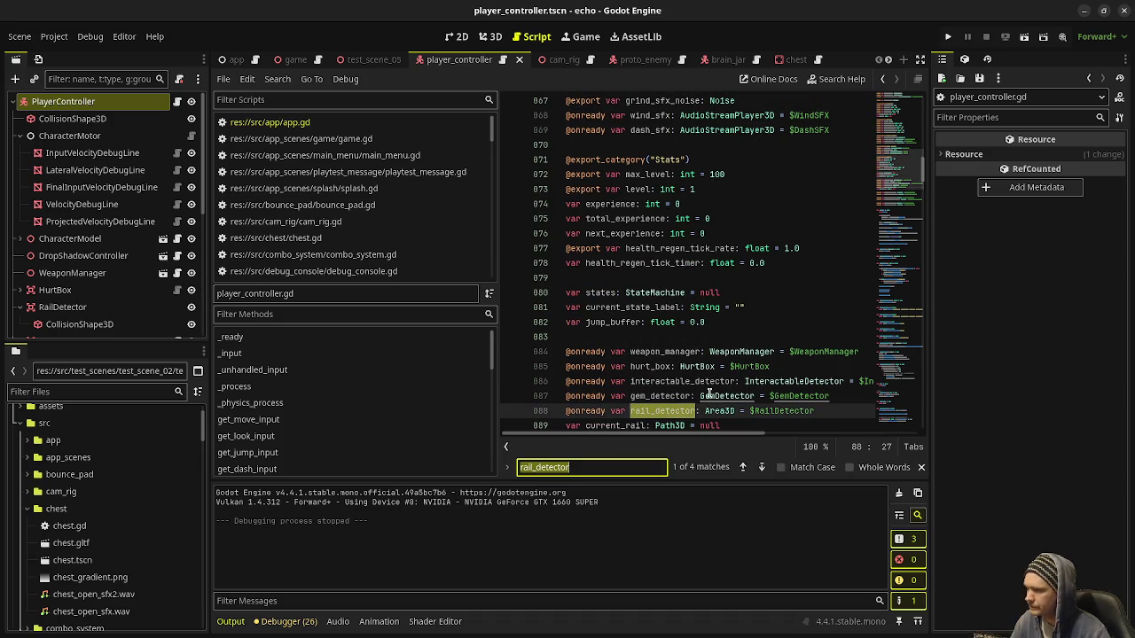
click(762, 467)
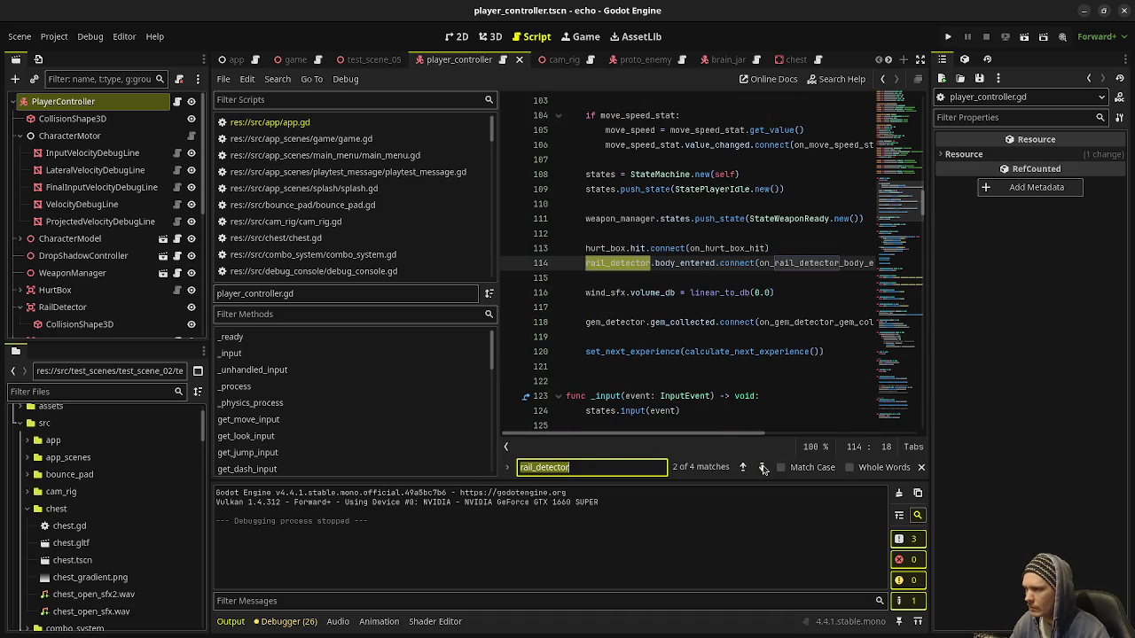
double_click(795, 263)
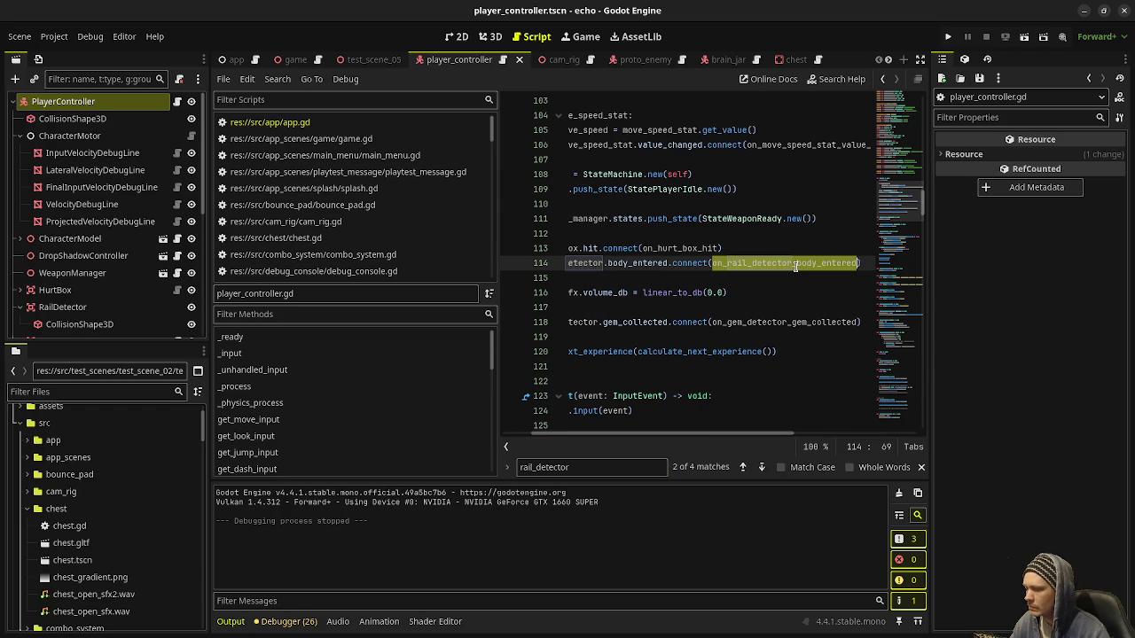
key(ctrl+f)
click(762, 467)
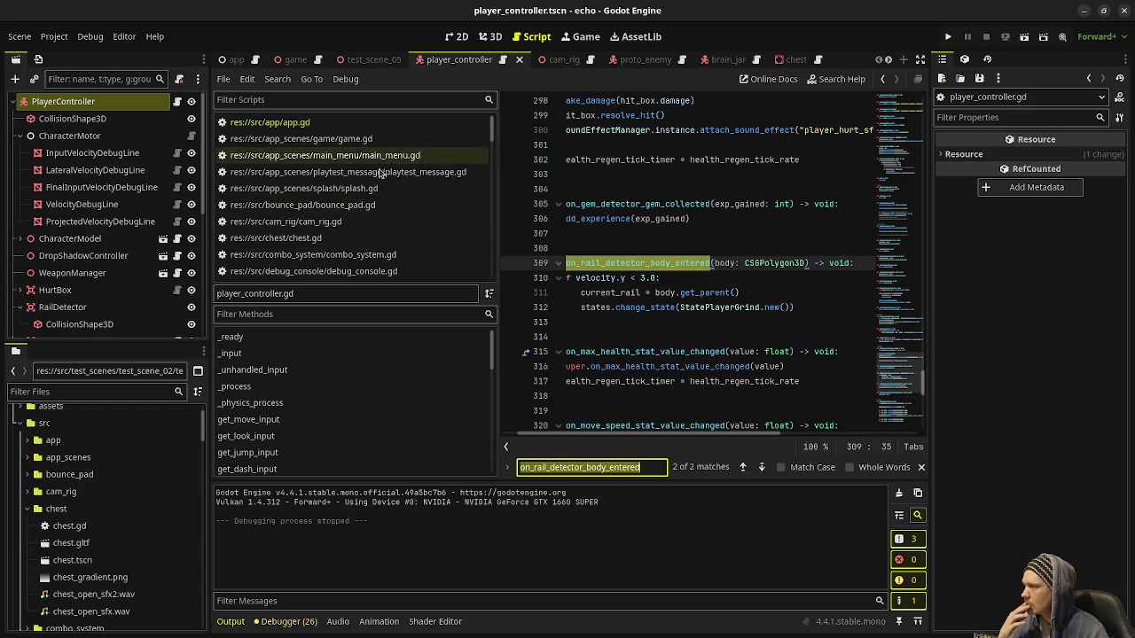
scroll(368, 249, down, 2)
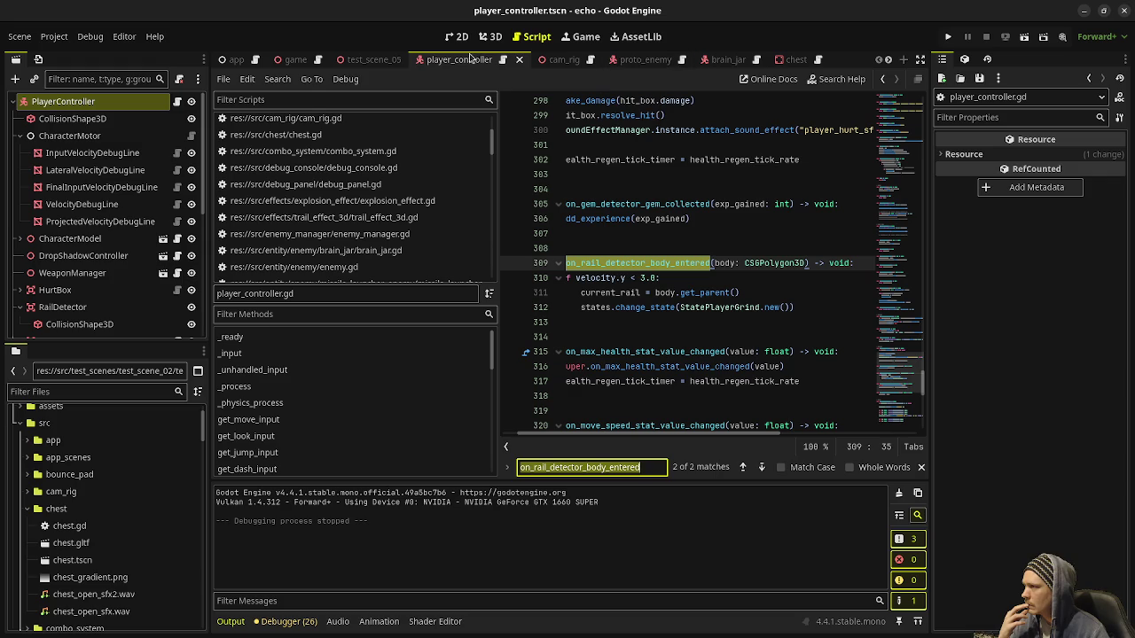
click(285, 60)
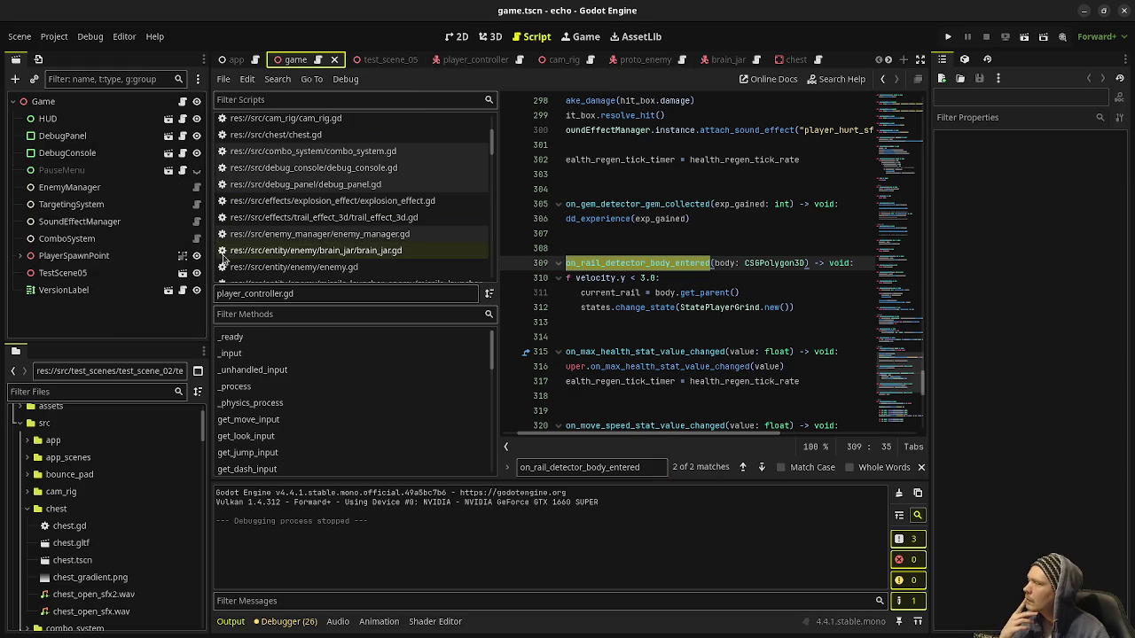
Set the rail PathFollow3D's Rotation Mode to XYZ in test_scene_05, run the game, and pause it
click(378, 60)
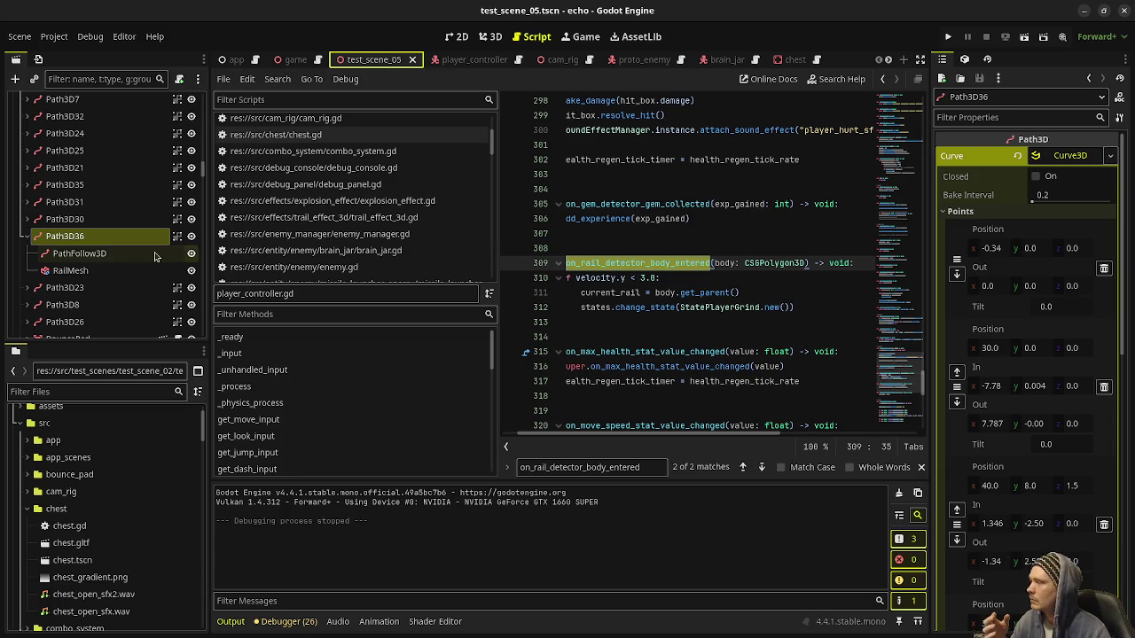
click(89, 253)
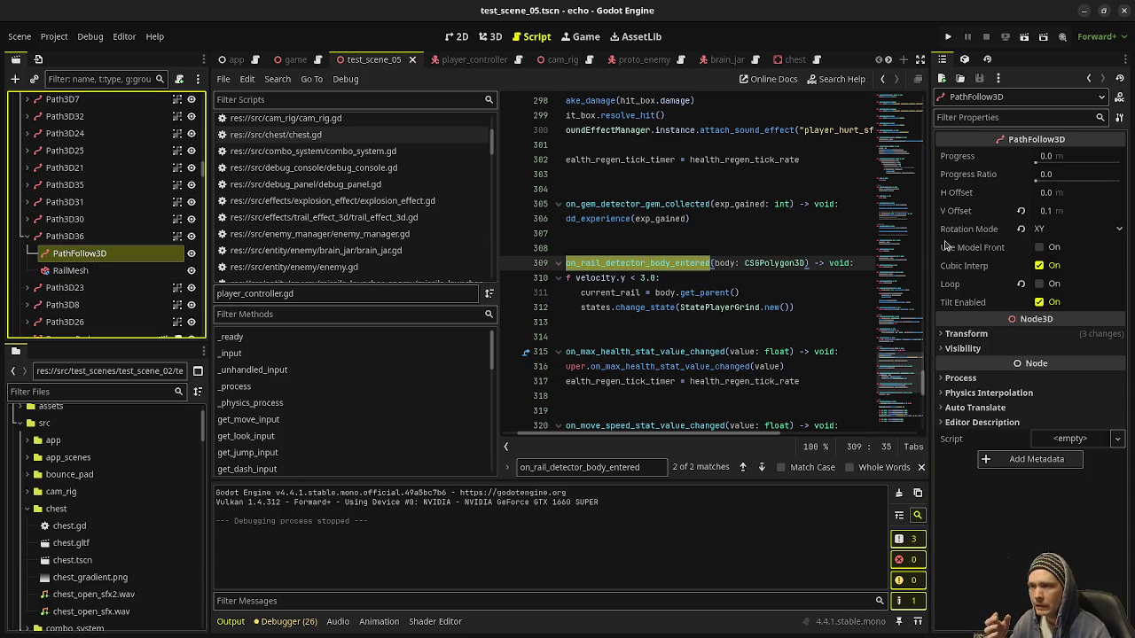
click(1053, 229)
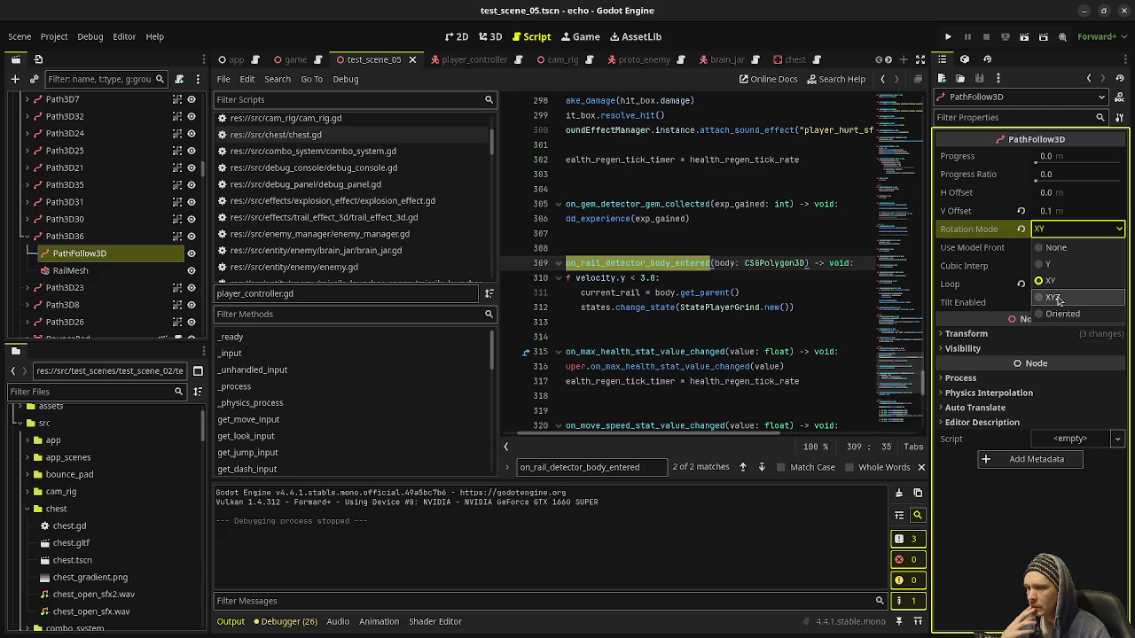
click(1056, 298)
click(948, 37)
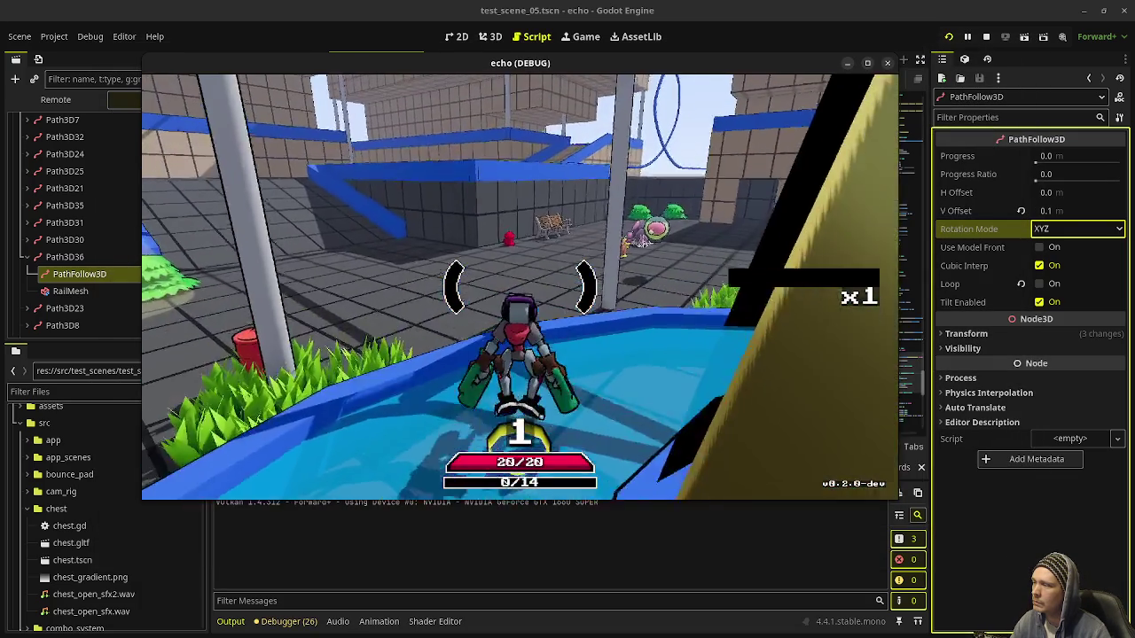
key(Escape)
Reposition the echo (DEBUG) game window and maximize it
drag(569, 75, 574, 448)
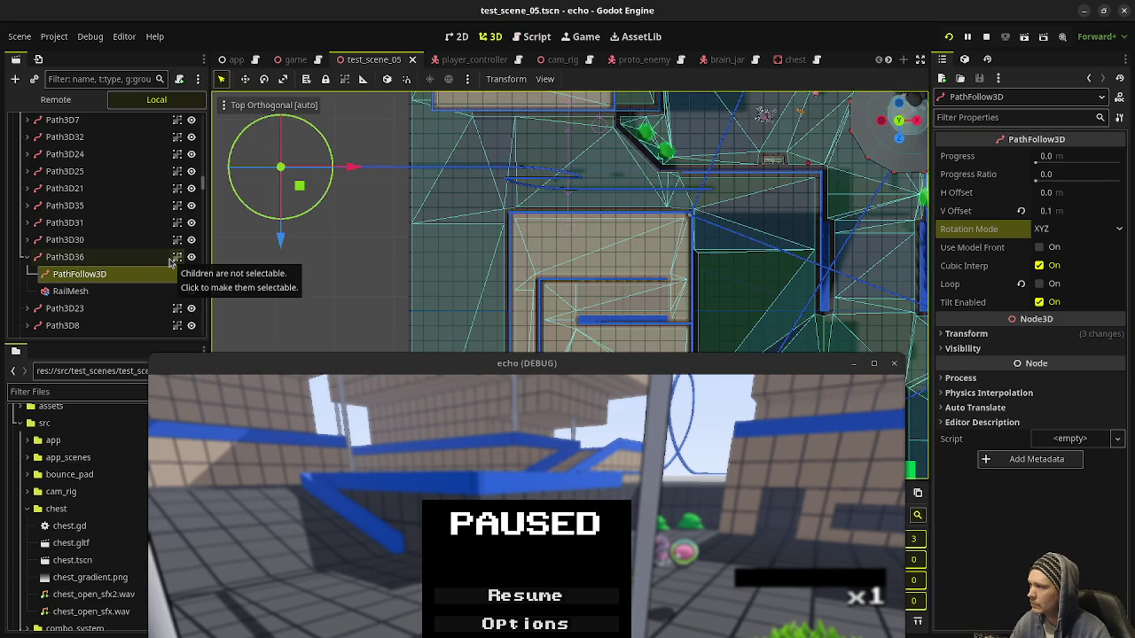
drag(498, 362, 532, 250)
drag(530, 92, 532, 10)
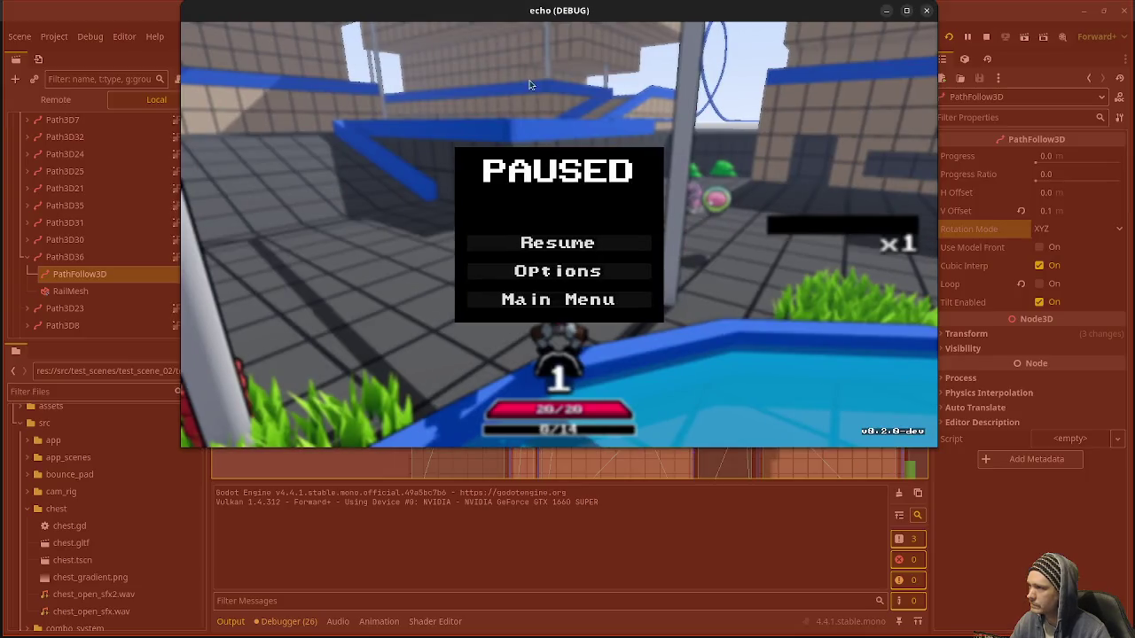
Resume, wall-jump to the ledge, grind the blue rail, then pause and close the game
key(Escape)
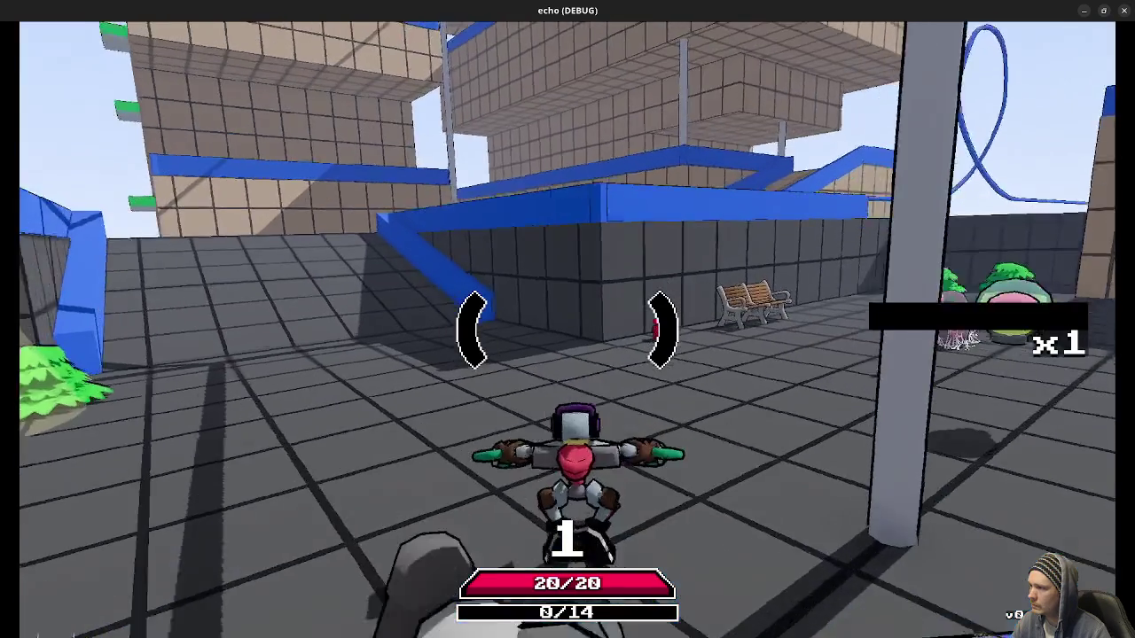
key(space)
key(space)
key(w)
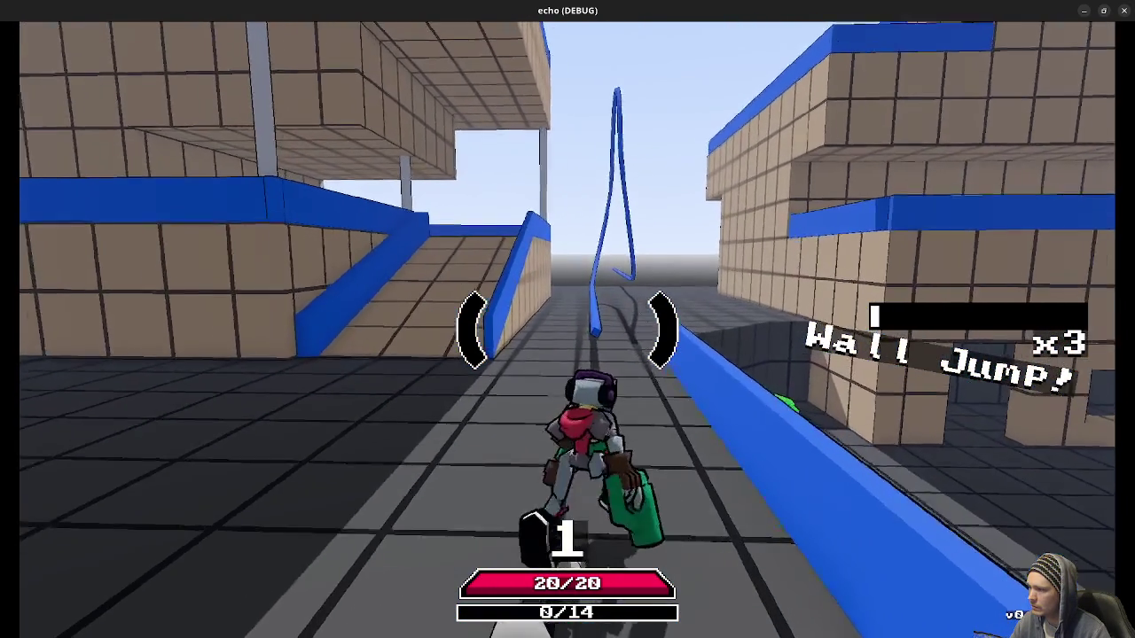
key(space)
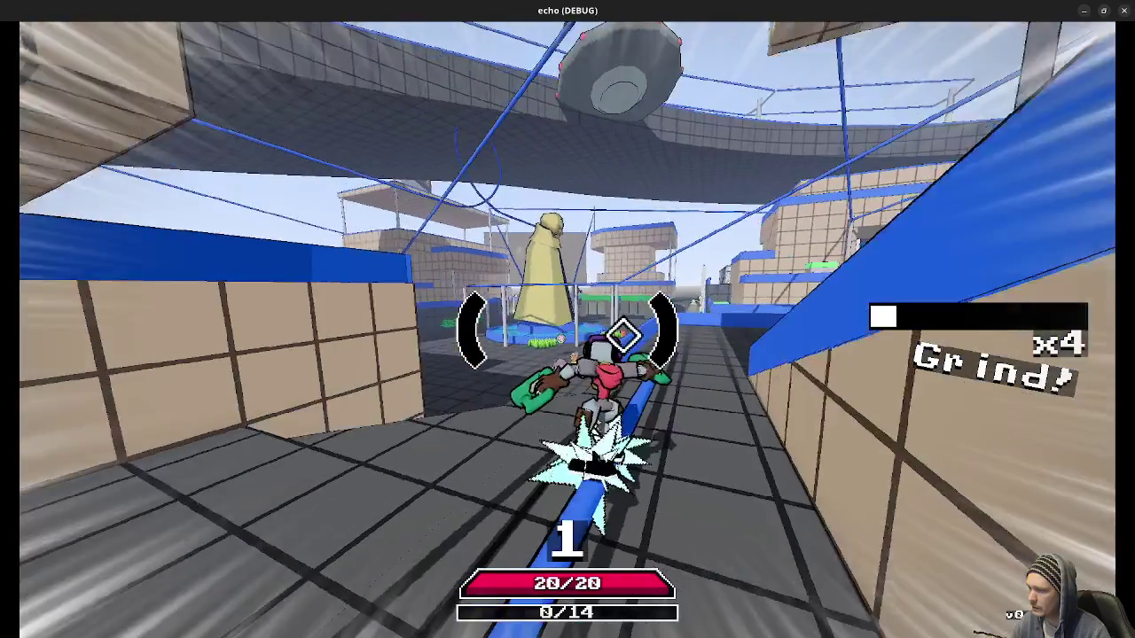
key(Escape)
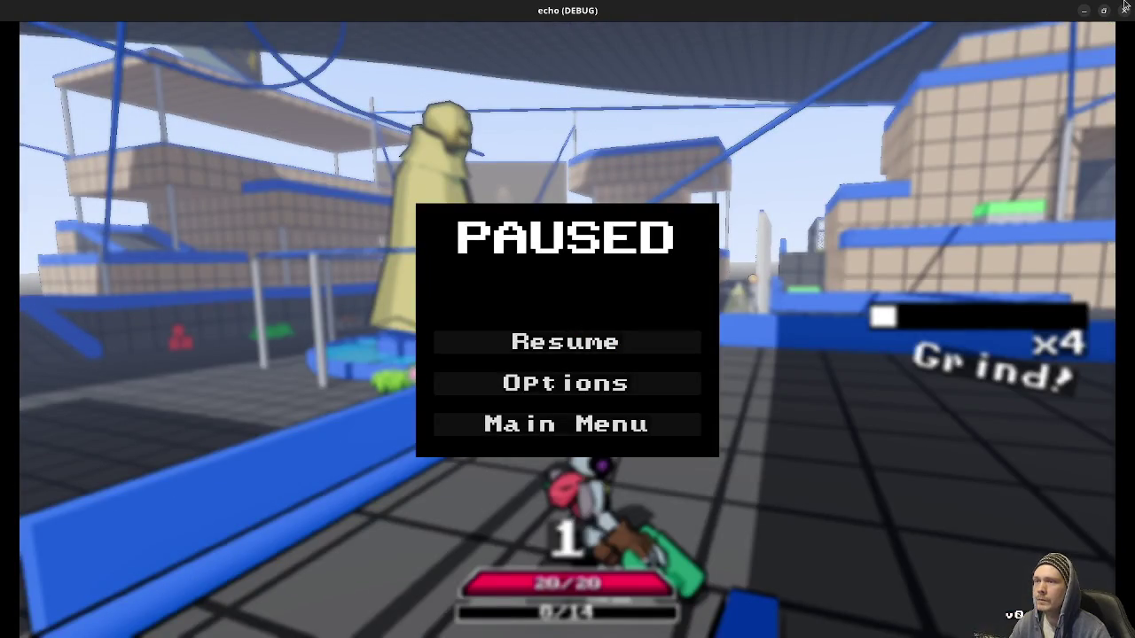
click(1124, 9)
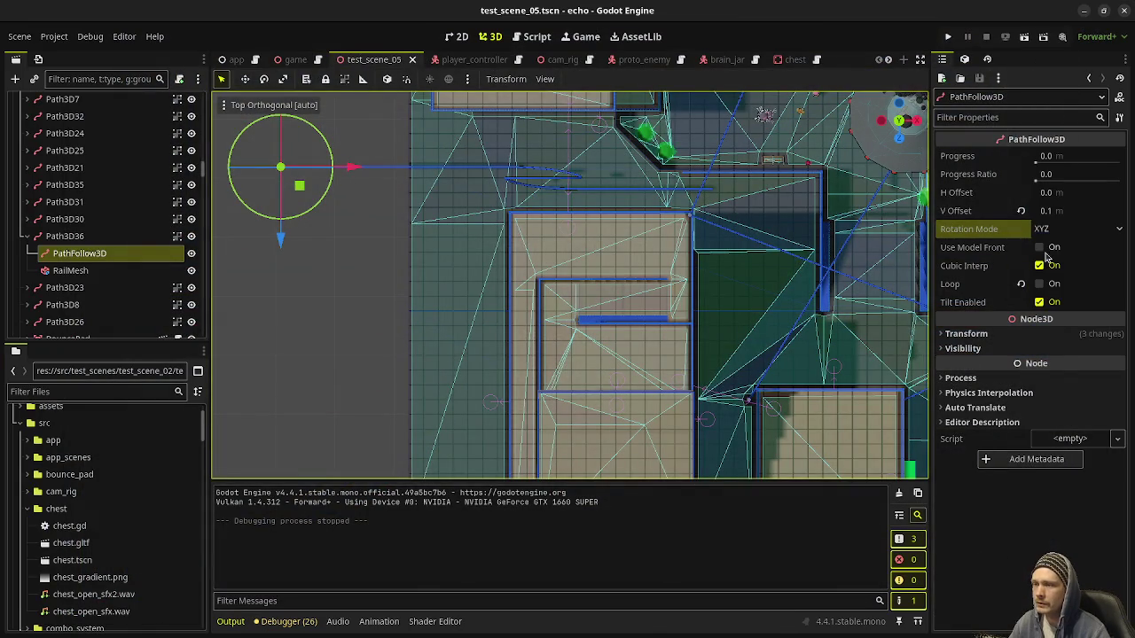
Switch the PathFollow3D Rotation Mode to Oriented, read its tooltip, and save the scene
click(1047, 228)
click(1052, 325)
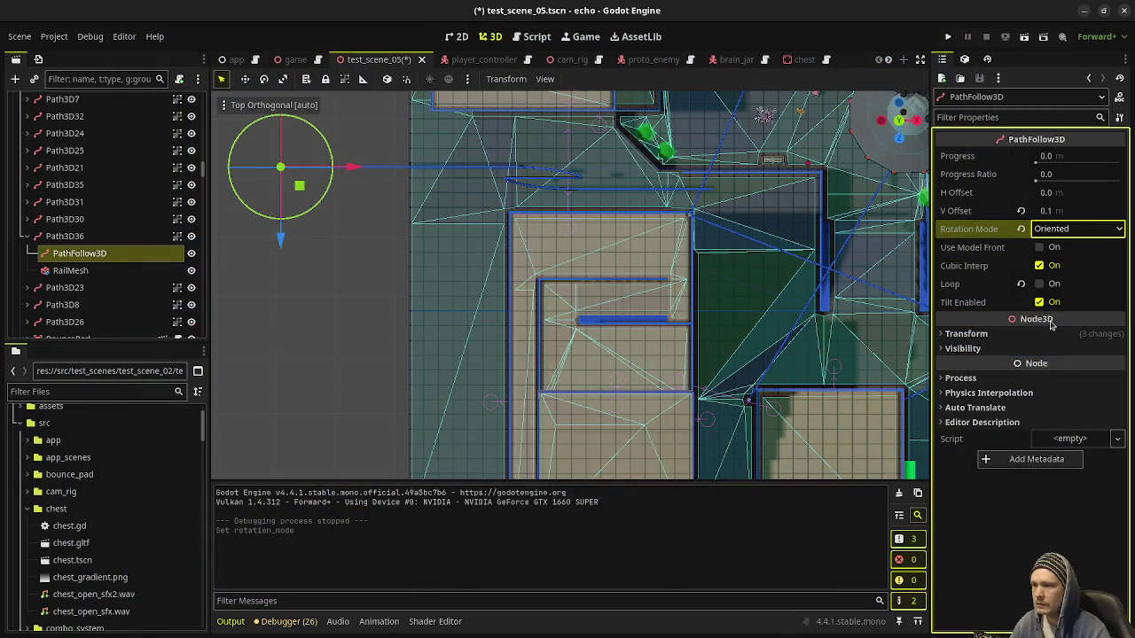
mouse_move(977, 234)
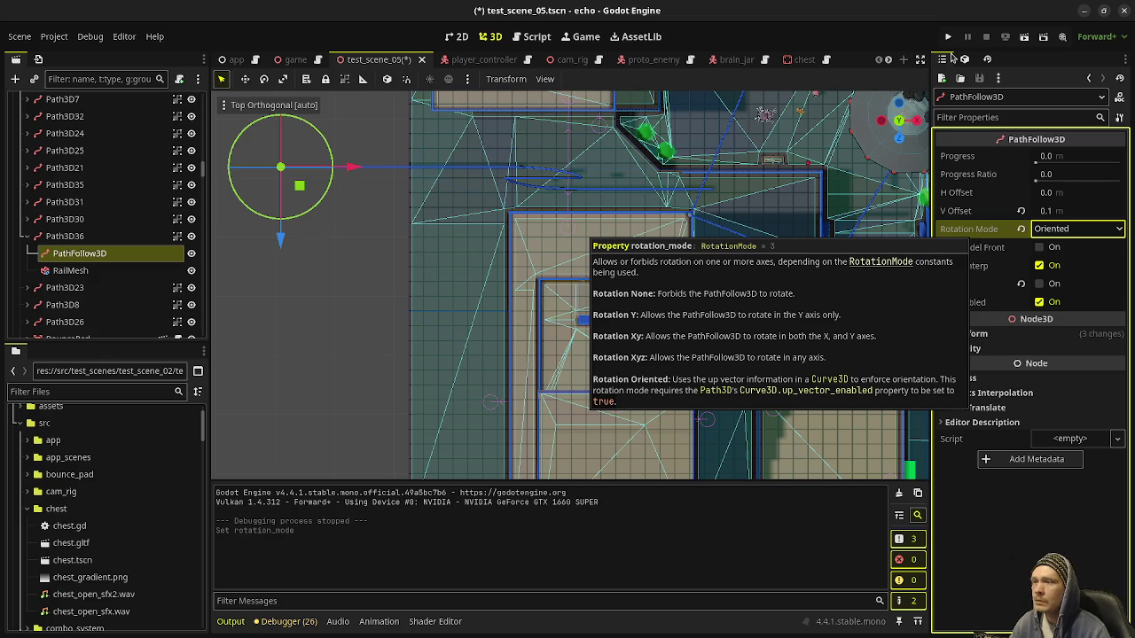
key(ctrl+s)
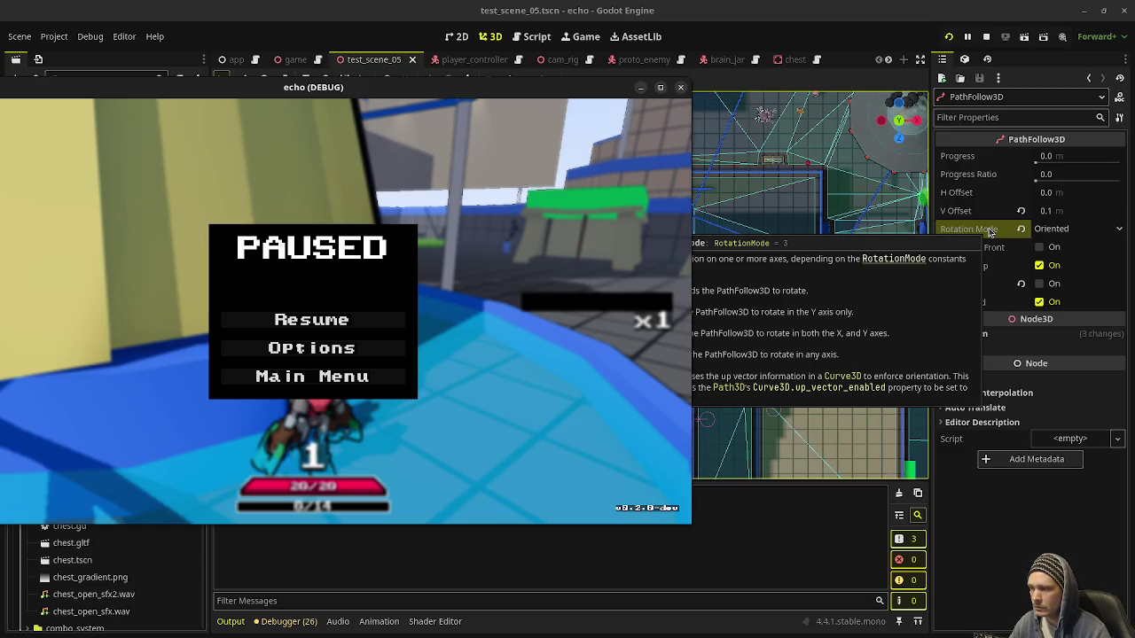
Move the game window aside and open Path3D36's curve up vector settings, collapsing its point list
mouse_move(472, 86)
mouse_down()
mouse_move(705, 90)
mouse_move(639, 96)
mouse_up()
click(65, 256)
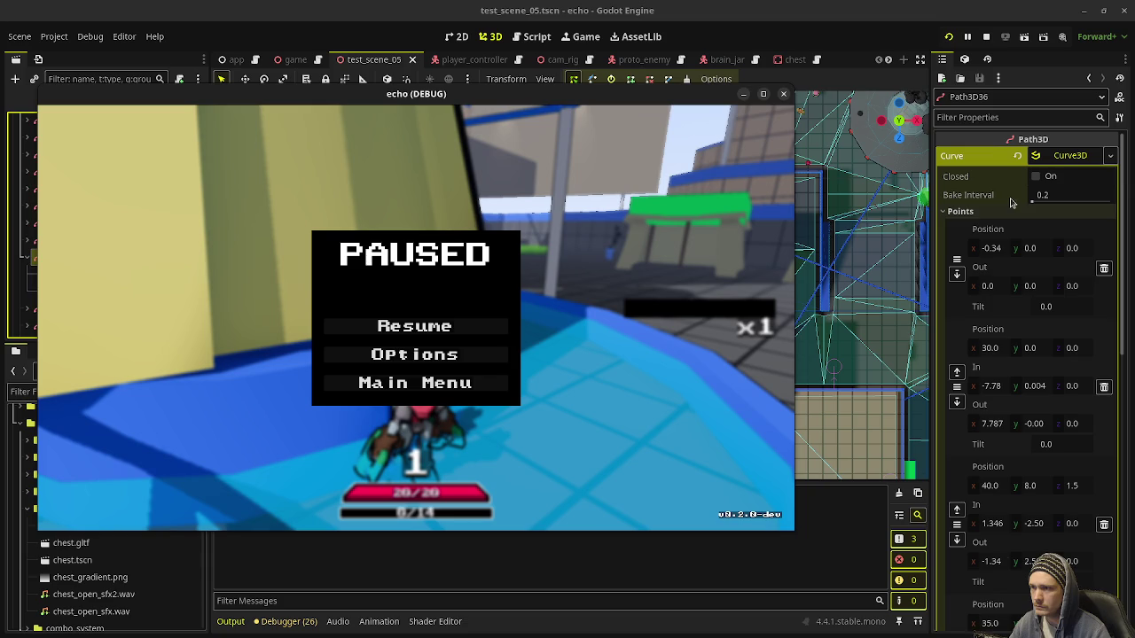
click(998, 214)
click(995, 227)
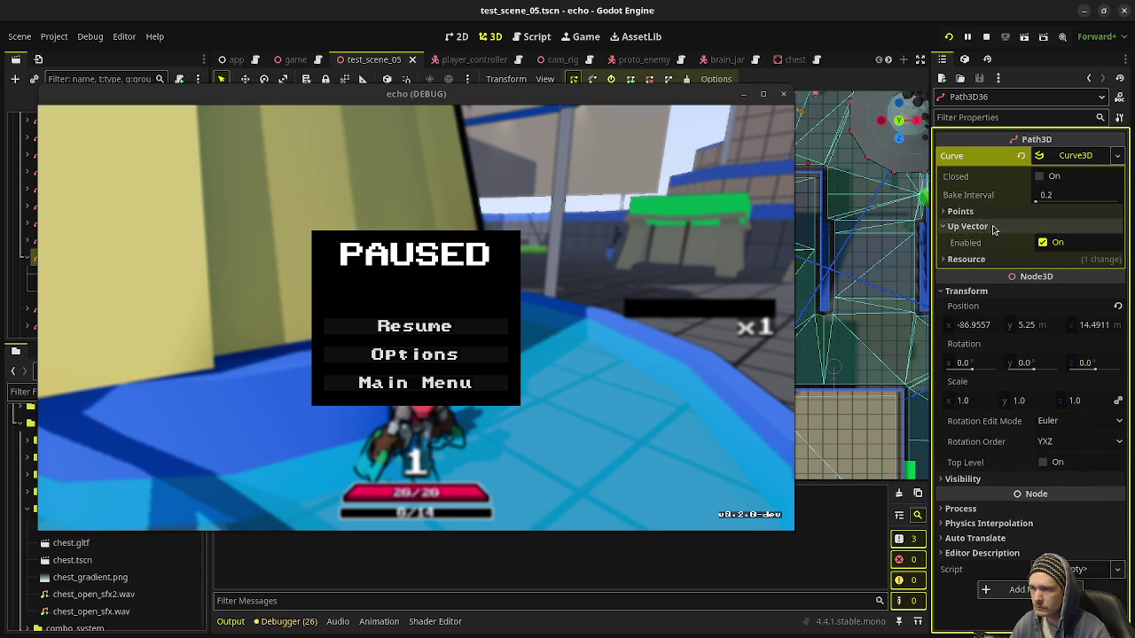
Select PathFollow3D, check its Rotation Mode tooltip, and drag the game window clear of the scene tree
mouse_move(694, 99)
mouse_down()
mouse_move(865, 108)
mouse_move(855, 107)
mouse_up()
click(107, 275)
drag(550, 101, 444, 101)
drag(736, 107, 570, 125)
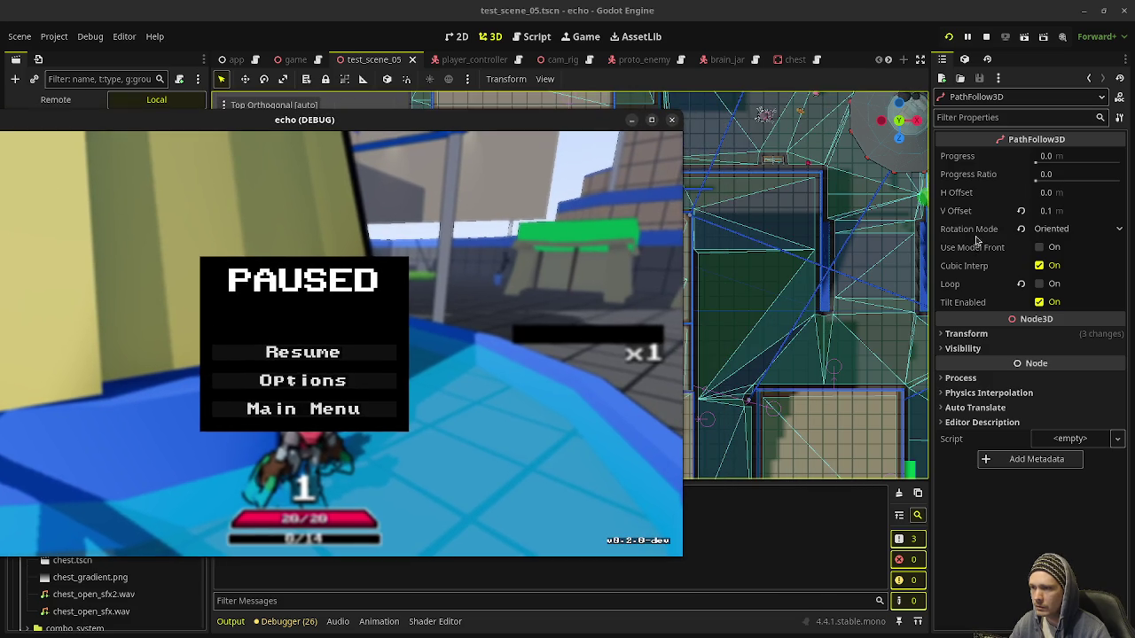
mouse_move(980, 233)
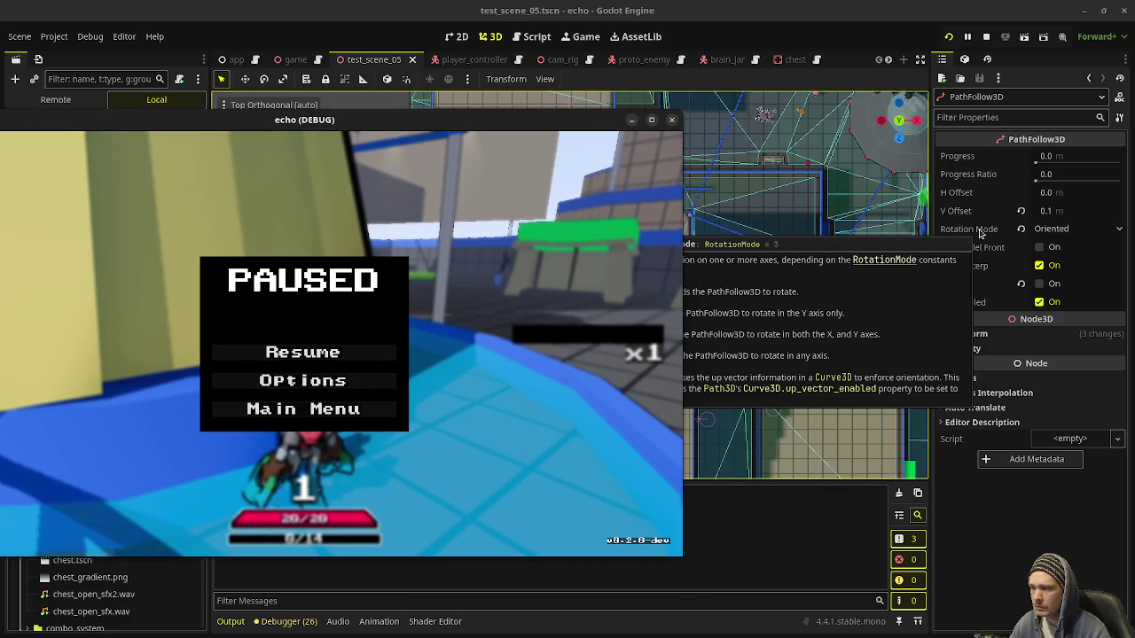
mouse_move(353, 117)
mouse_down()
mouse_move(695, 98)
mouse_move(644, 104)
mouse_up()
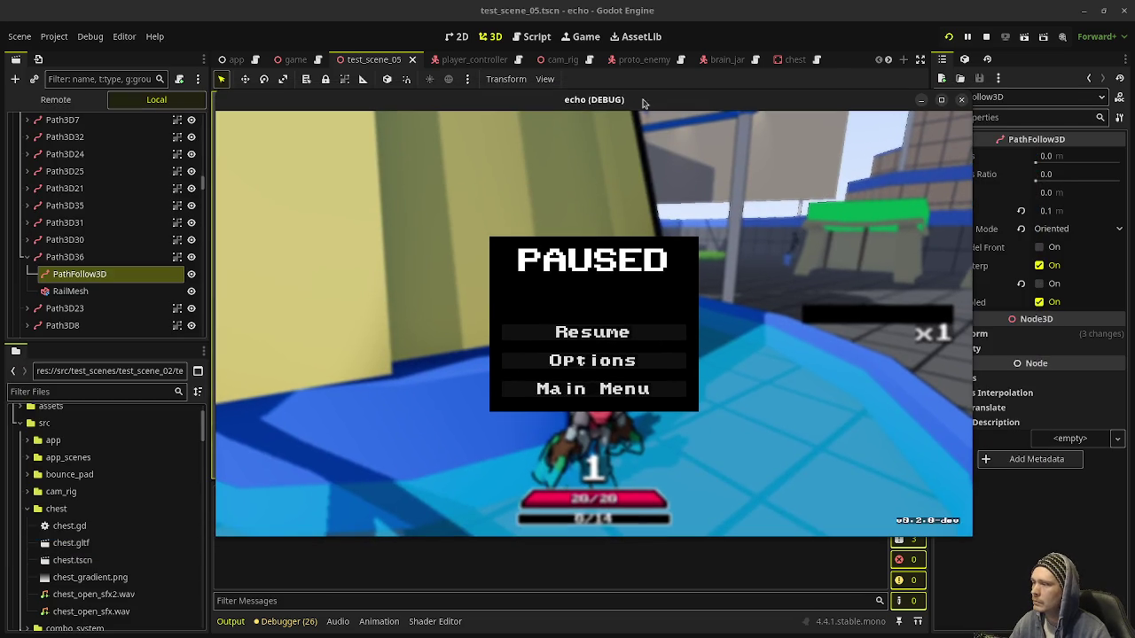
Resume the game, dash into a wall-run, then jump off to grind the blue rail
click(584, 341)
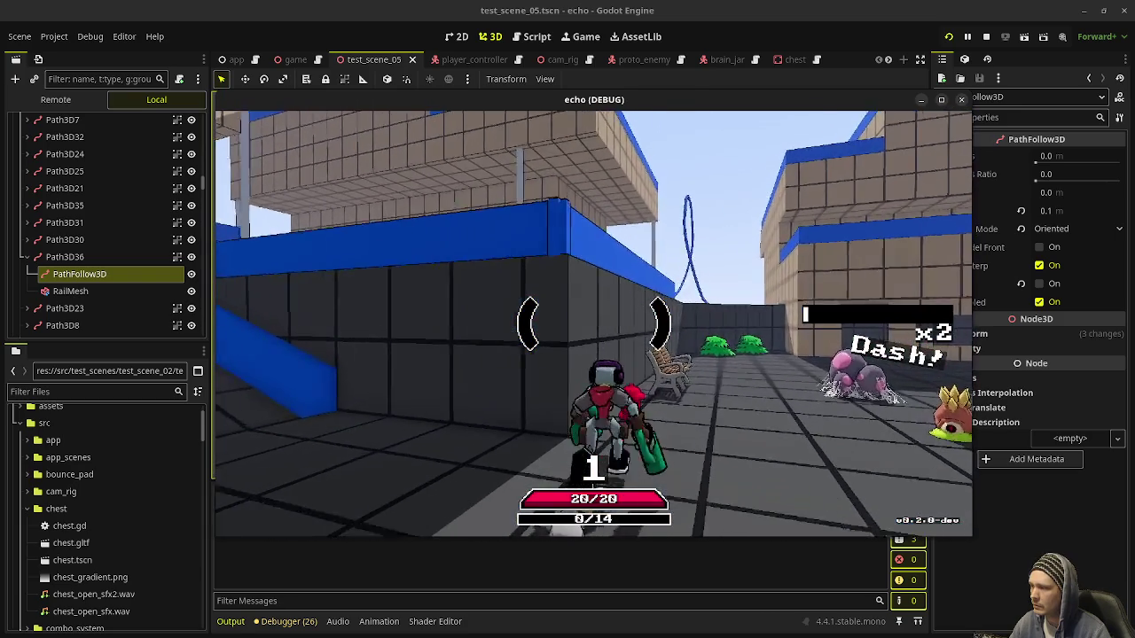
key(space)
key(shift)
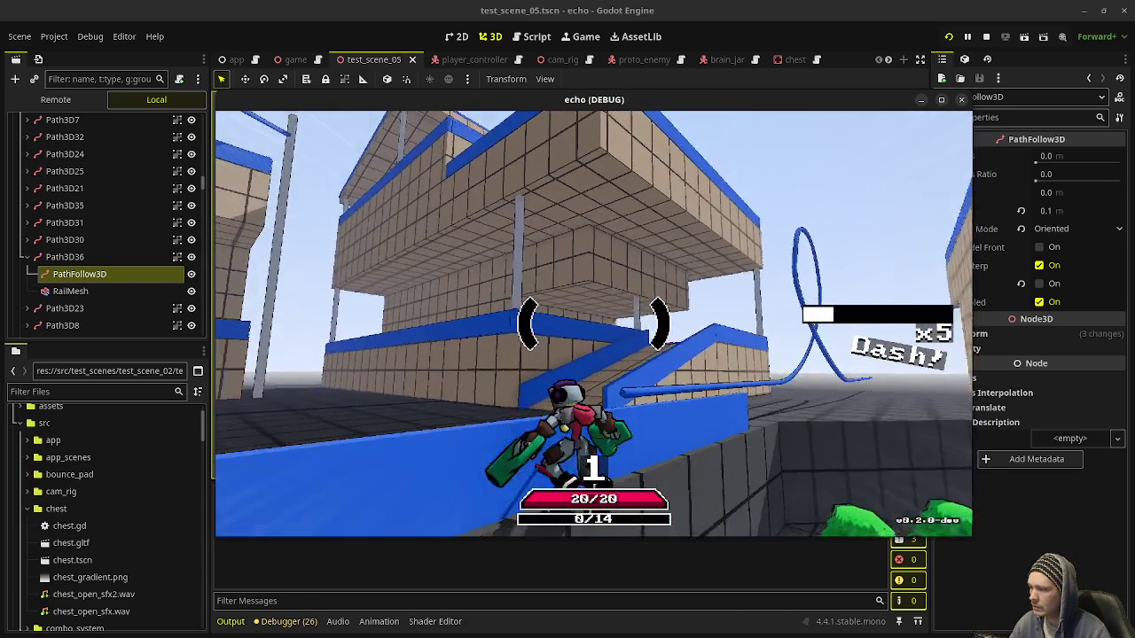
key(space)
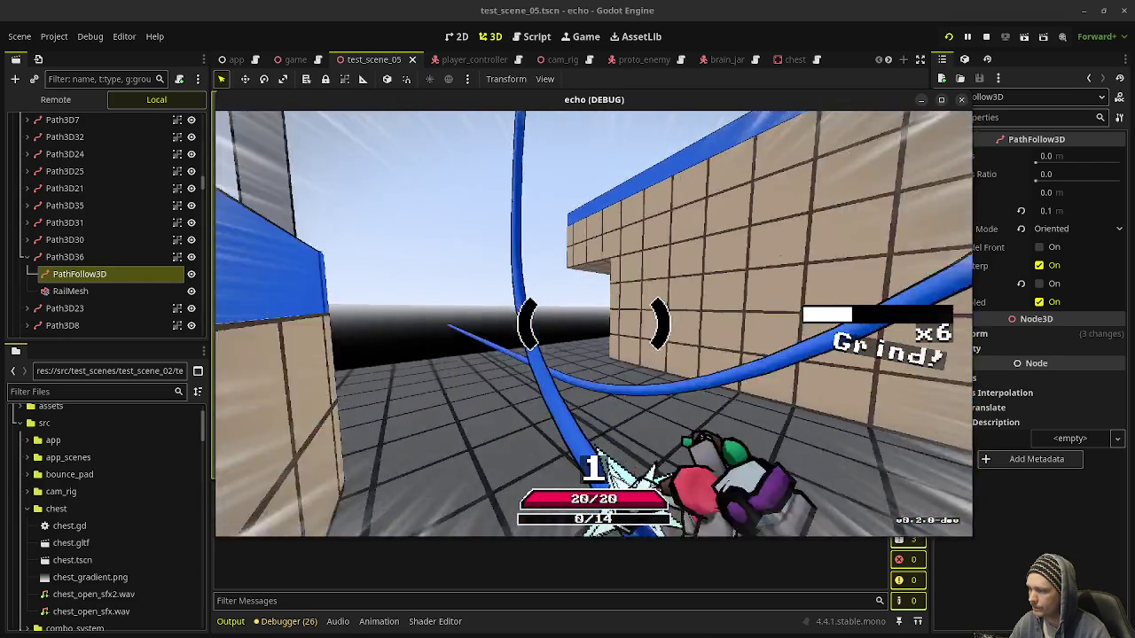
Pause the game, stop it, and close the echo project's editor
key(Escape)
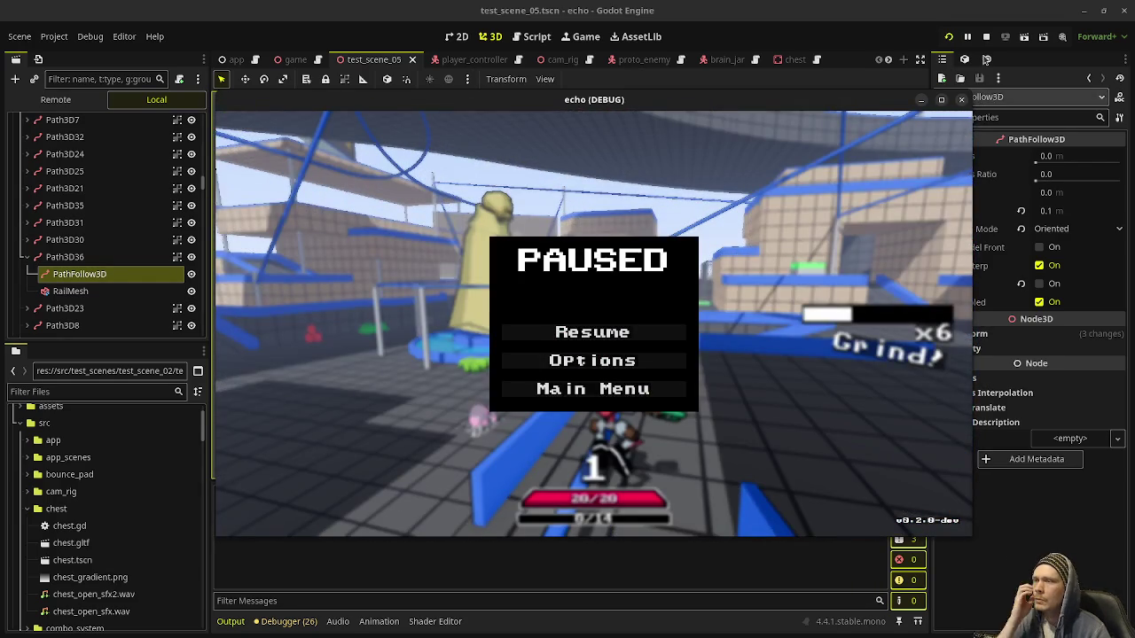
click(961, 99)
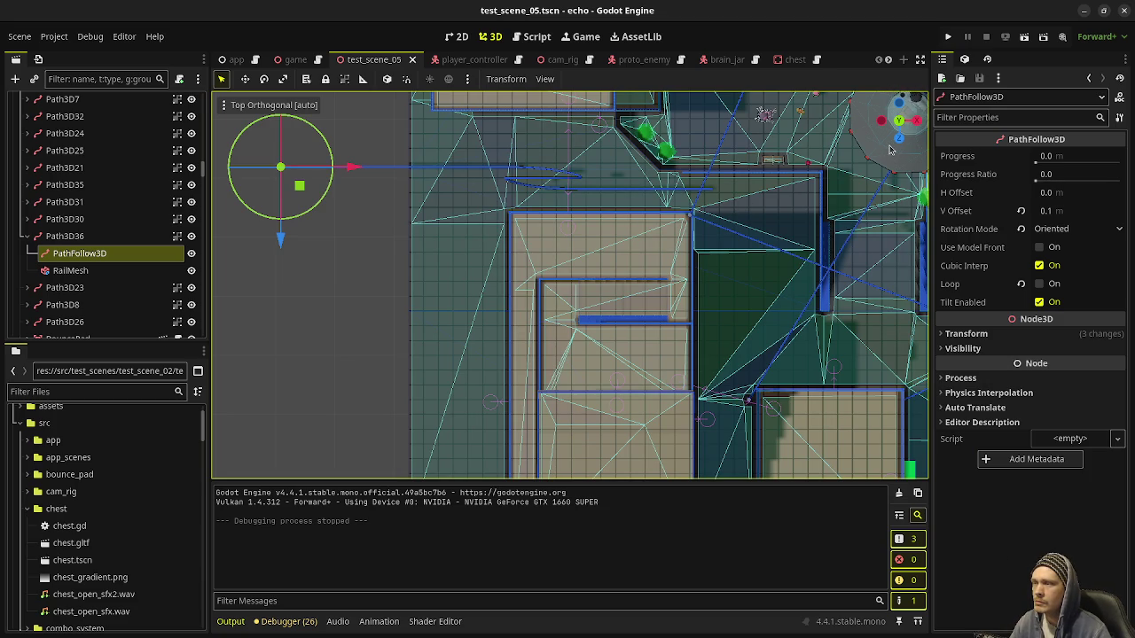
click(1126, 15)
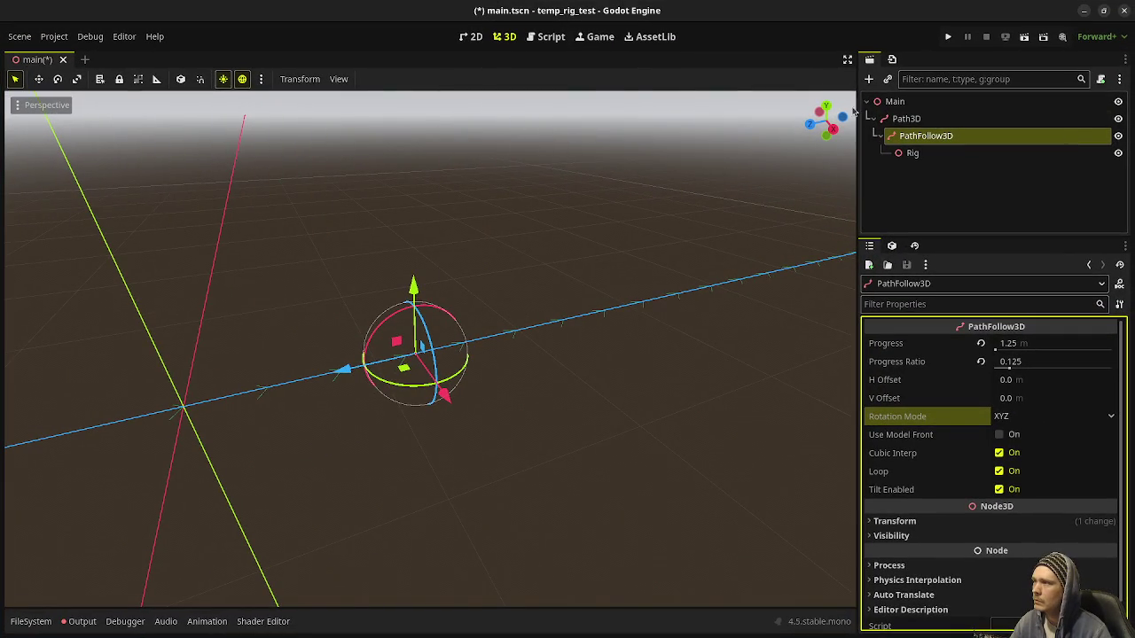
Save the scene and add a MeshInstance3D with a BoxMesh under the Rig node
key(ctrl+s)
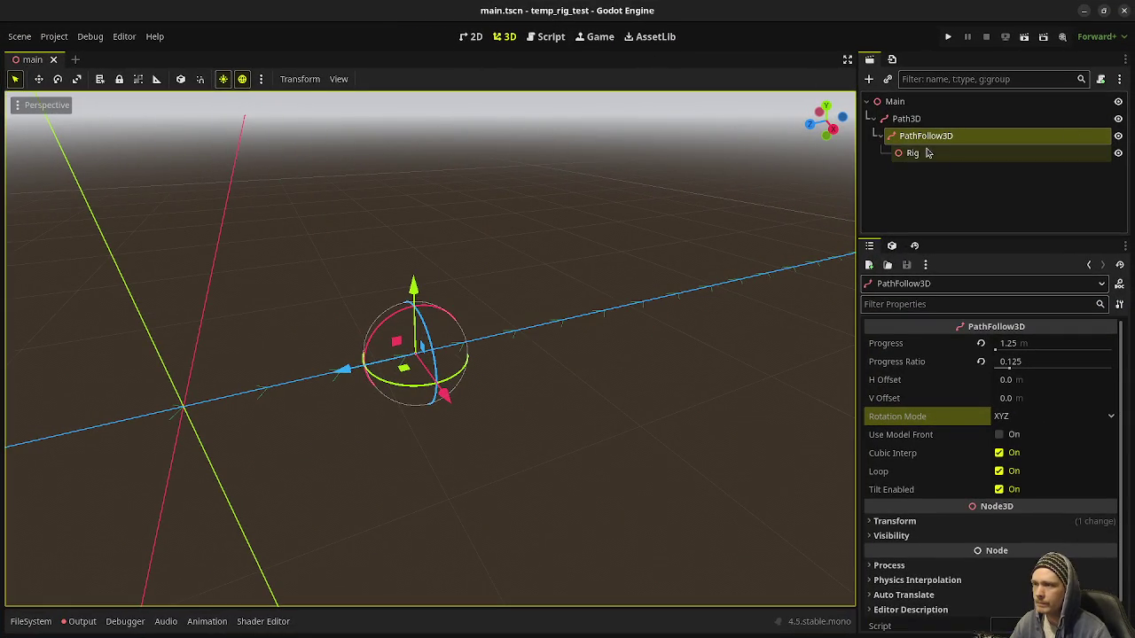
click(928, 152)
key(Up)
key(Up)
click(925, 157)
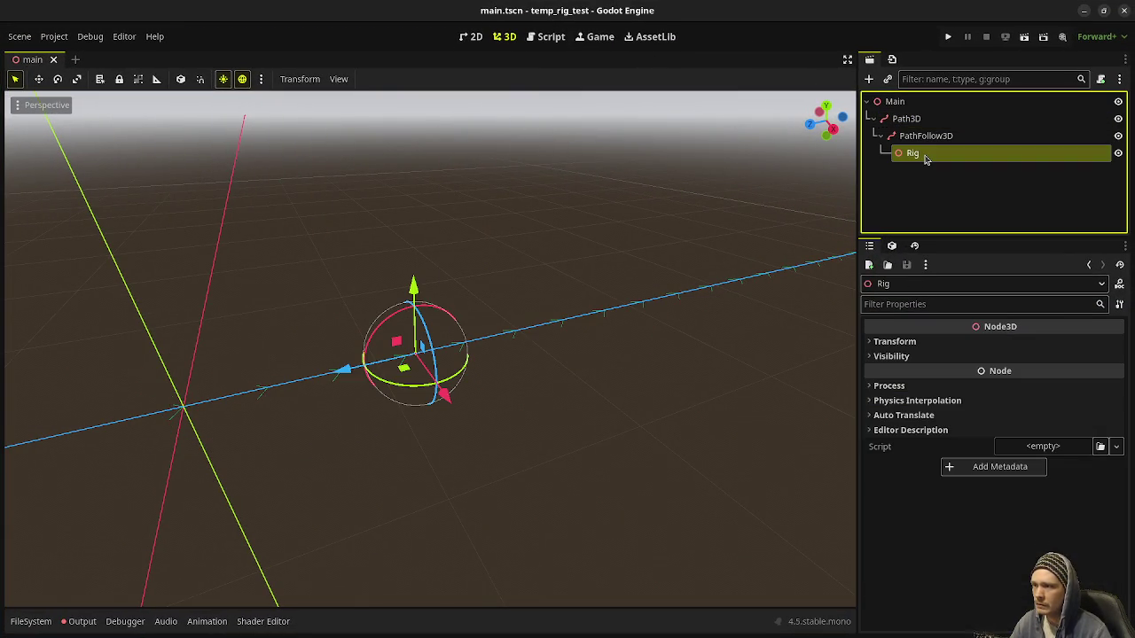
key(ctrl+a)
text(meshinstance)
key(Return)
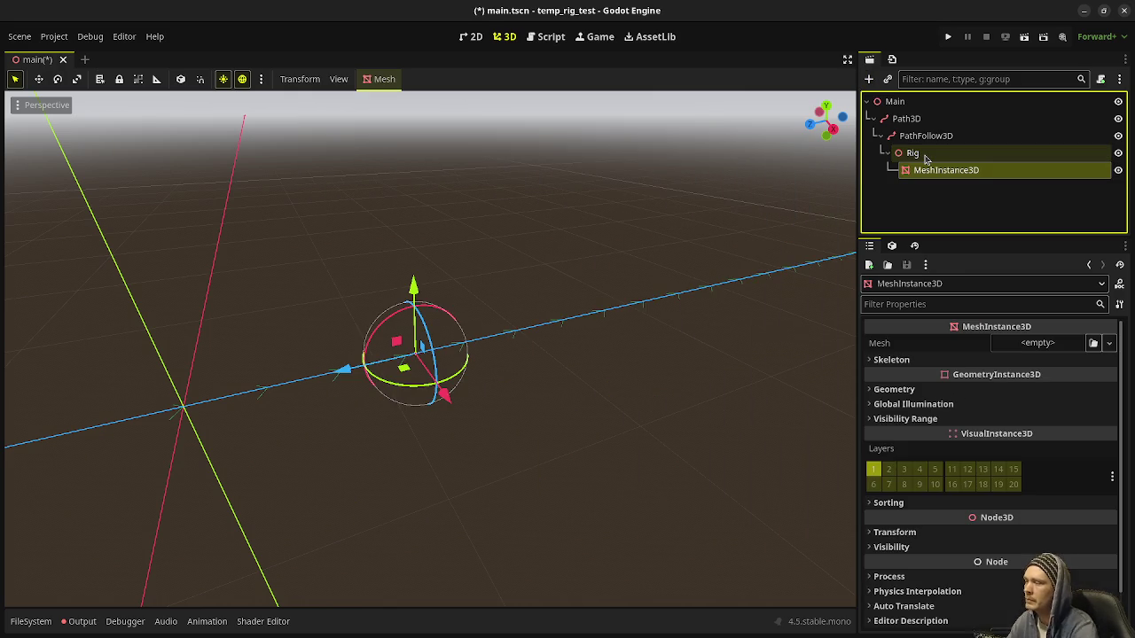
click(1028, 359)
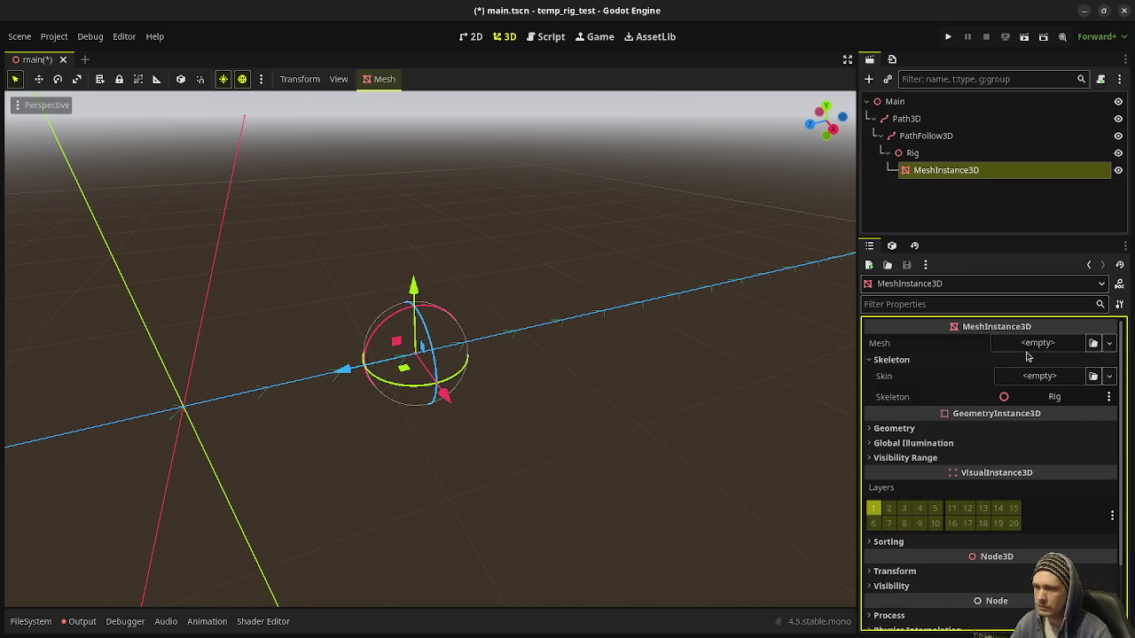
click(1035, 343)
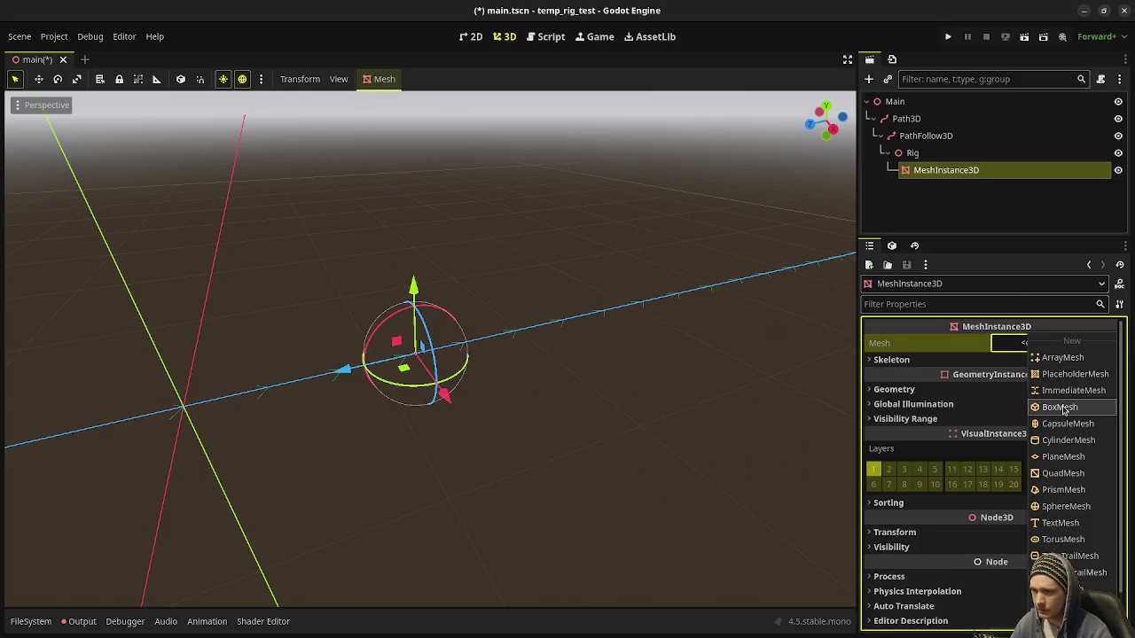
click(1060, 407)
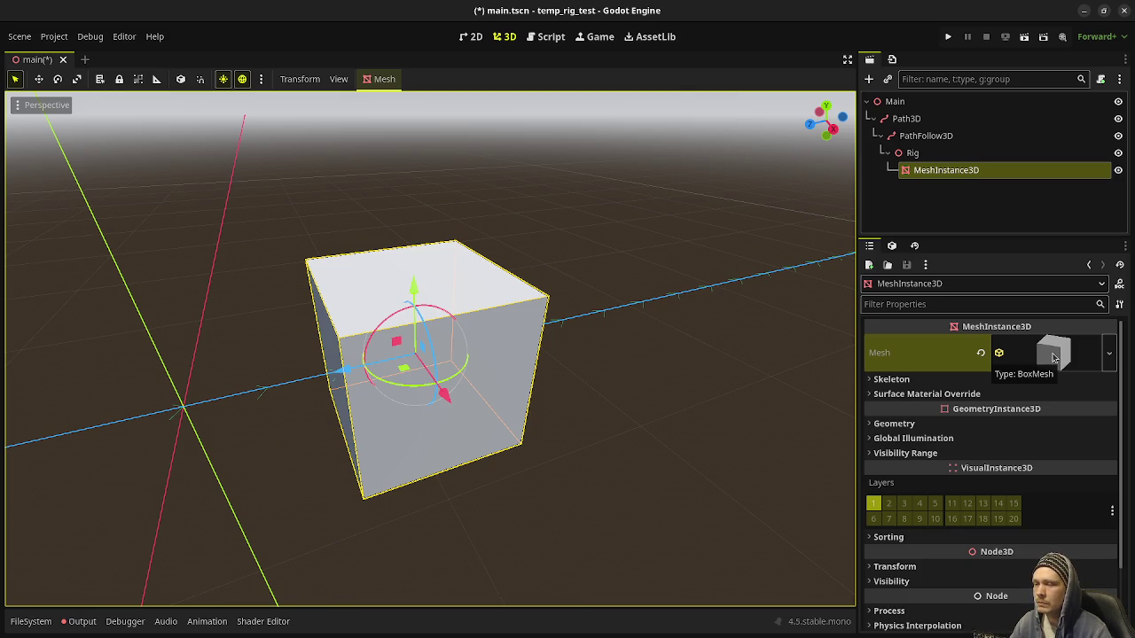
Add a child CylinderMesh under the box with Top Radius 0 and Height 0.5 to form a cone
click(939, 171)
key(ctrl+a)
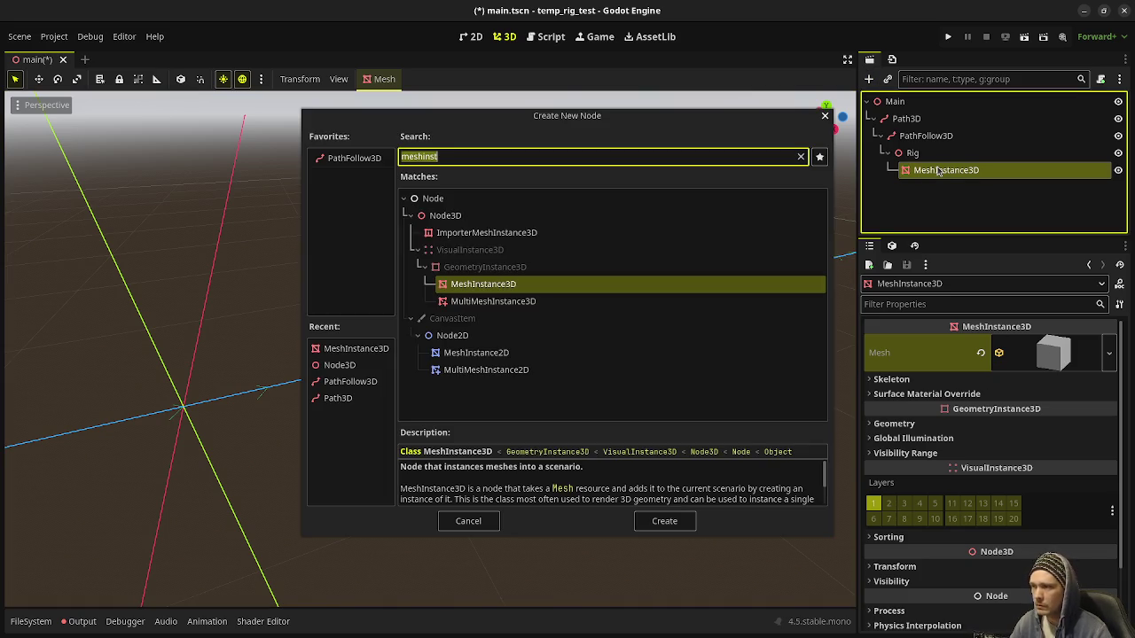
key(Return)
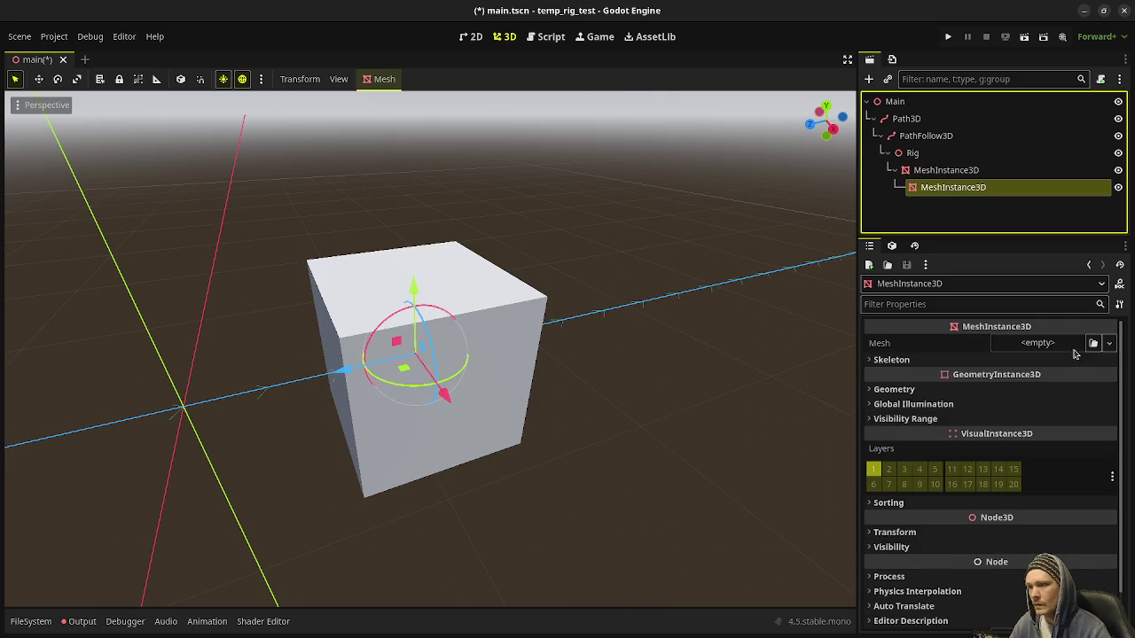
click(1039, 344)
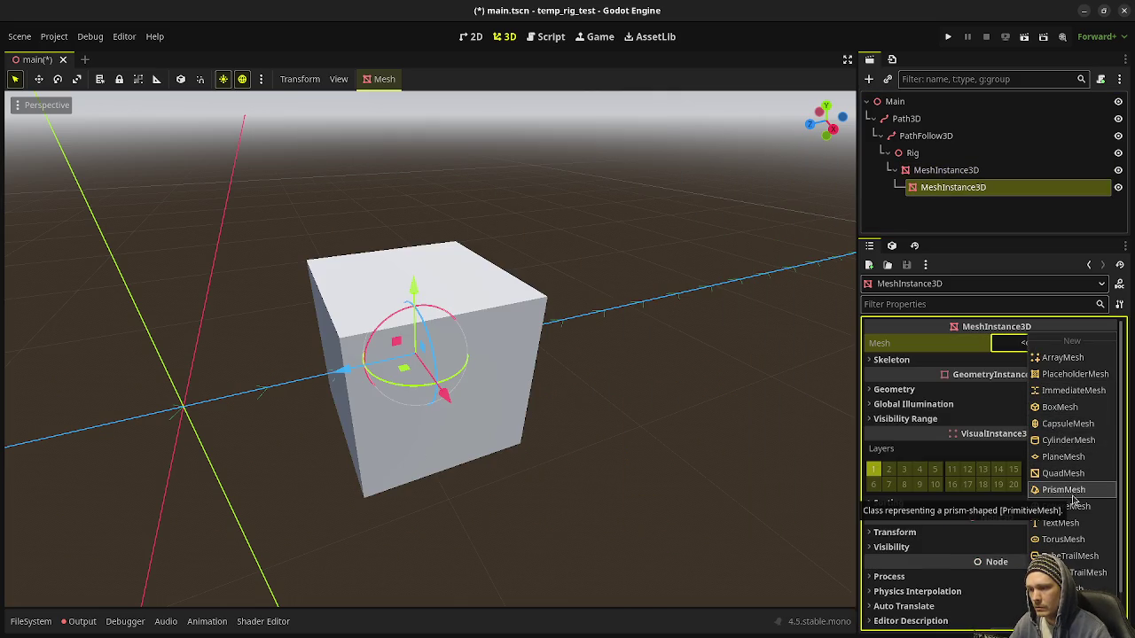
click(1064, 441)
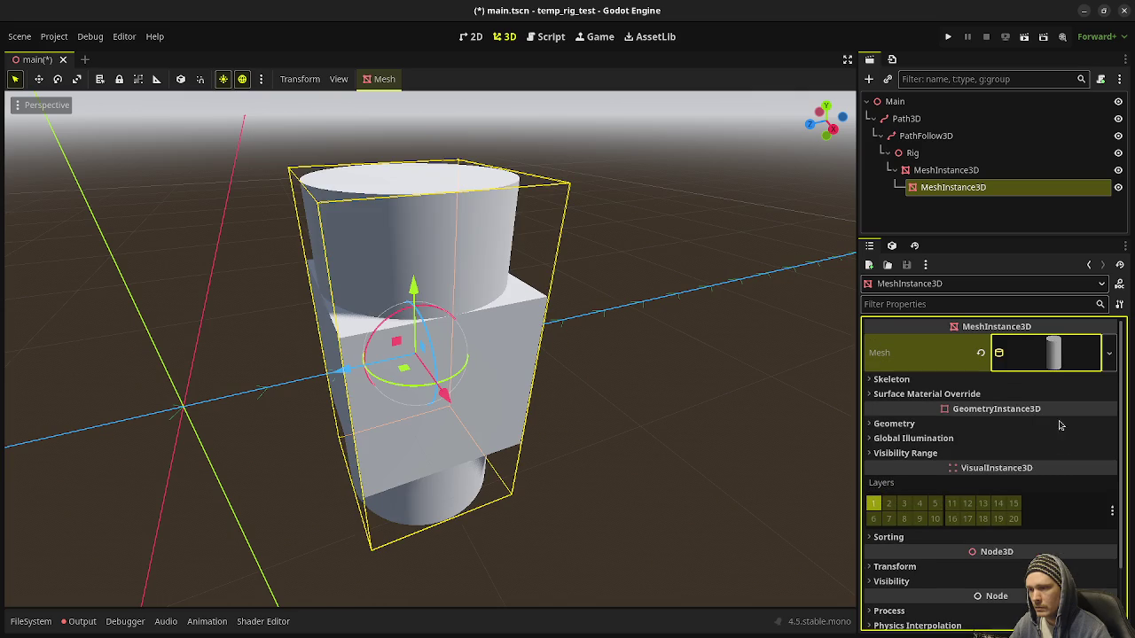
click(1059, 352)
click(1022, 474)
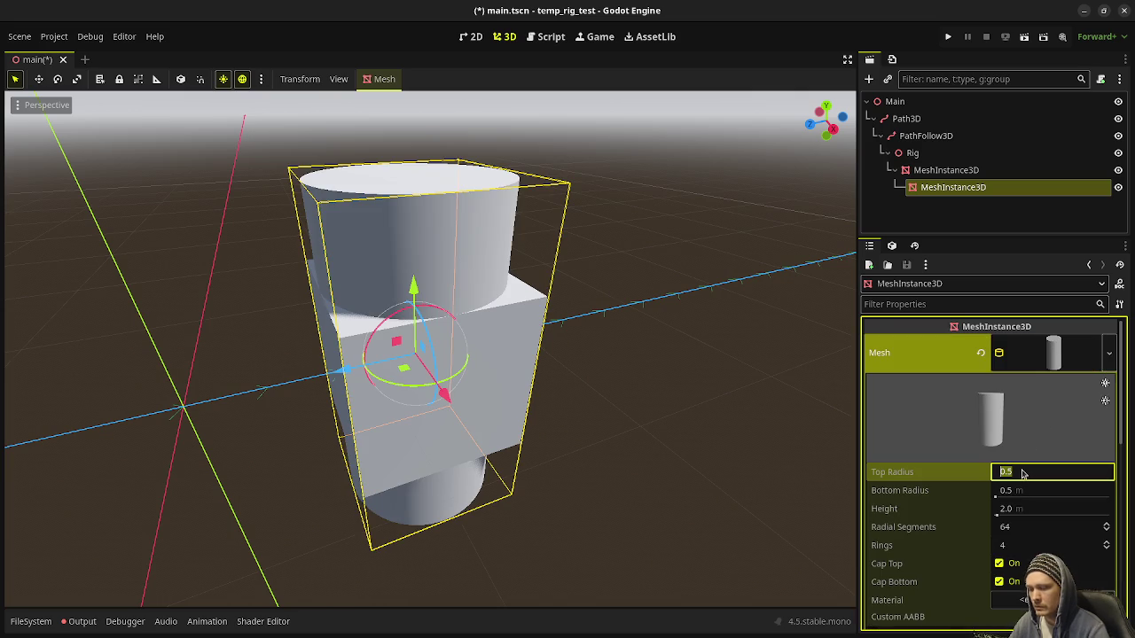
text(0)
key(Return)
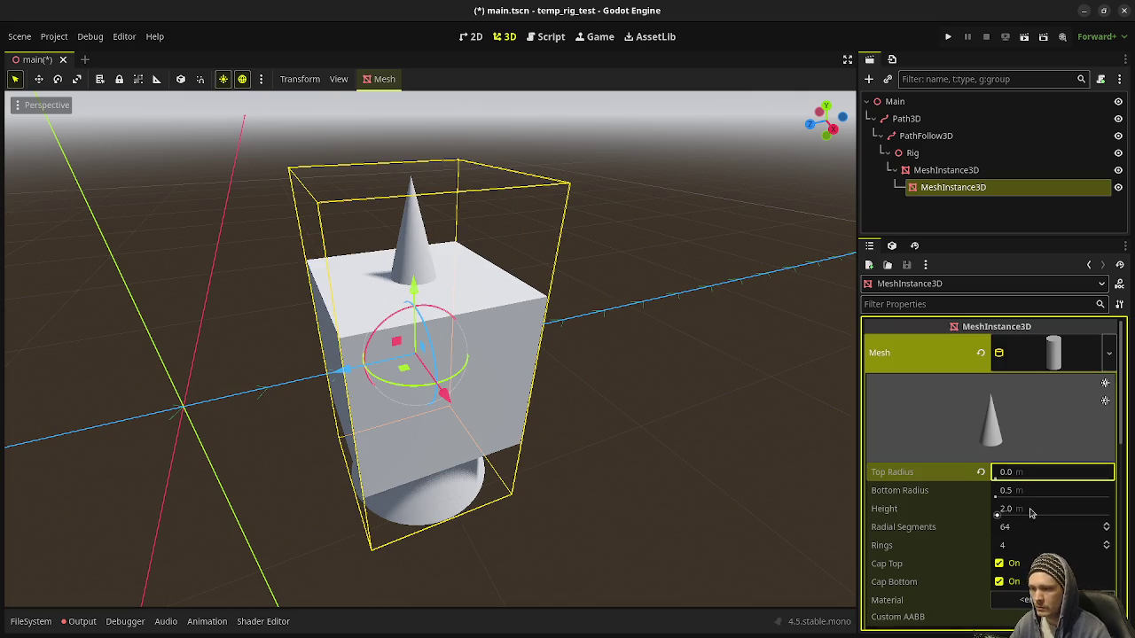
click(1031, 513)
text(0.5)
key(Return)
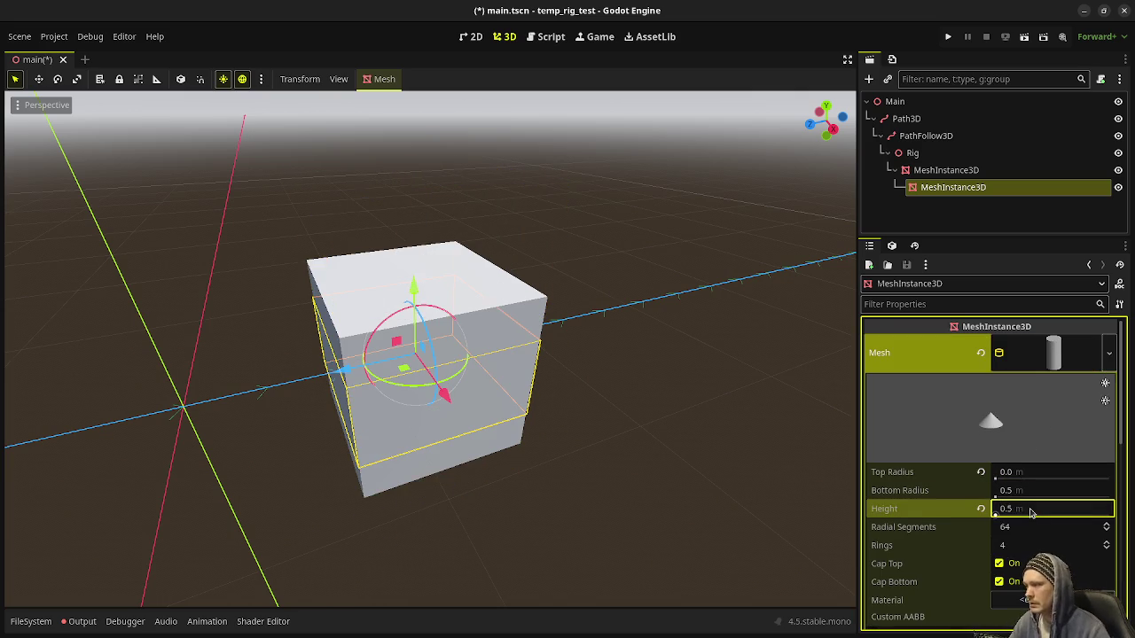
Tip the cone forward against the box face, then duplicate it as an upright cone on top
mouse_move(387, 321)
mouse_down()
mouse_move(474, 286)
mouse_move(482, 295)
mouse_up()
drag(353, 369, 461, 347)
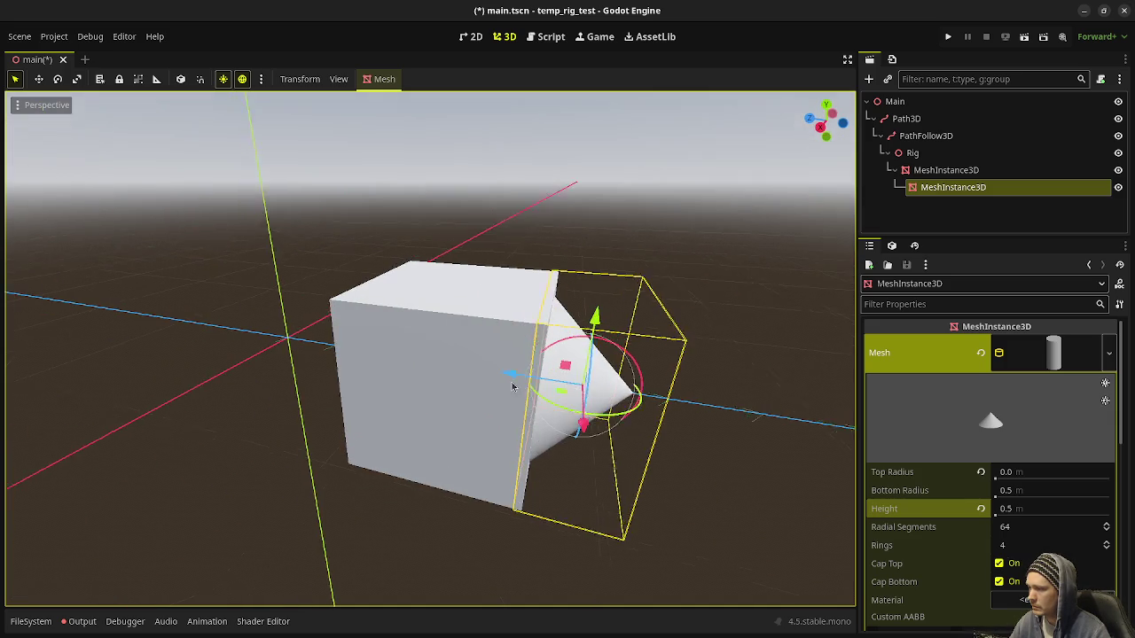
drag(519, 384, 512, 386)
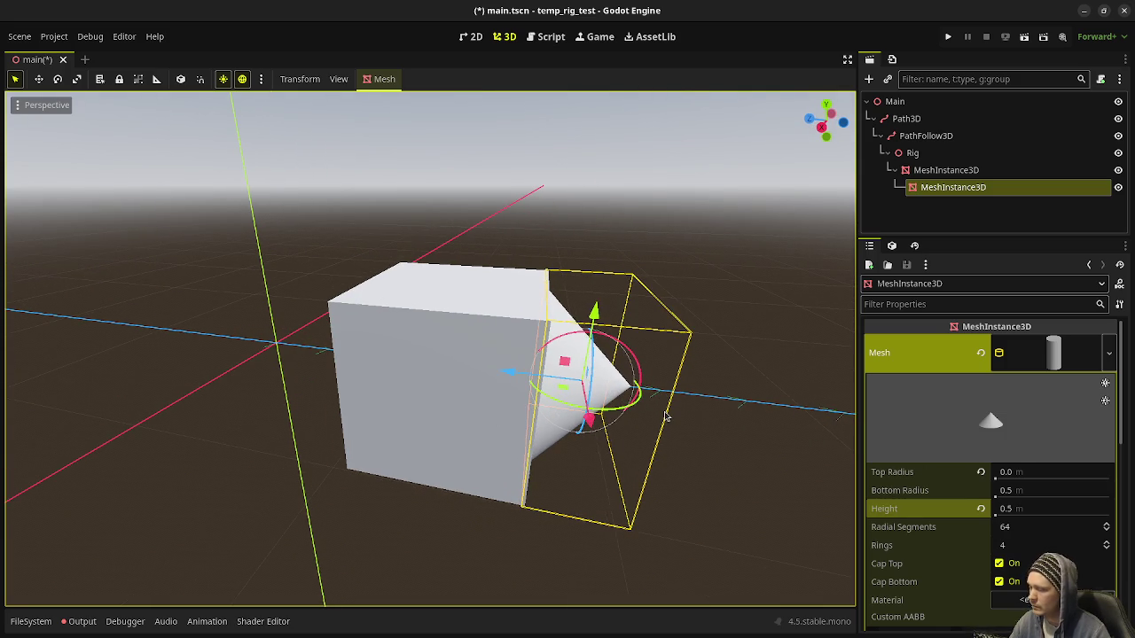
key(ctrl+d)
mouse_move(620, 415)
mouse_down()
mouse_move(470, 420)
mouse_move(481, 470)
mouse_move(452, 399)
mouse_up()
mouse_move(594, 312)
mouse_down()
mouse_move(589, 259)
mouse_move(609, 142)
mouse_up()
drag(532, 253, 383, 259)
drag(455, 173, 455, 164)
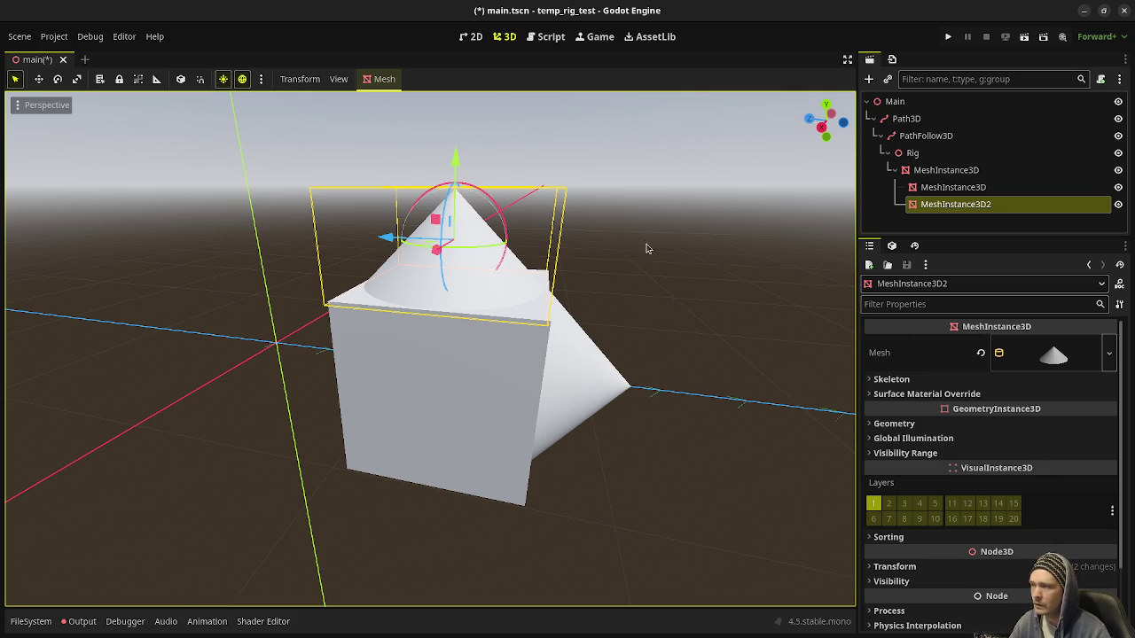
Lengthen the forward cone to 1.0 m, slide it against the box, and save the scene
click(594, 381)
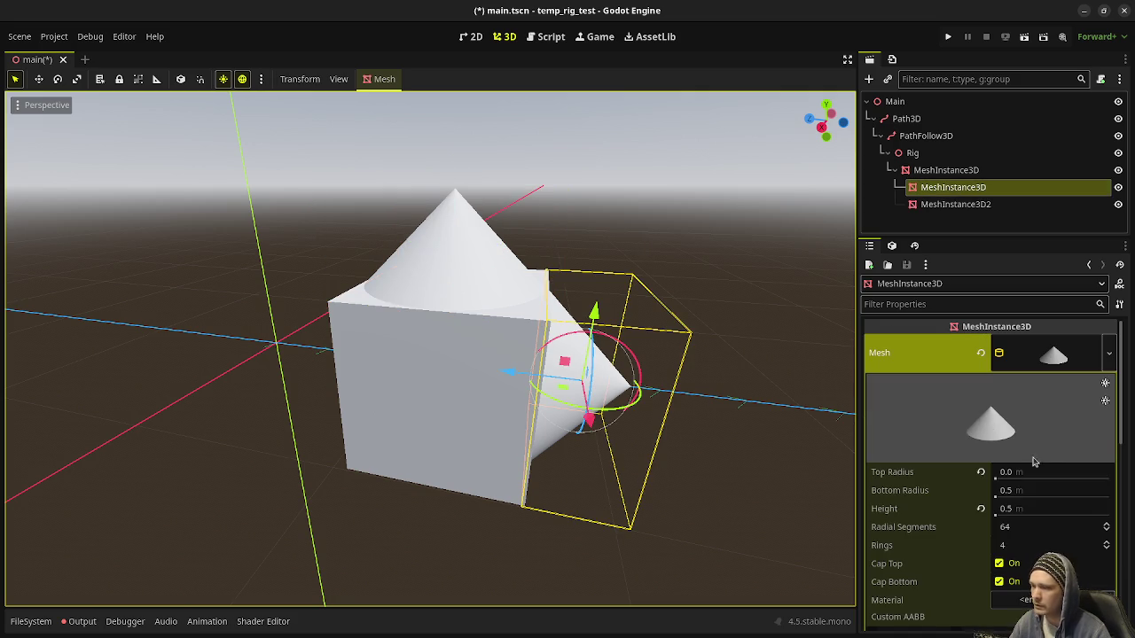
click(1110, 353)
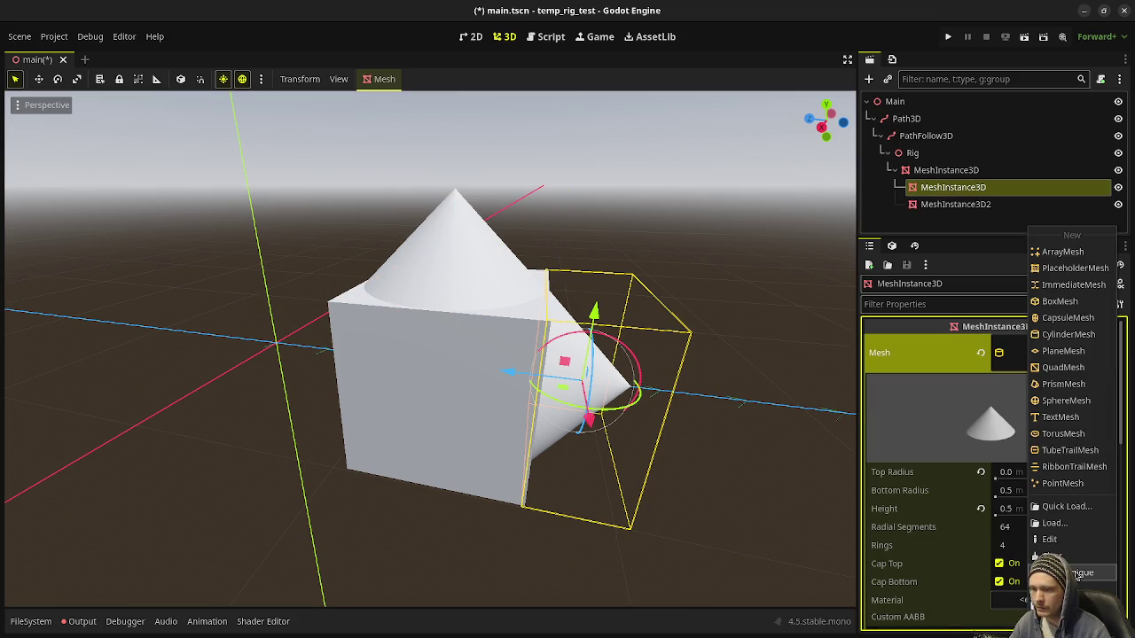
click(1078, 574)
click(1020, 510)
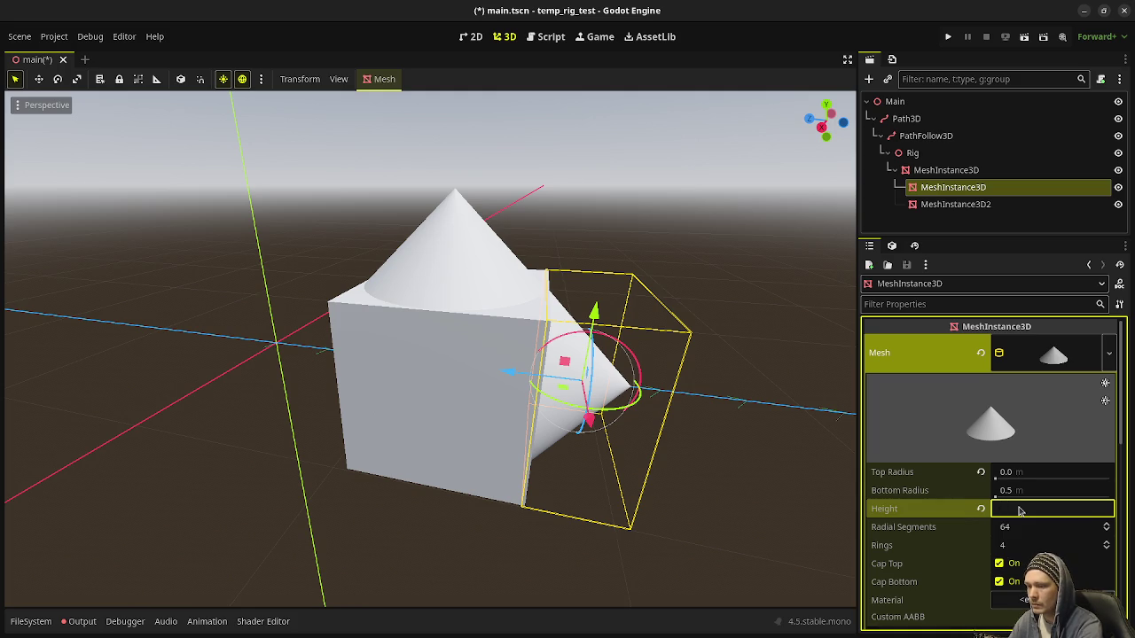
text(1)
key(Return)
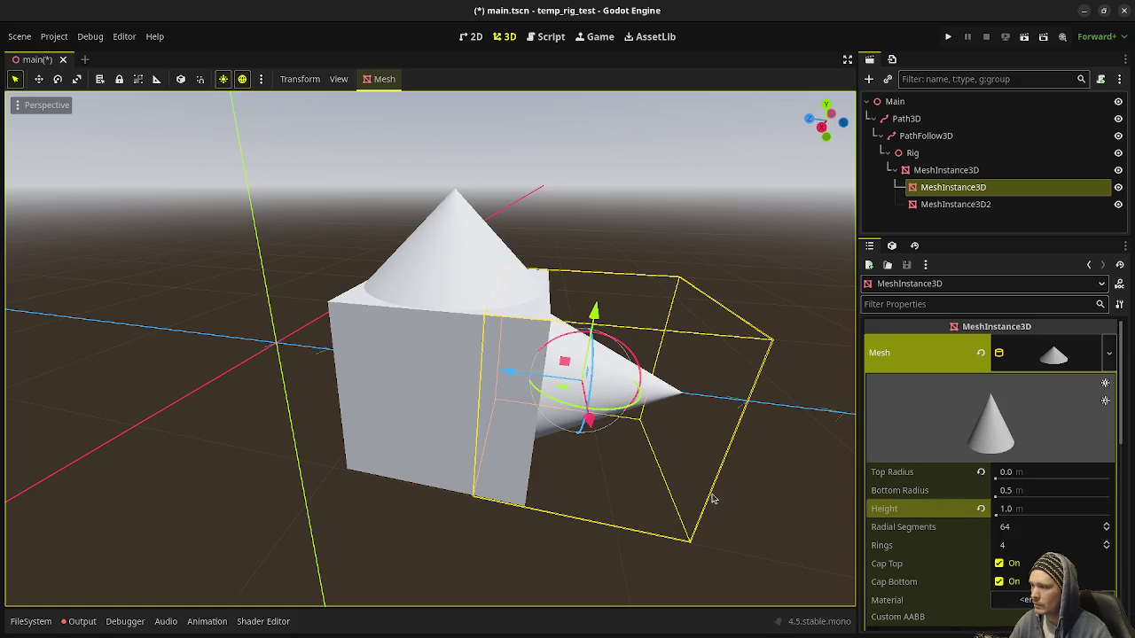
drag(496, 373, 546, 380)
click(638, 370)
scroll(633, 449, down, 5)
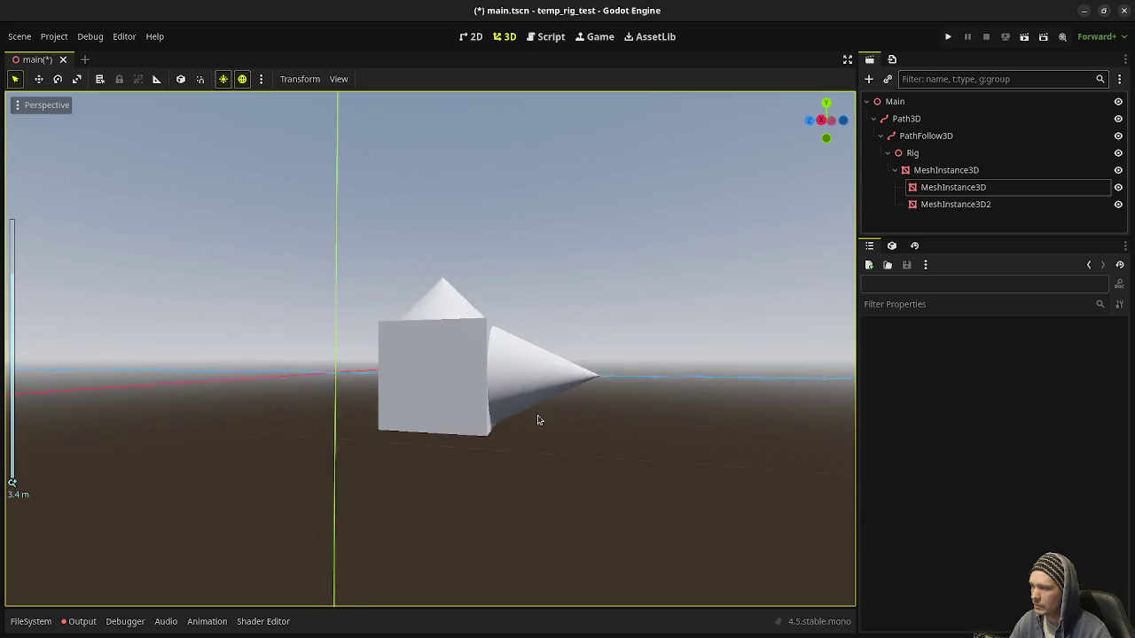
mouse_move(537, 419)
mouse_down()
mouse_move(562, 441)
mouse_move(482, 456)
mouse_move(562, 474)
mouse_move(515, 429)
mouse_up()
key(ctrl+s)
click(913, 137)
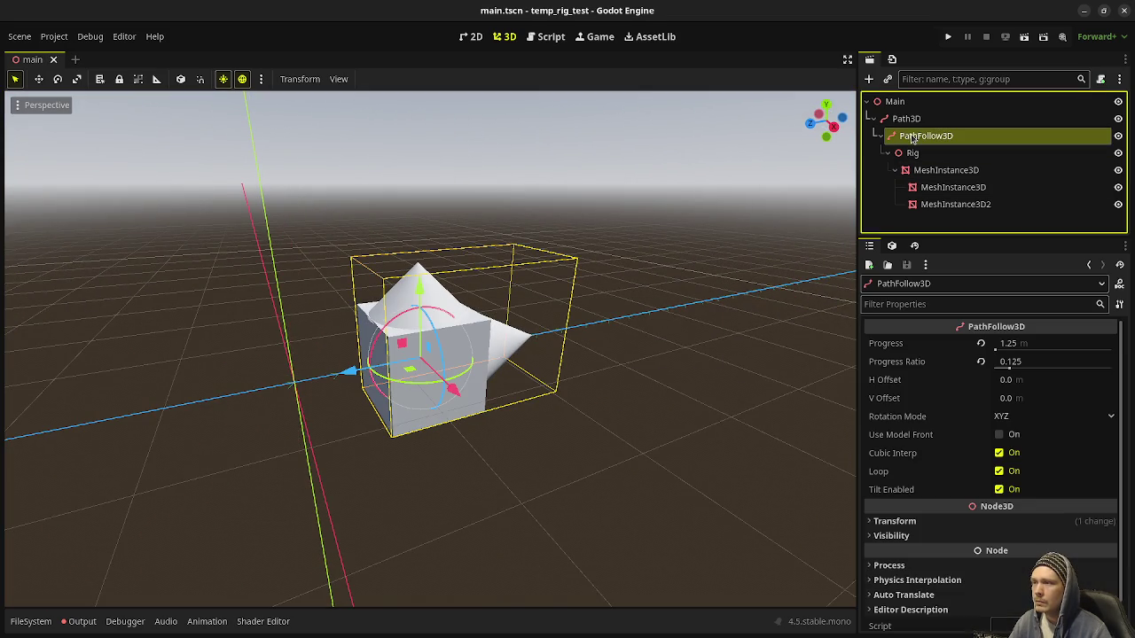
Drag the PathFollow3D Progress to test the rig's motion, switching Loop off along the way
click(907, 119)
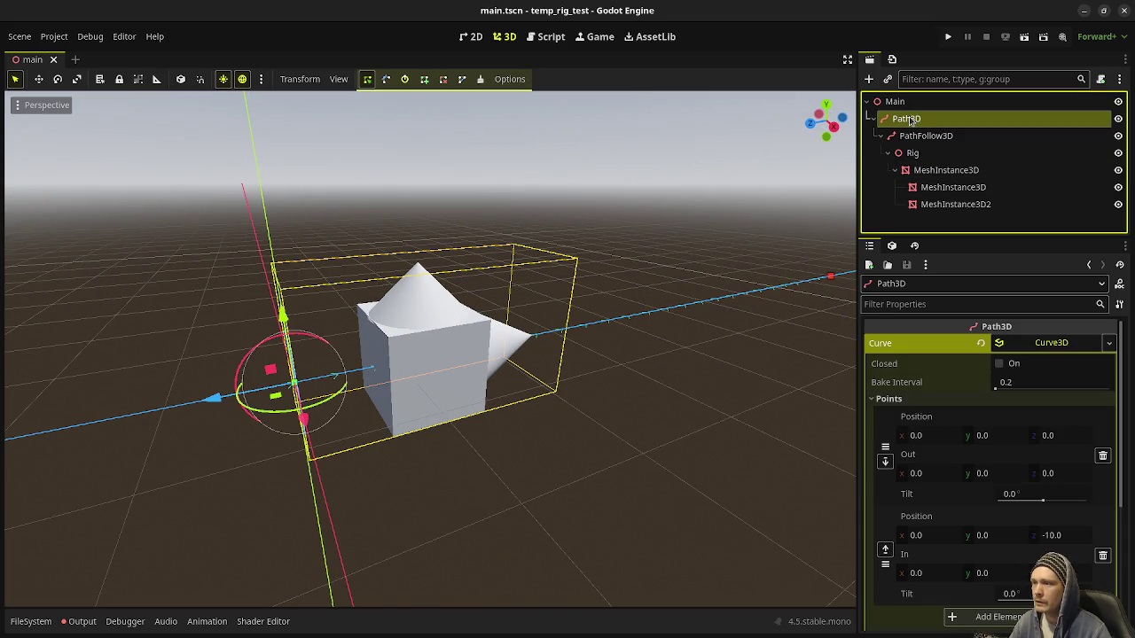
click(923, 136)
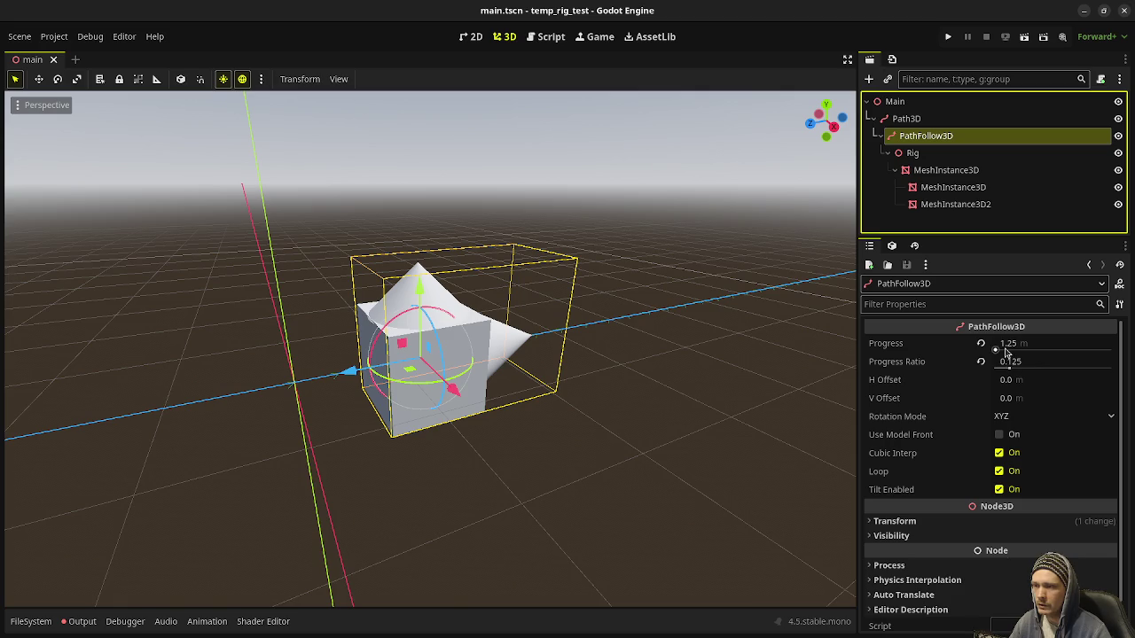
scroll(646, 388, down, 5)
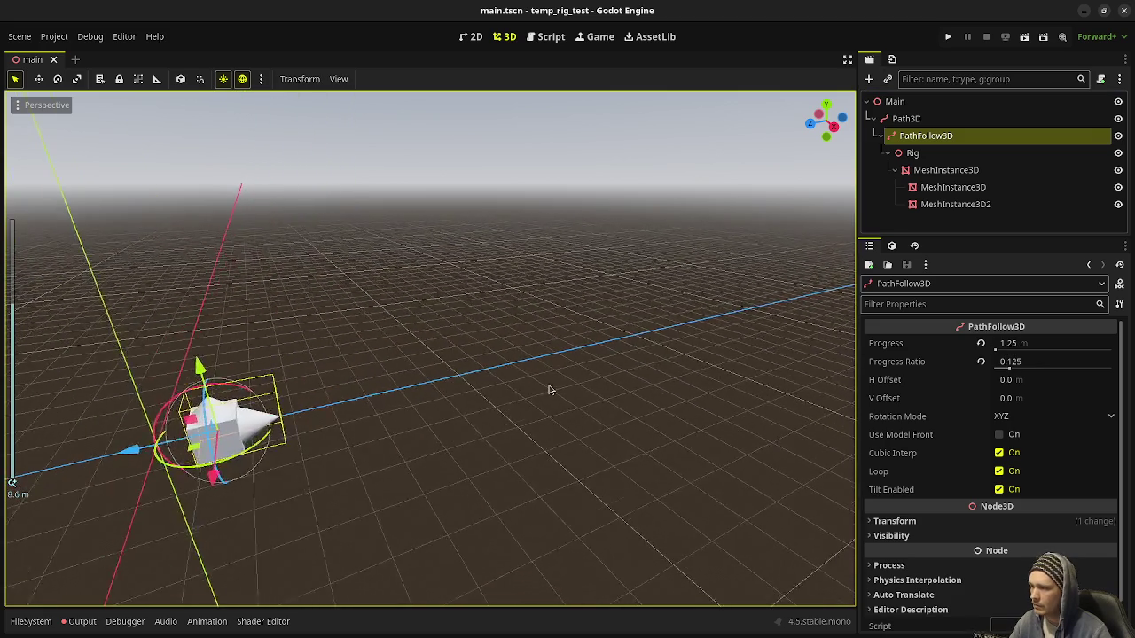
mouse_move(1005, 345)
mouse_down()
mouse_move(1055, 345)
mouse_move(1025, 345)
mouse_up()
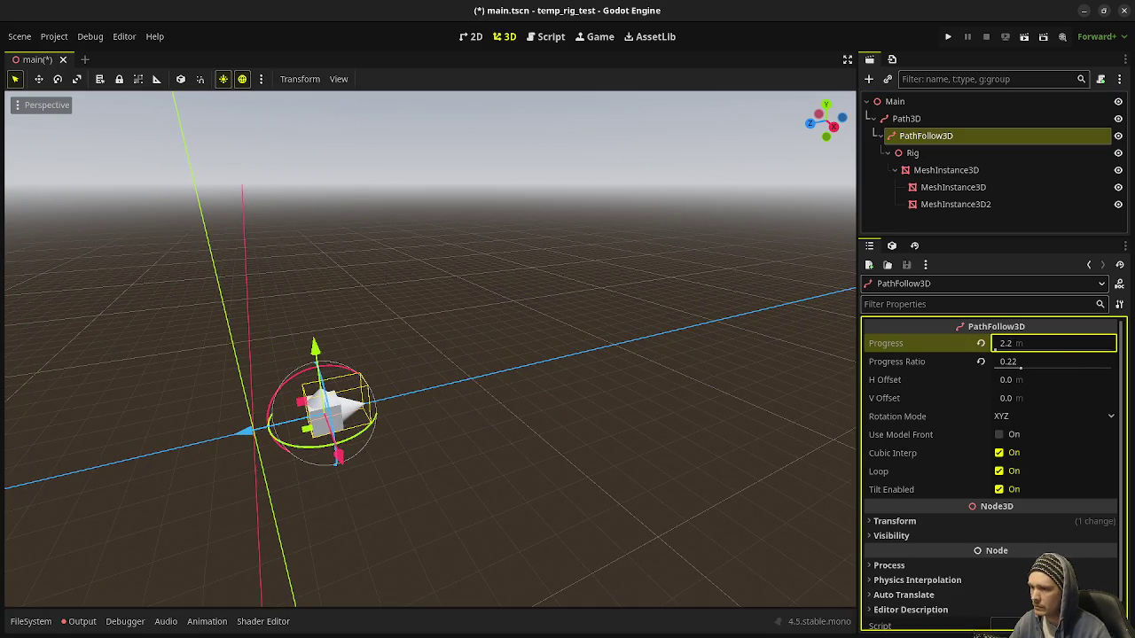
click(1002, 471)
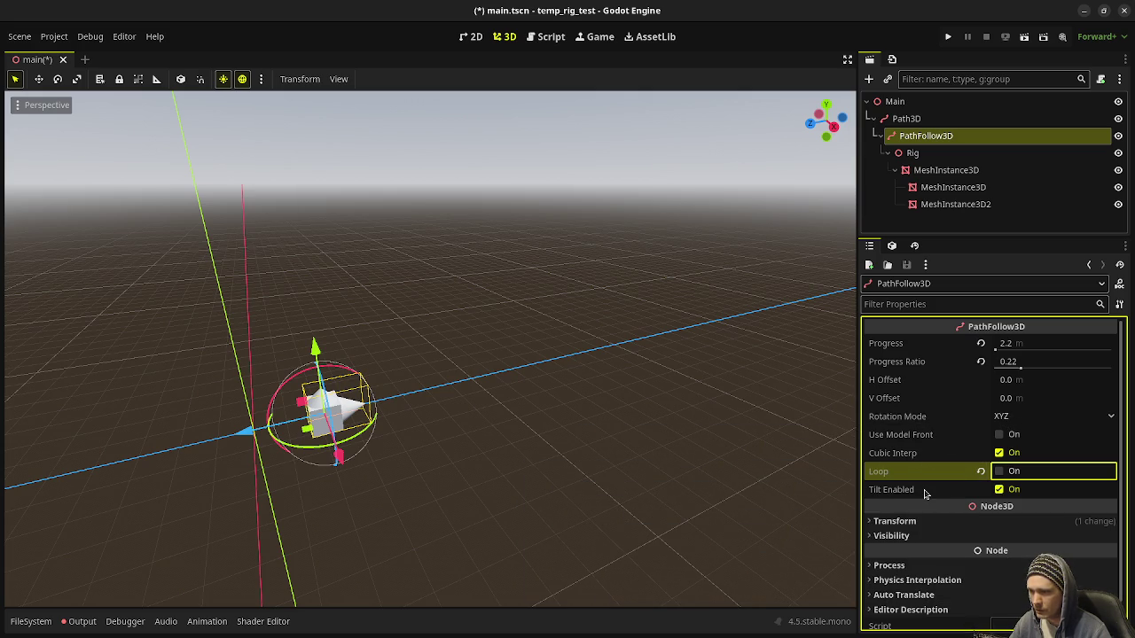
click(923, 155)
click(926, 136)
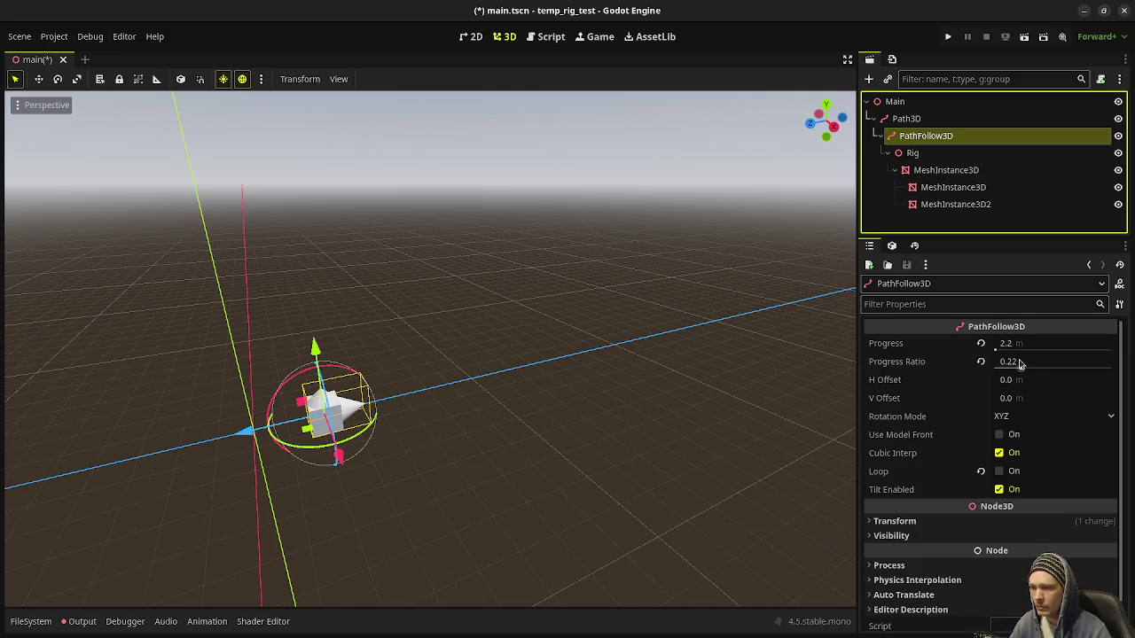
mouse_move(1000, 343)
mouse_down()
mouse_move(1082, 343)
mouse_move(967, 343)
mouse_up()
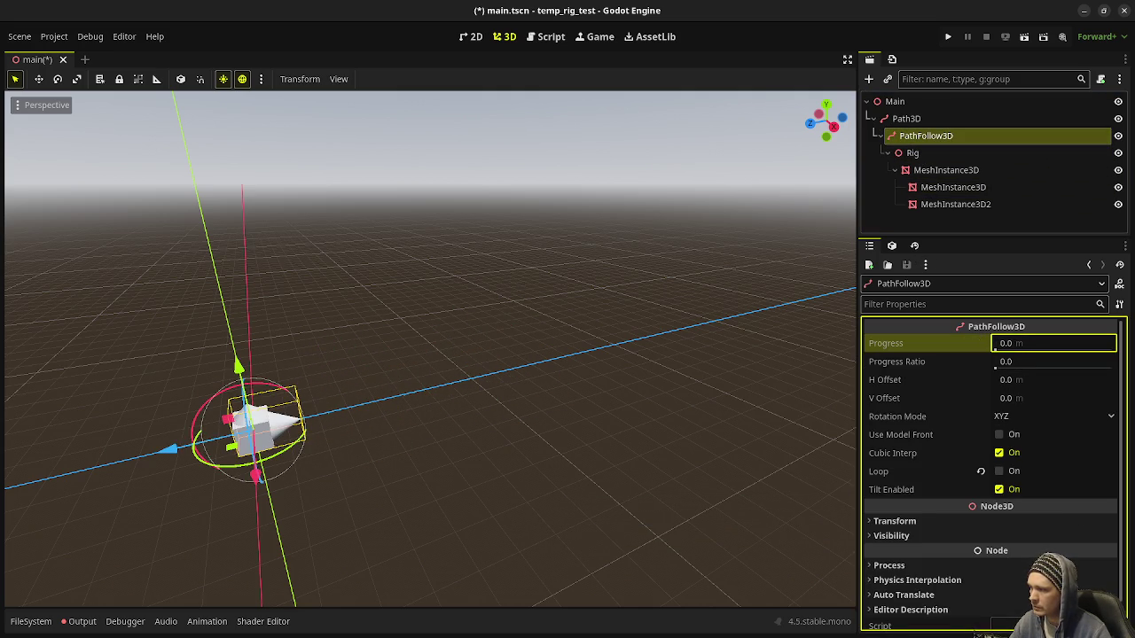
click(906, 118)
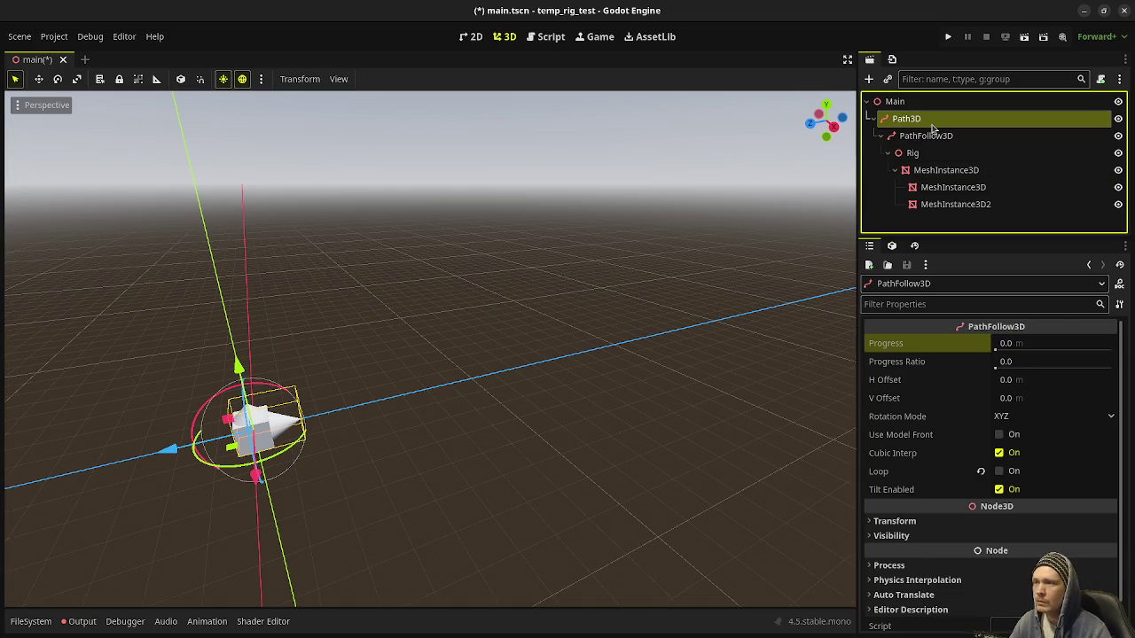
In Right Orthogonal view, add a curve point at position (0, 5, -20)
key(KP_3)
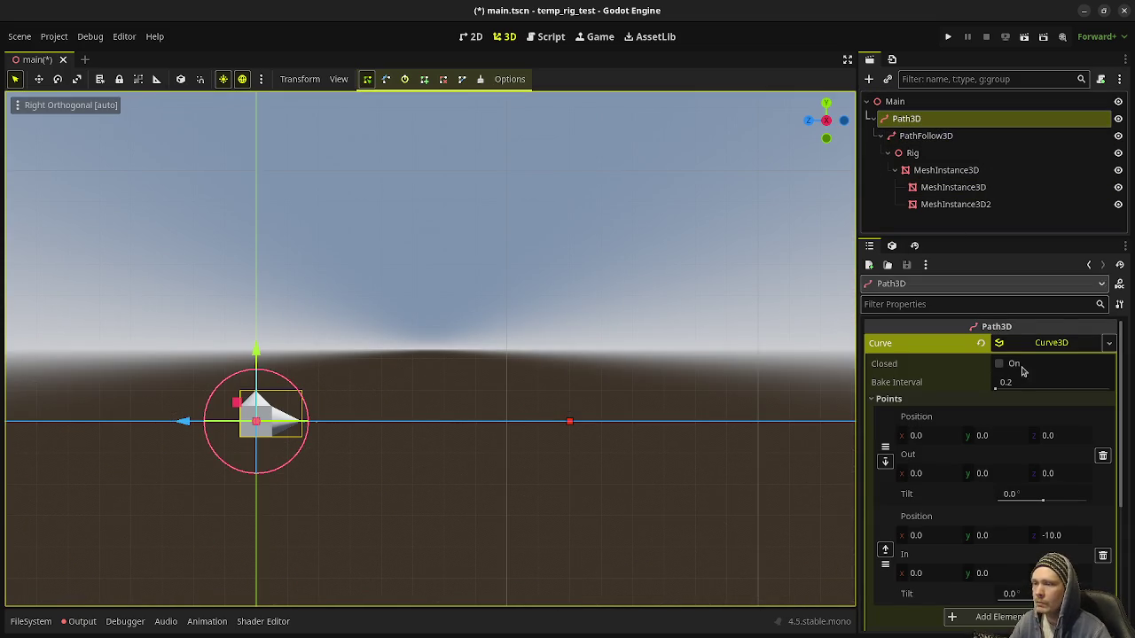
scroll(1056, 549, down, 3)
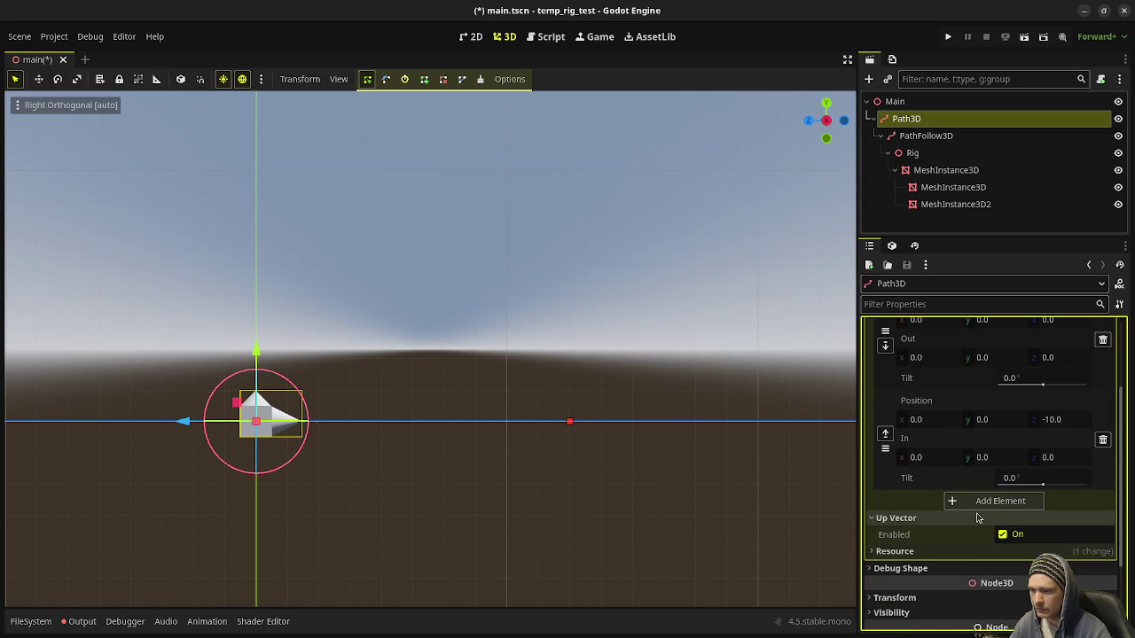
click(993, 501)
scroll(993, 547, down, 1)
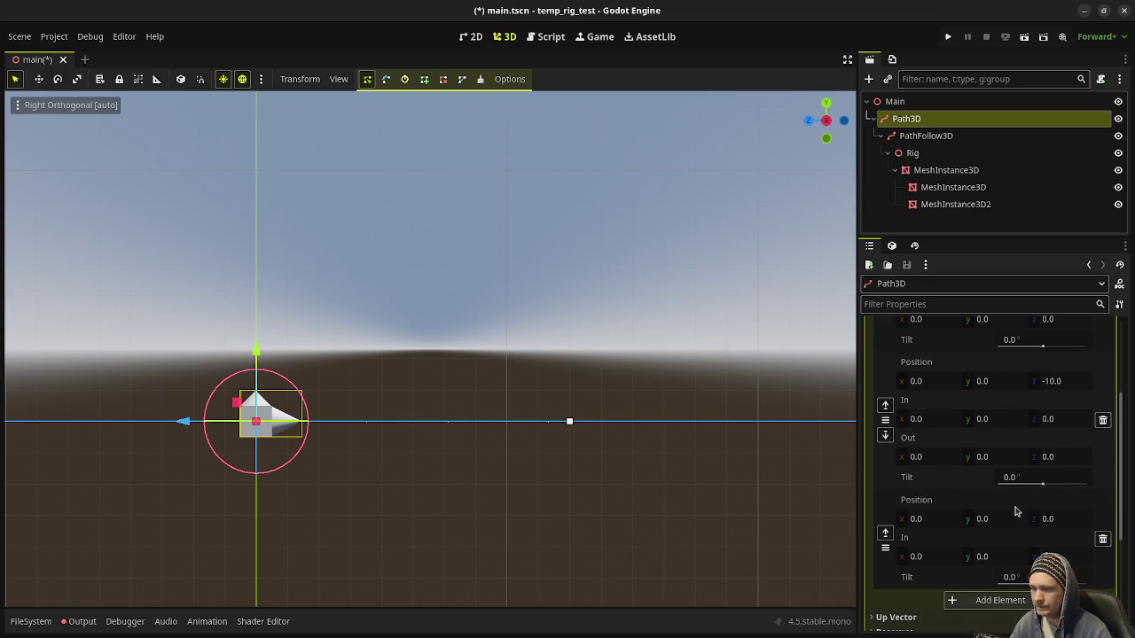
click(1065, 523)
text(-20)
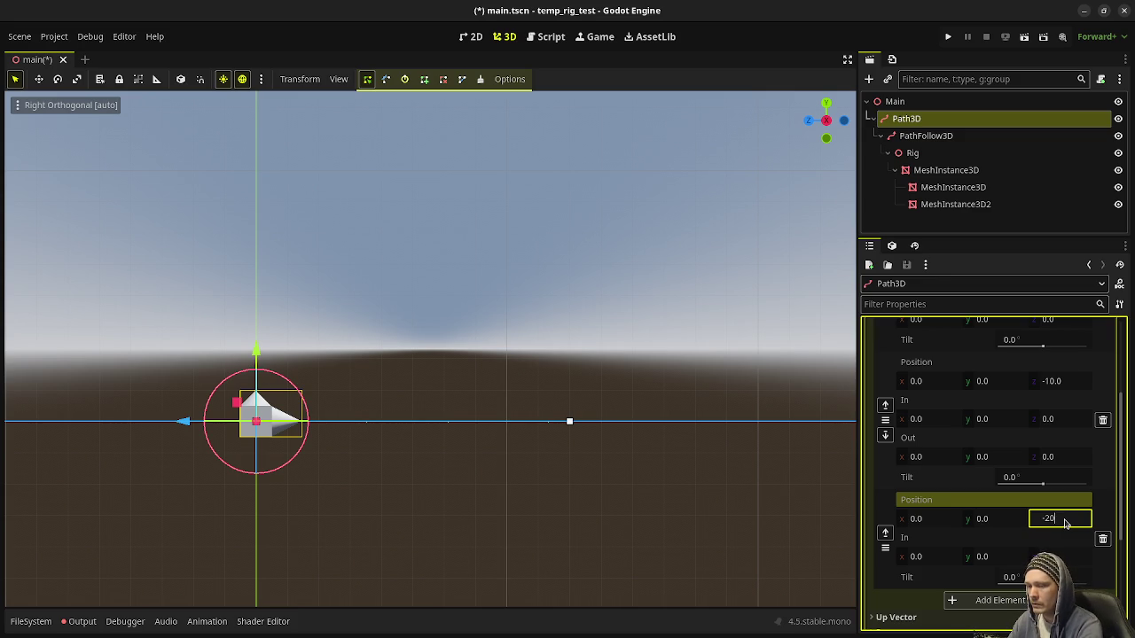
key(Return)
scroll(703, 428, down, 3)
click(994, 519)
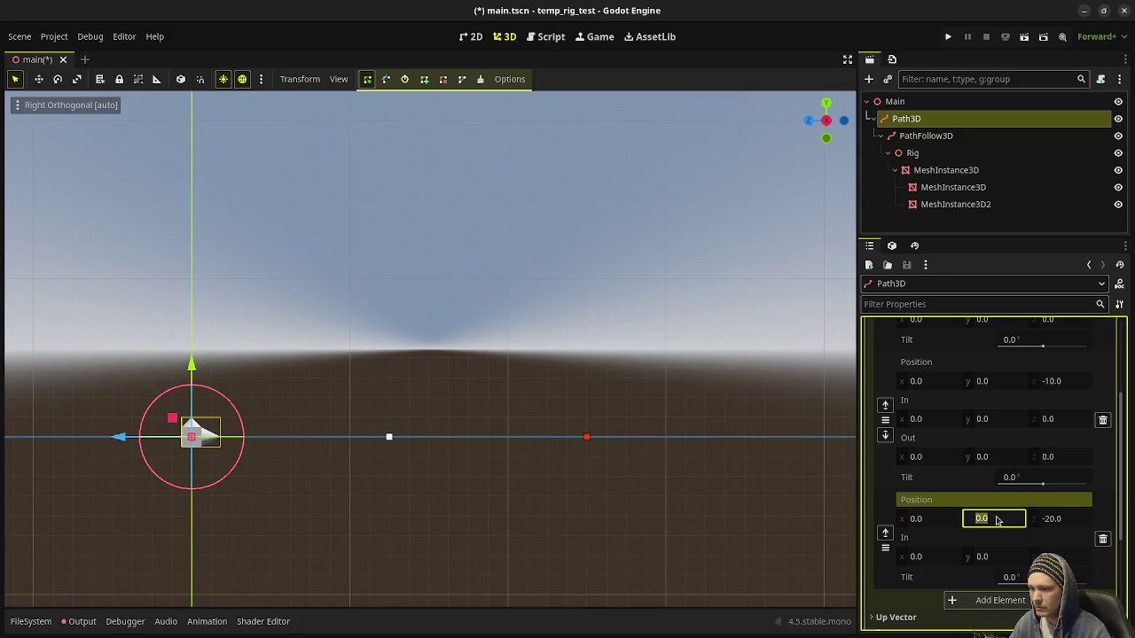
text(10)
key(Return)
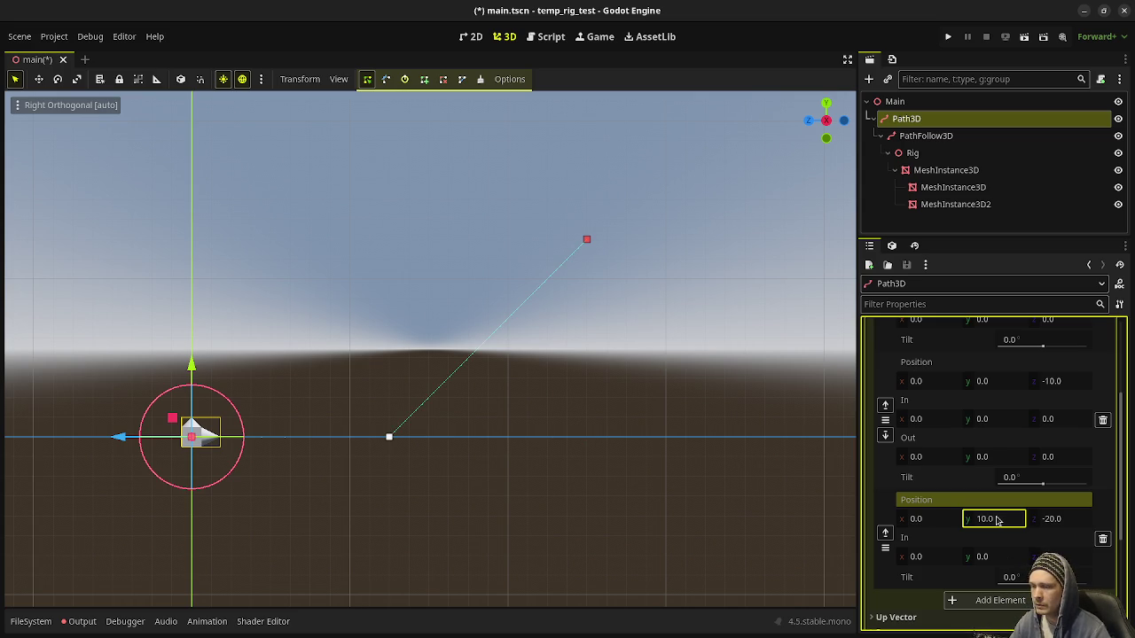
click(997, 521)
text(5)
key(Return)
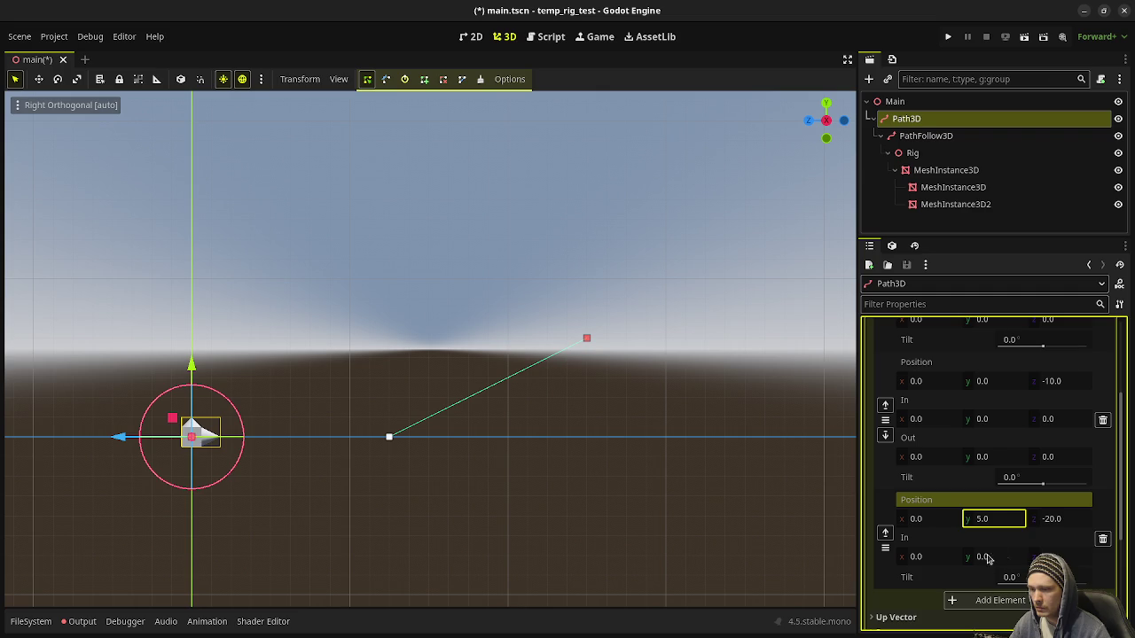
key(Tab)
Add another raised curve point at (0, 5, -10)
click(995, 600)
scroll(999, 528, down, 2)
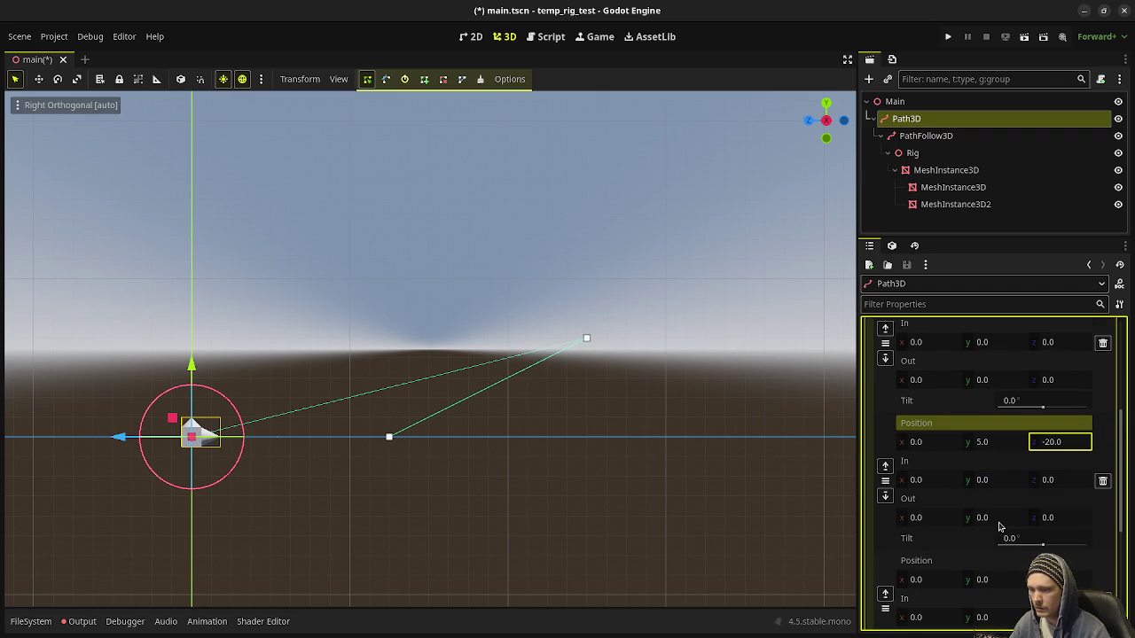
scroll(998, 554, down, 1)
click(995, 540)
text(5)
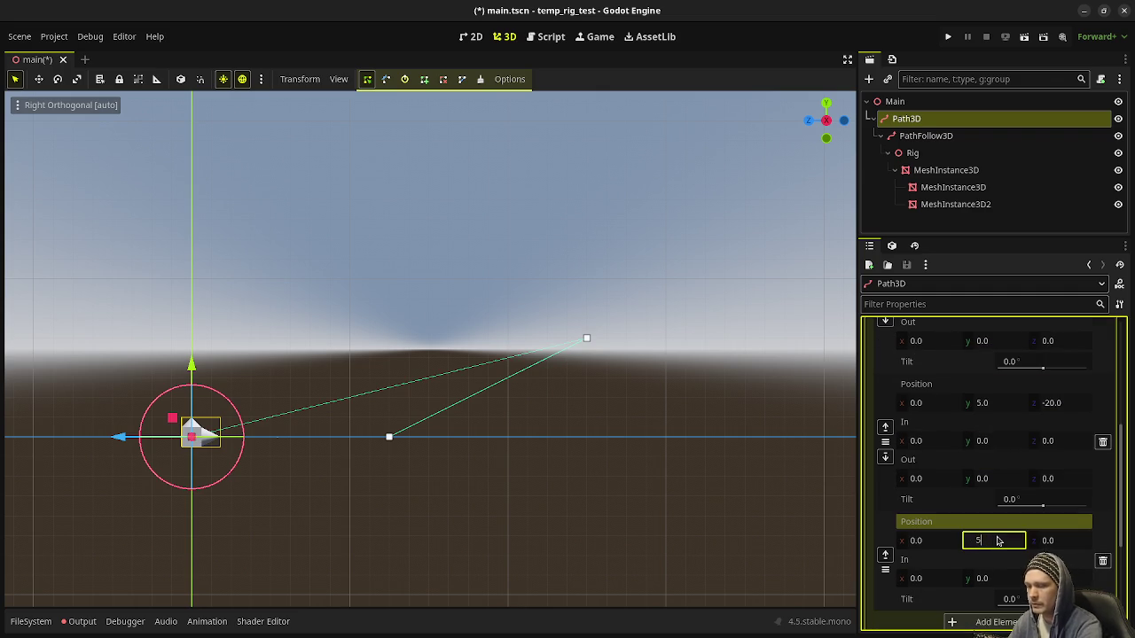
key(Tab)
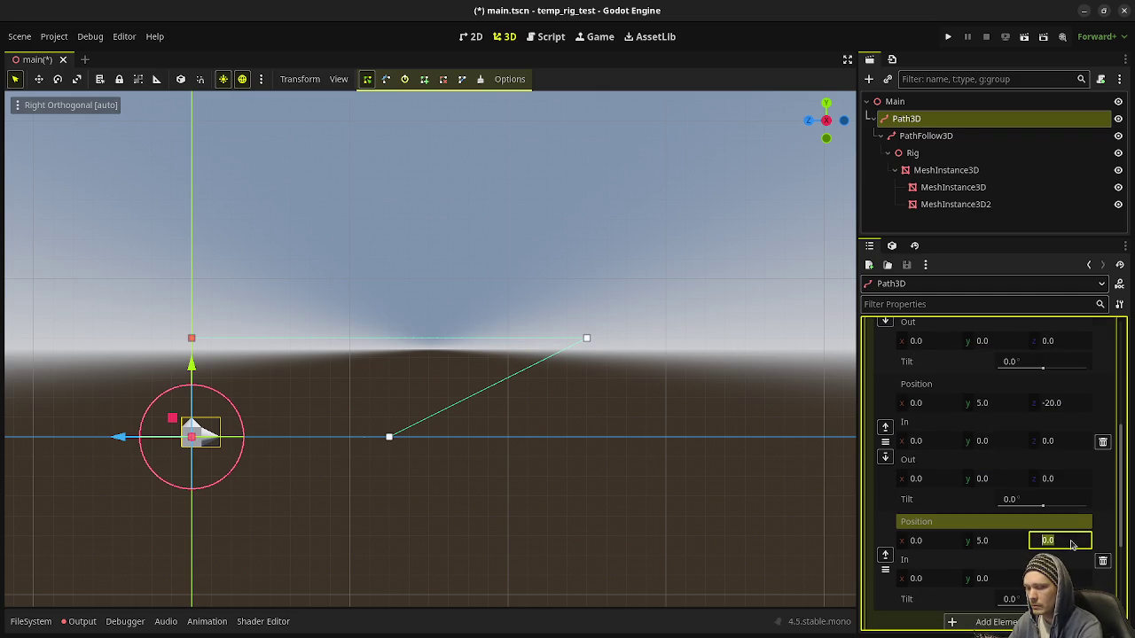
text(-10)
key(Return)
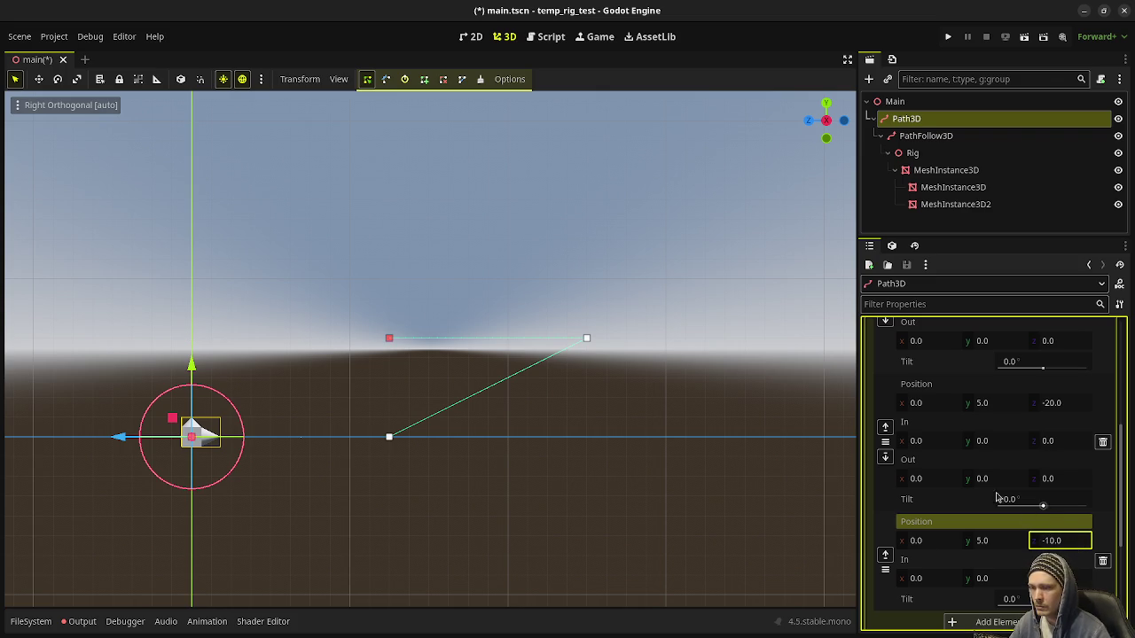
Add two ground-level curve points at z -20 and z -30
click(975, 621)
click(983, 540)
scroll(976, 539, down, 3)
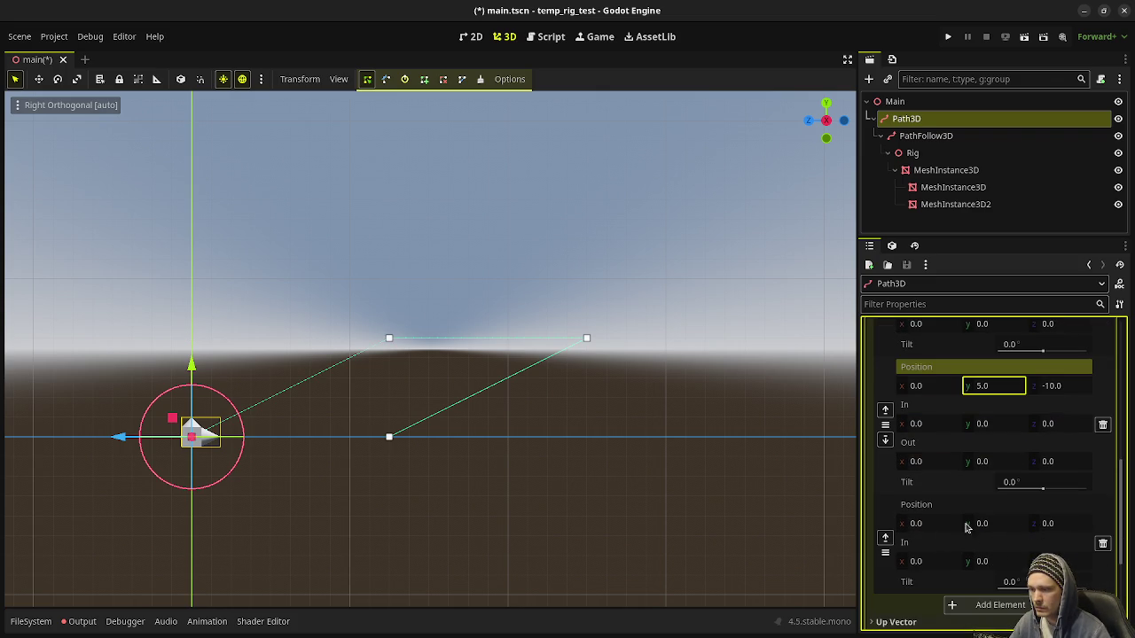
click(1059, 527)
text(-20)
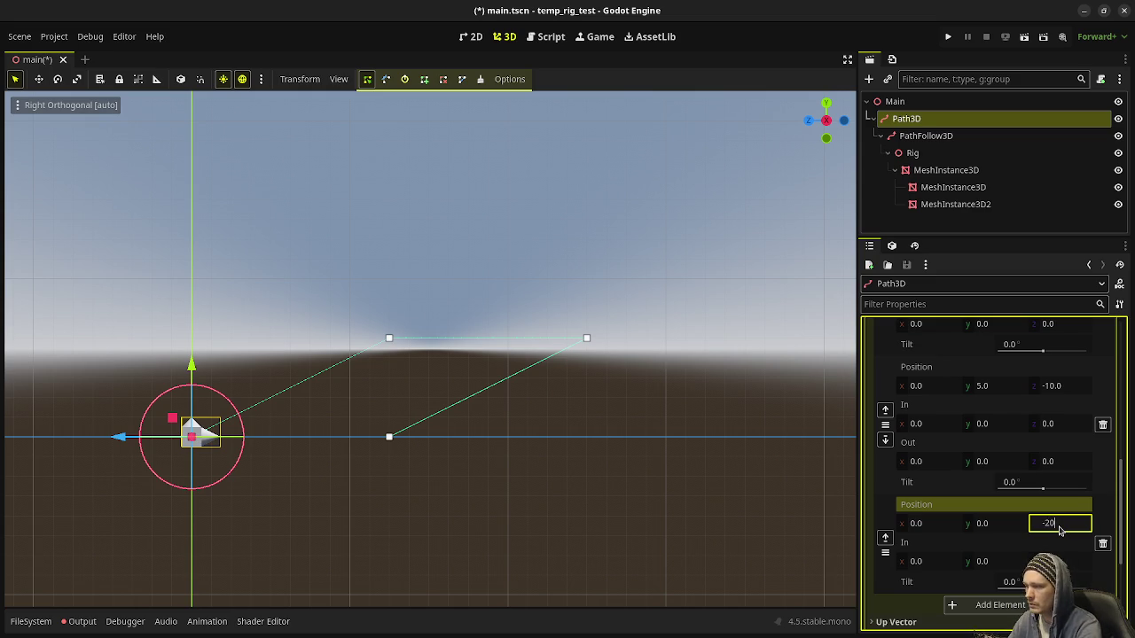
key(Return)
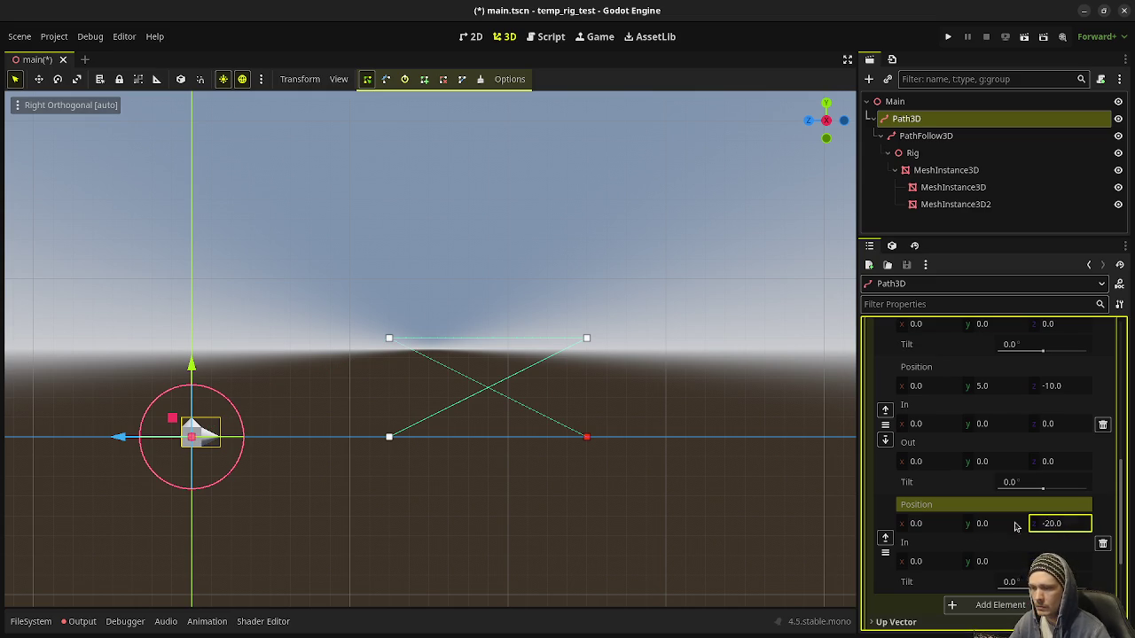
scroll(967, 605, down, 3)
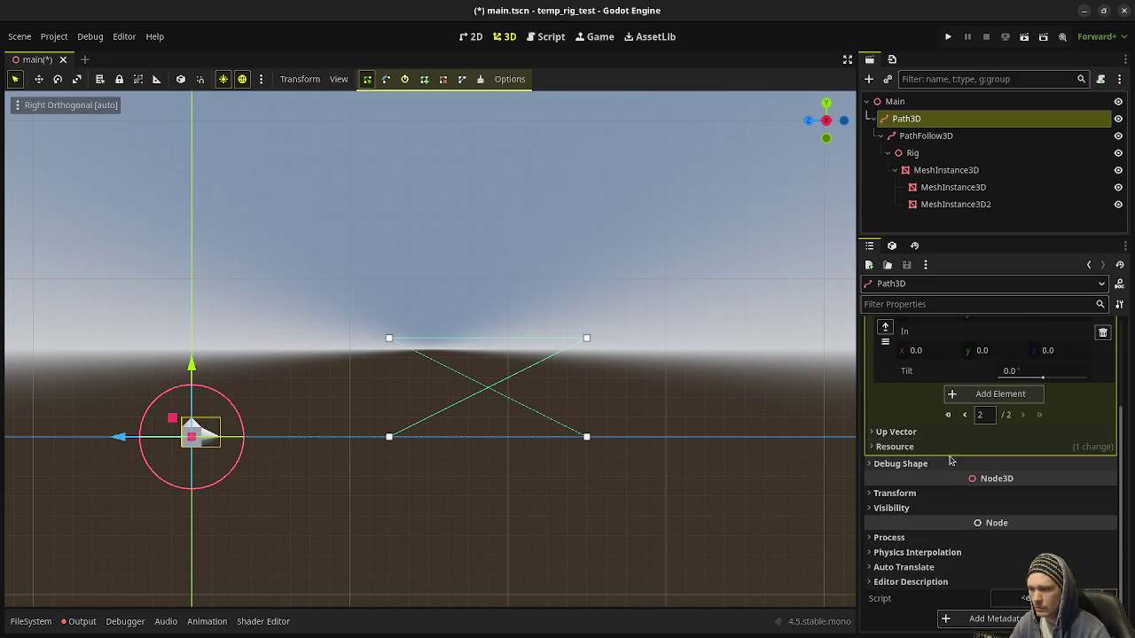
scroll(1033, 420, up, 2)
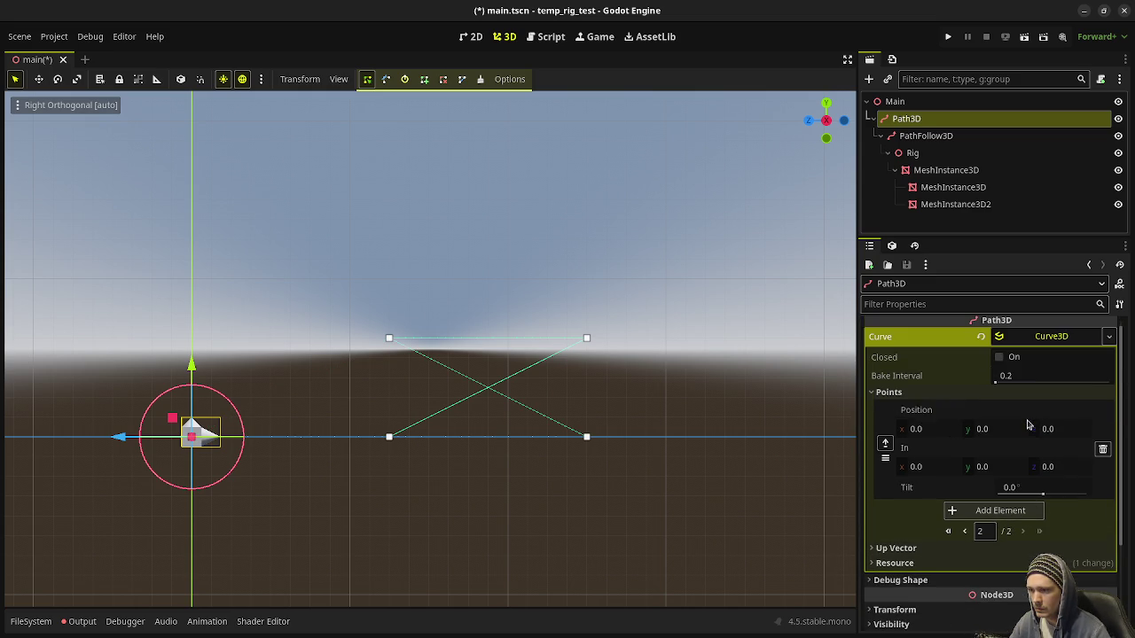
click(1063, 430)
text(-30)
key(Return)
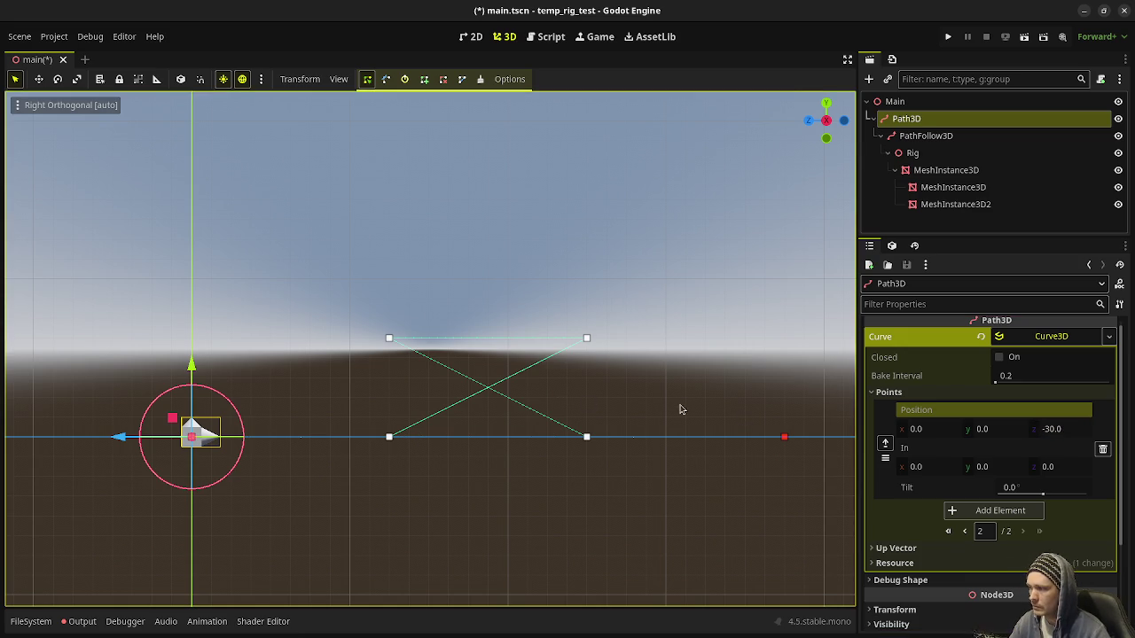
Save the scene and slide the rig along the extended path via PathFollow3D
key(ctrl+s)
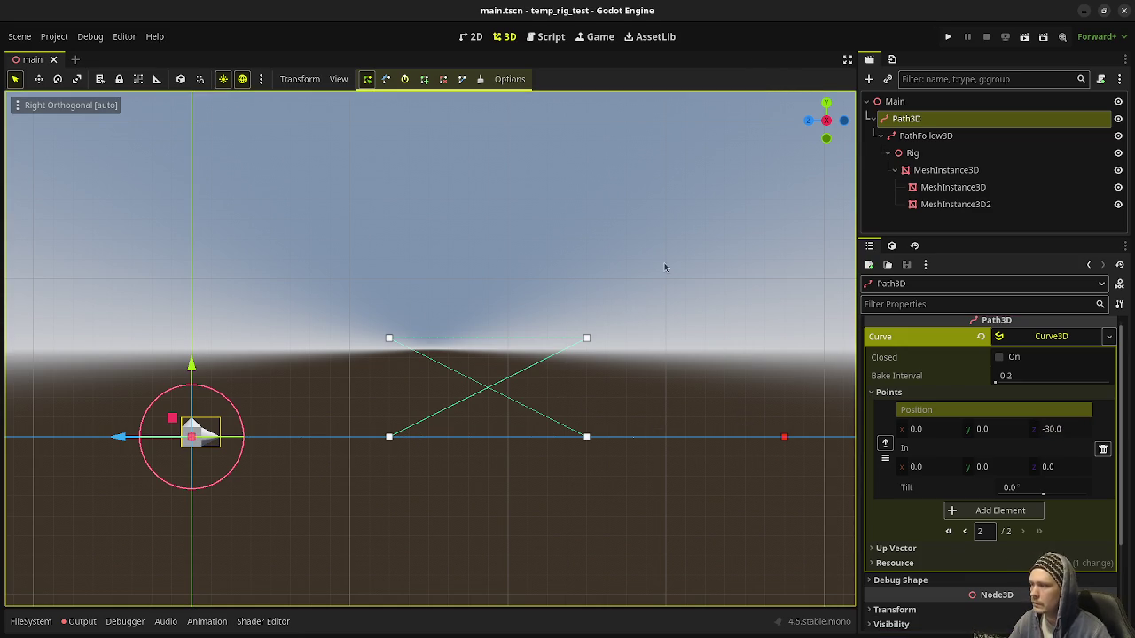
click(922, 138)
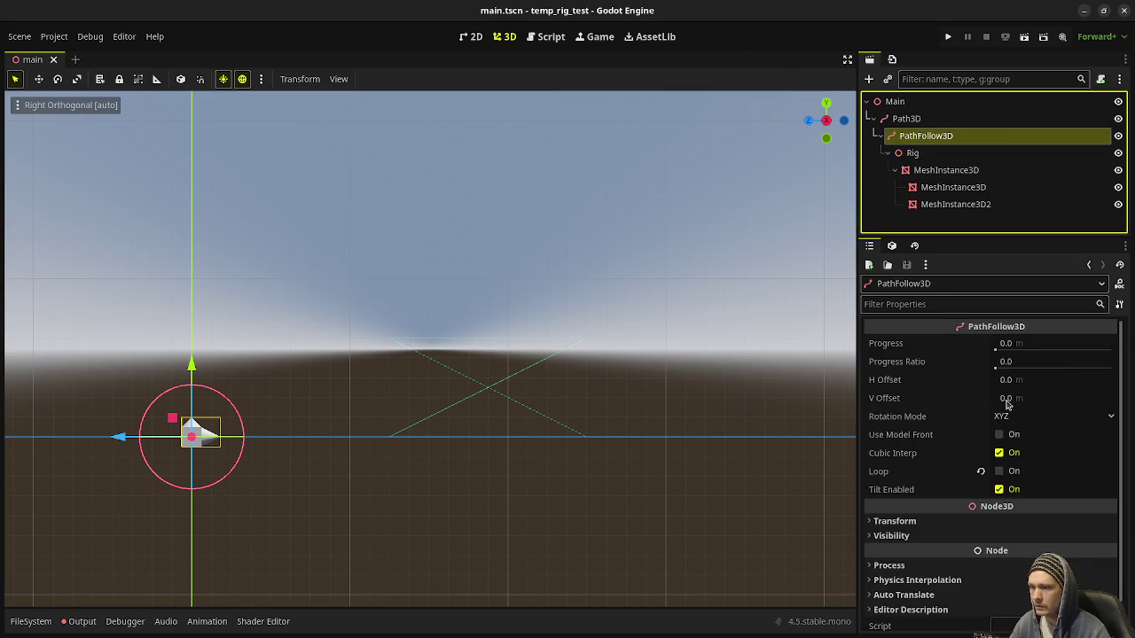
mouse_move(1012, 344)
mouse_down()
mouse_move(1095, 344)
mouse_move(997, 353)
mouse_up()
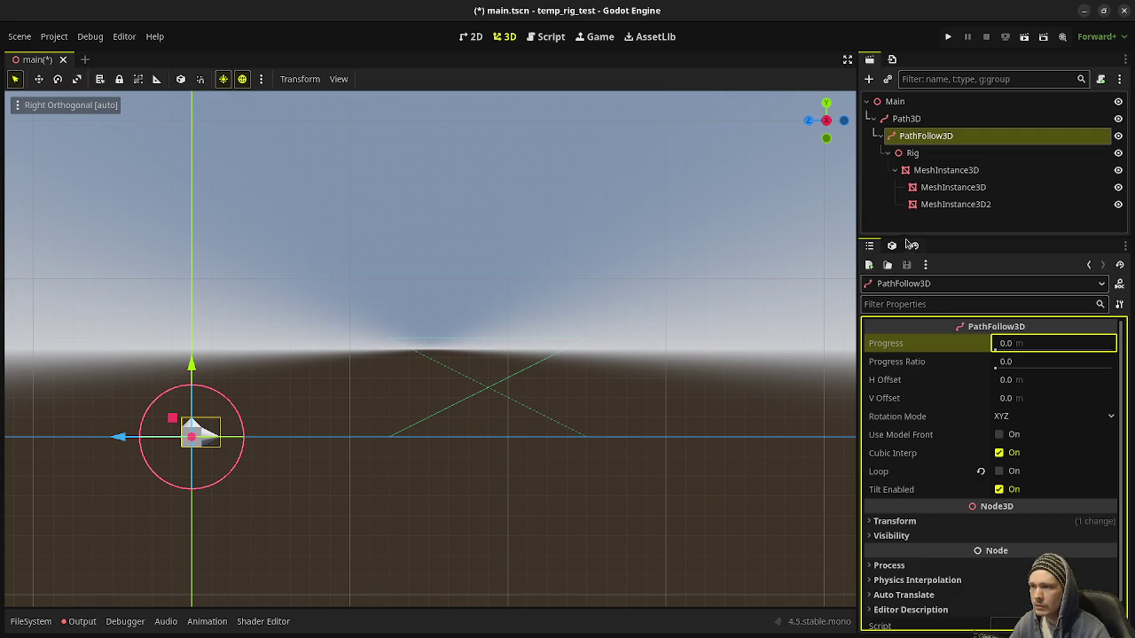
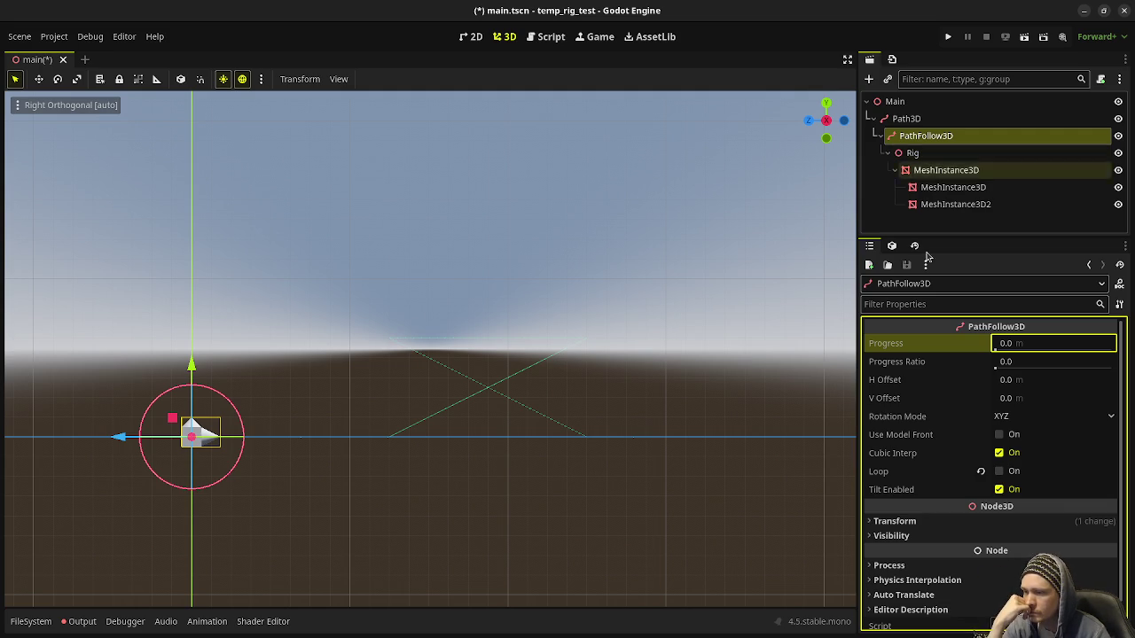
Select the Path3D and save the main scene
click(922, 119)
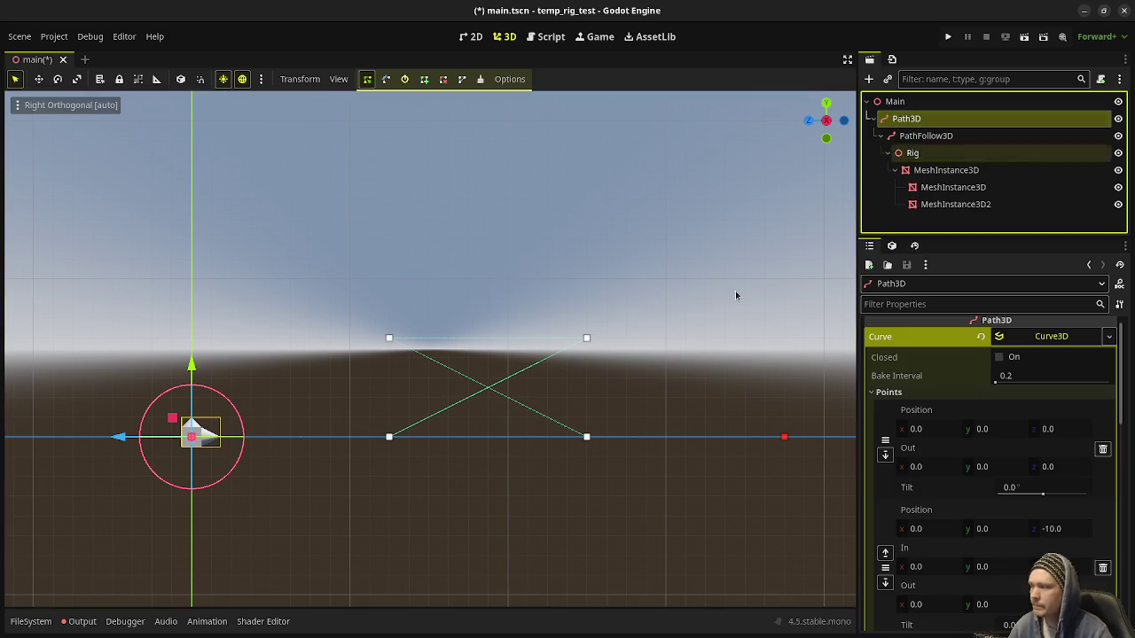
click(391, 439)
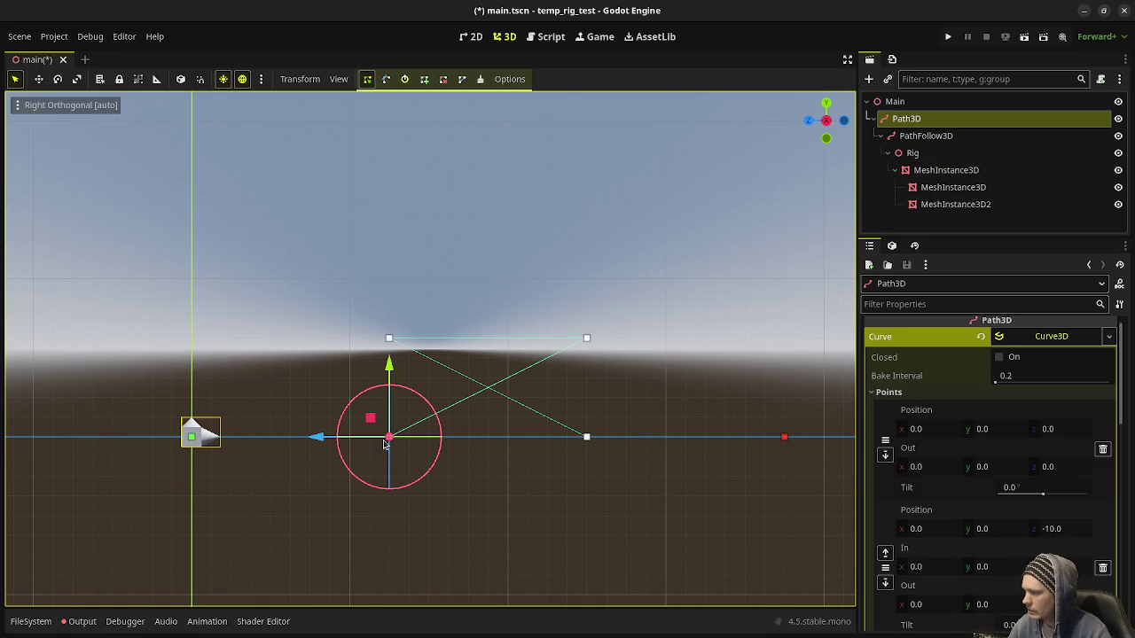
key(ctrl+s)
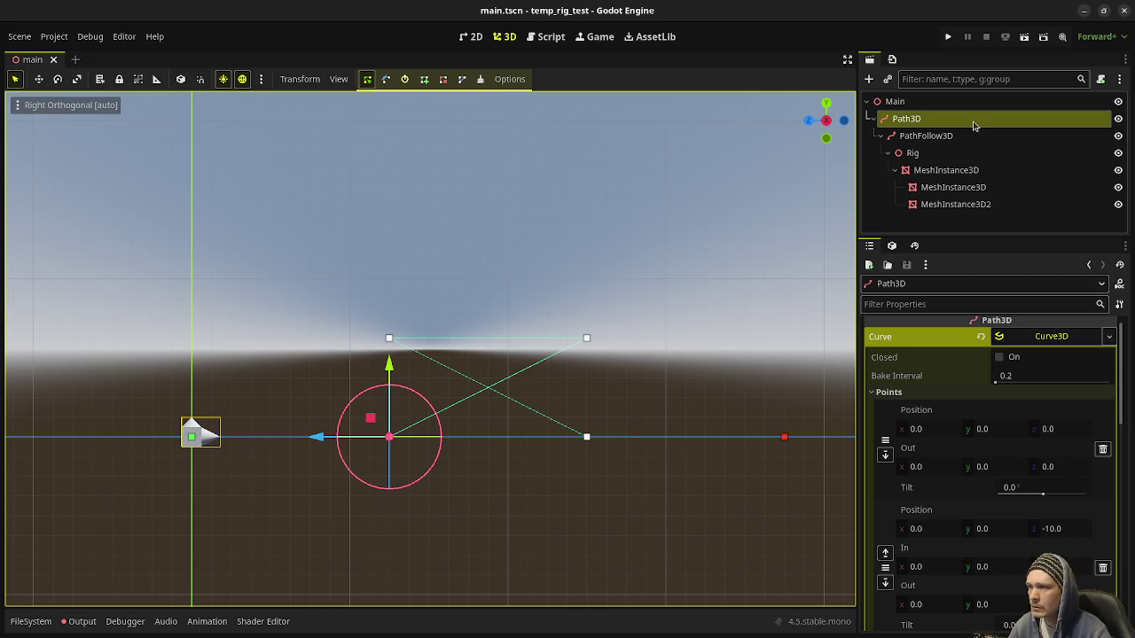
Pull curve handles out of the two lower path points, lengthening the right point's handle to 7
click(926, 136)
click(909, 119)
click(386, 79)
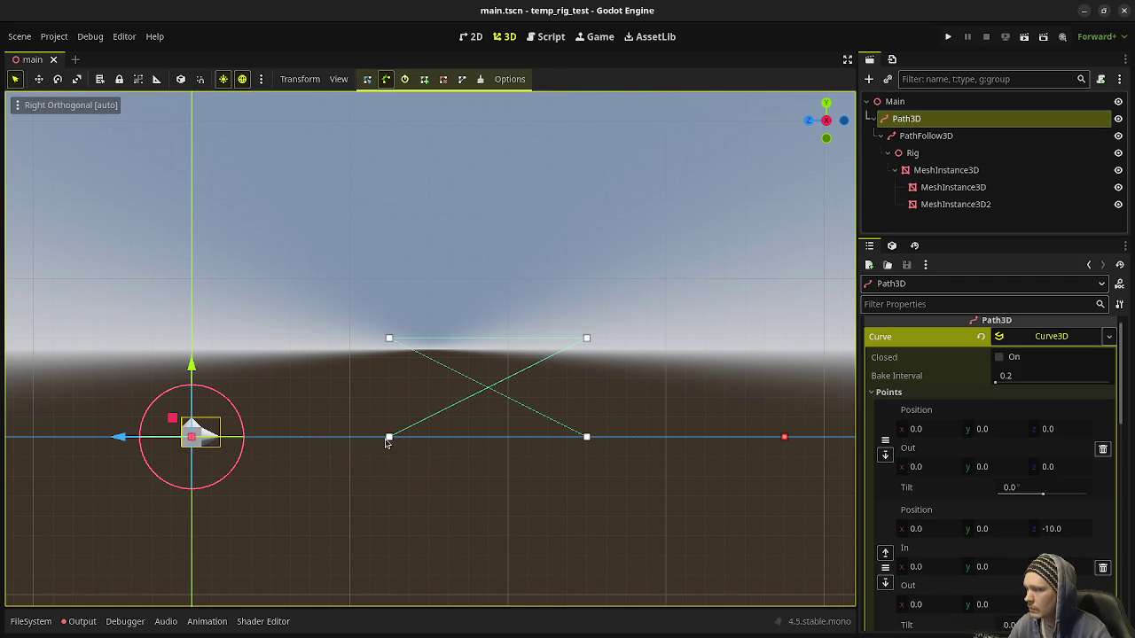
mouse_move(391, 440)
mouse_down()
mouse_move(275, 433)
mouse_move(271, 421)
mouse_move(264, 438)
mouse_up()
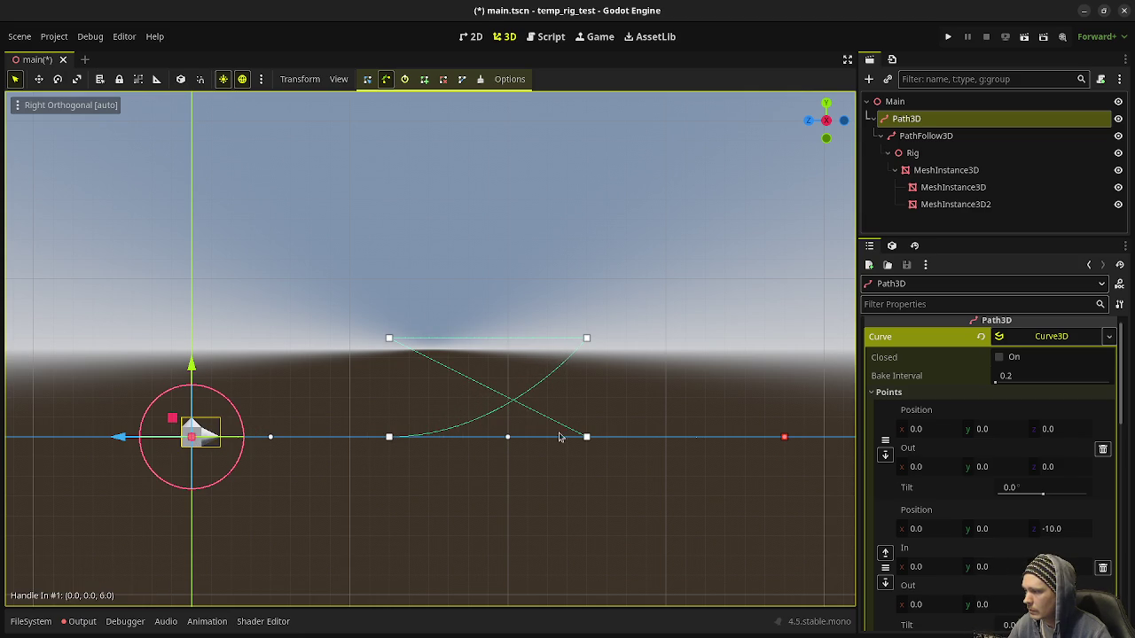
drag(587, 441, 482, 443)
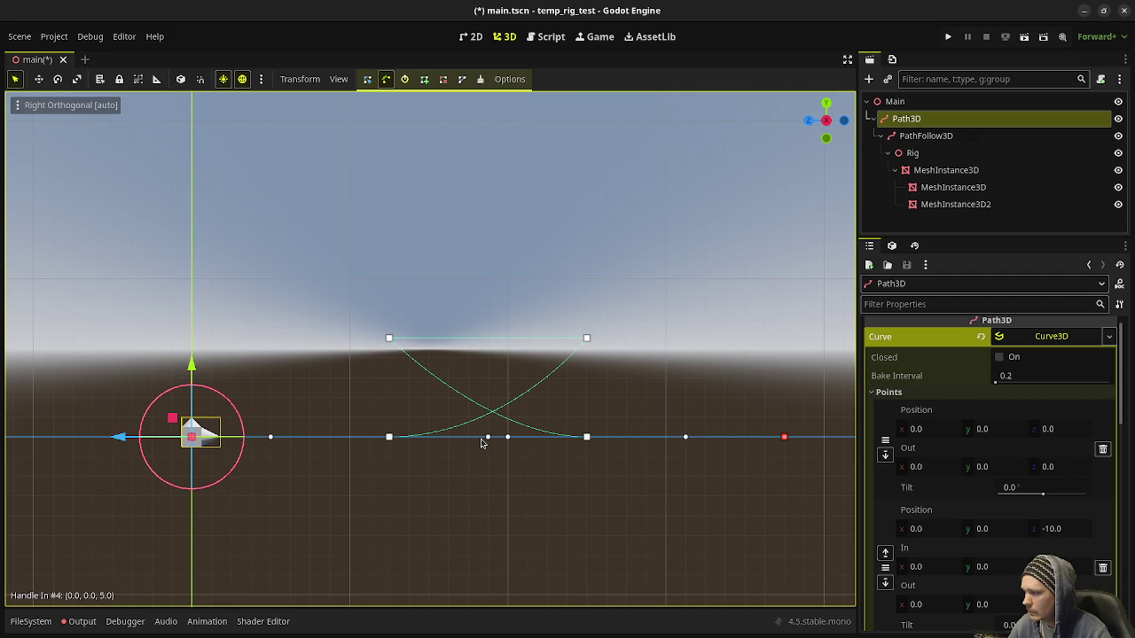
drag(481, 443, 482, 444)
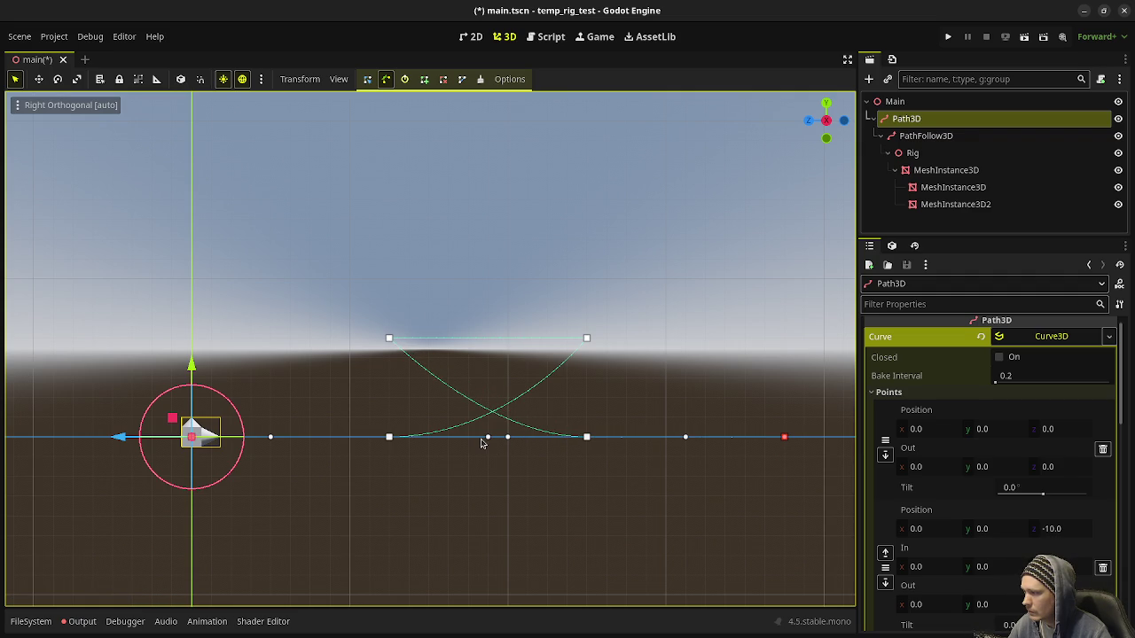
mouse_move(446, 439)
mouse_down()
mouse_move(433, 438)
mouse_move(471, 440)
mouse_up()
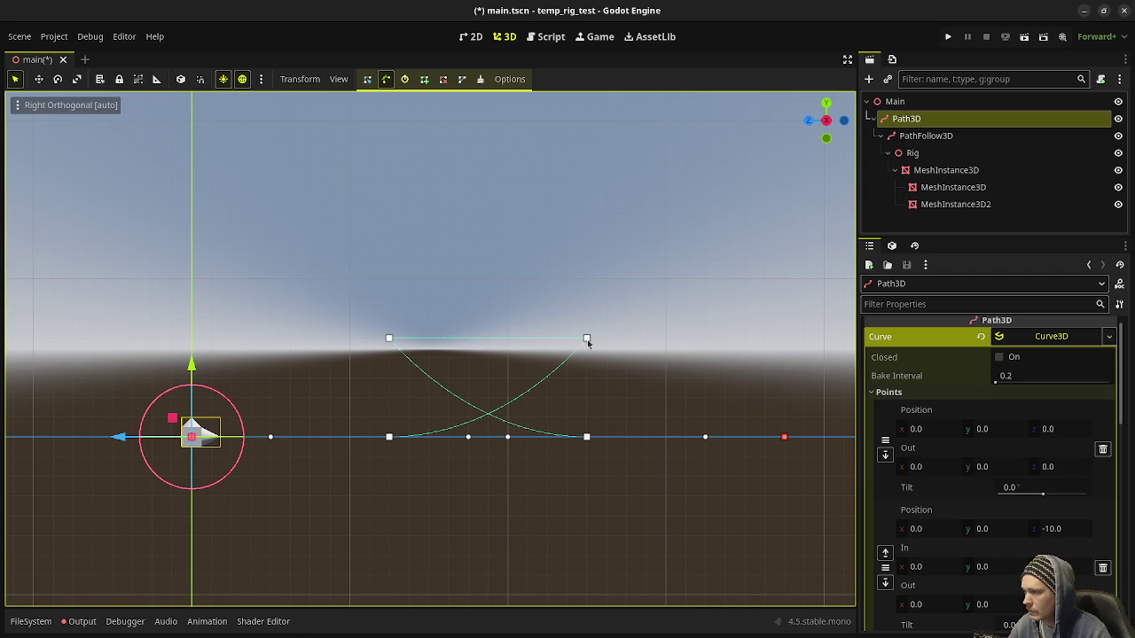
Pull ±4 vertical handles from the upper-left and upper-right path points into an oval loop
mouse_move(388, 339)
mouse_down()
mouse_move(388, 398)
mouse_move(374, 424)
mouse_move(384, 440)
mouse_move(386, 423)
mouse_up()
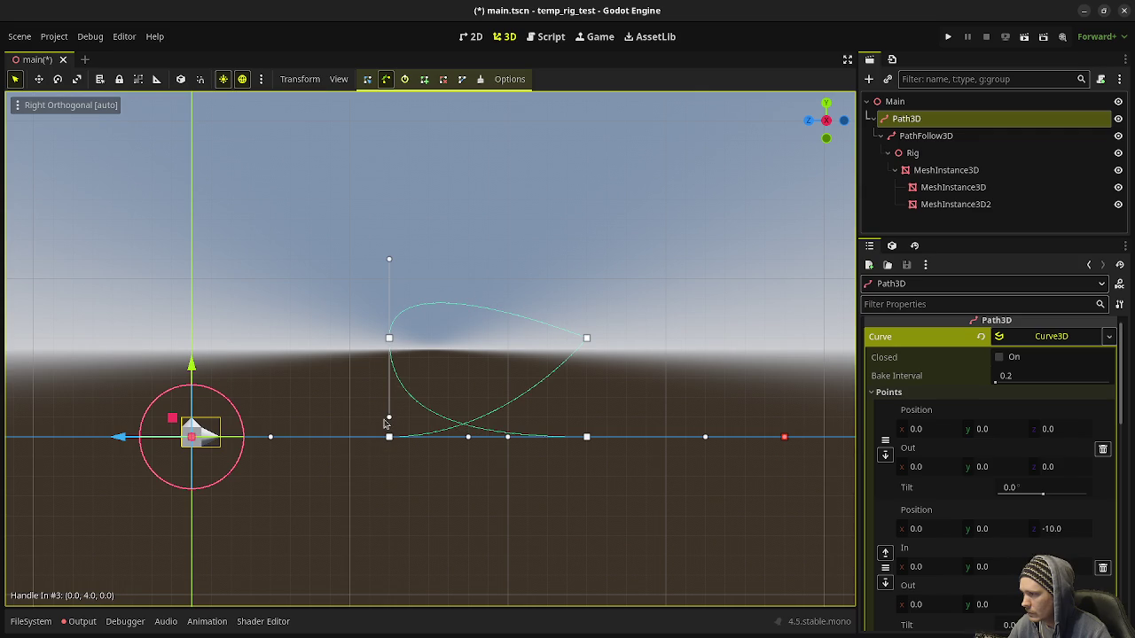
mouse_move(589, 339)
mouse_down()
mouse_move(584, 266)
mouse_move(572, 428)
mouse_move(626, 416)
mouse_move(562, 426)
mouse_move(600, 398)
mouse_move(537, 443)
mouse_move(519, 424)
mouse_up()
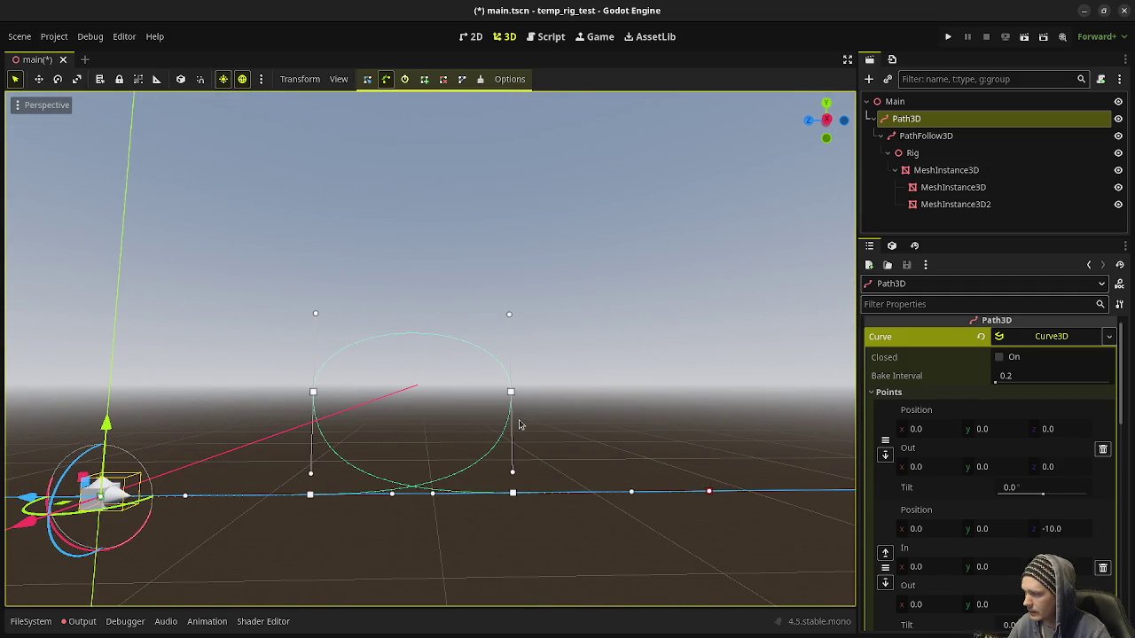
In Right orthogonal view, raise Handle Out #2 and Handle In #3 to 5, then orbit back to perspective
key(KP_1)
key(KP_3)
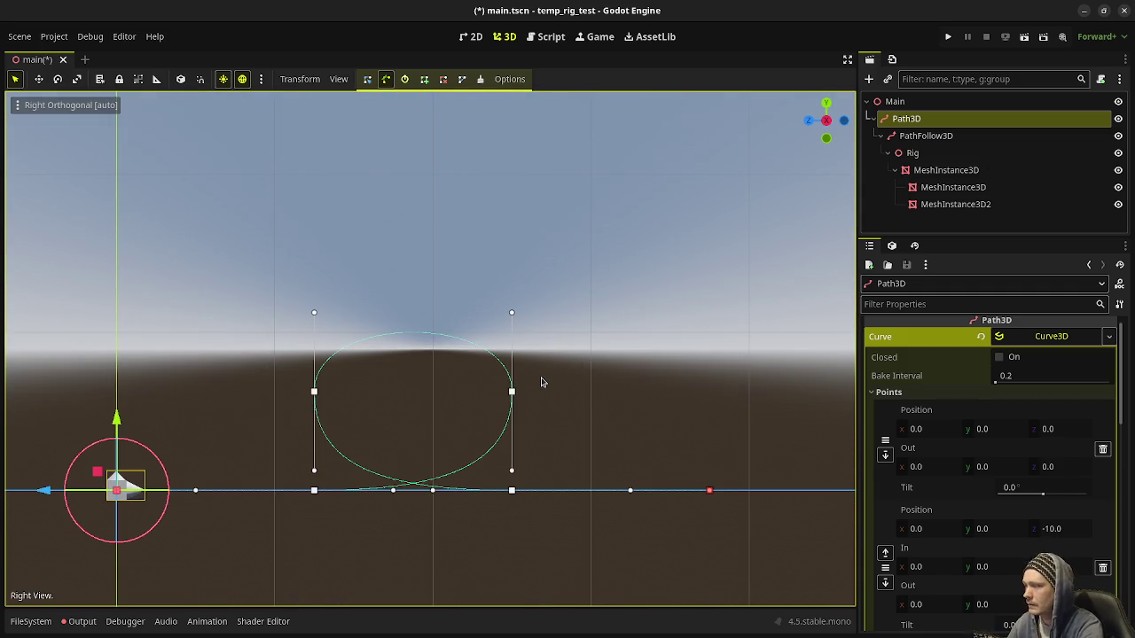
drag(512, 313, 513, 300)
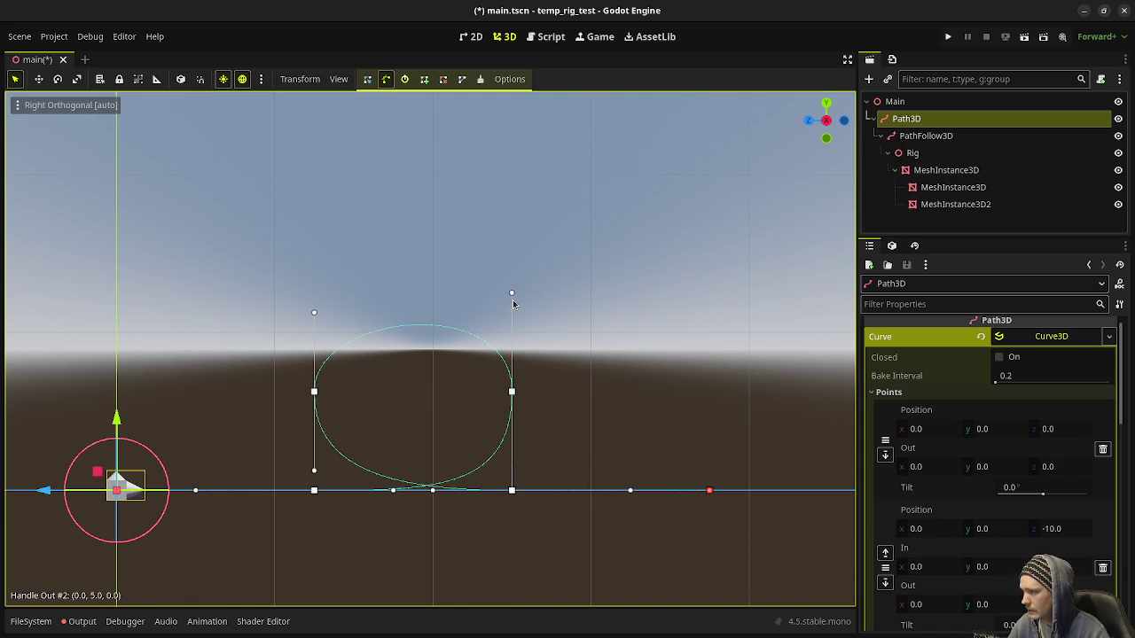
drag(313, 312, 315, 292)
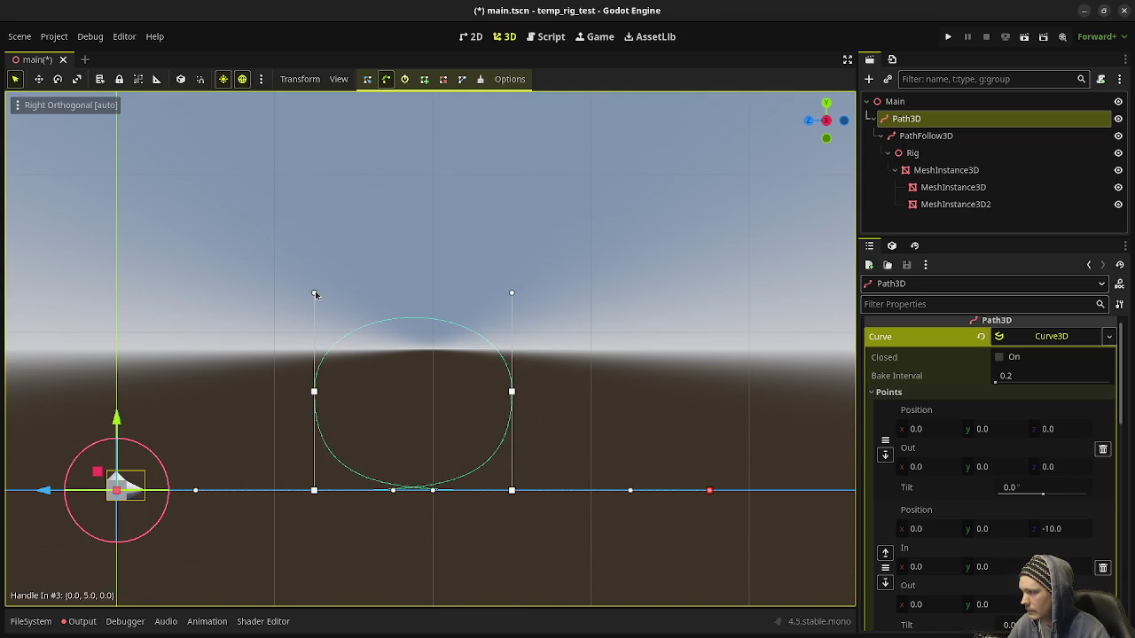
drag(509, 438, 523, 472)
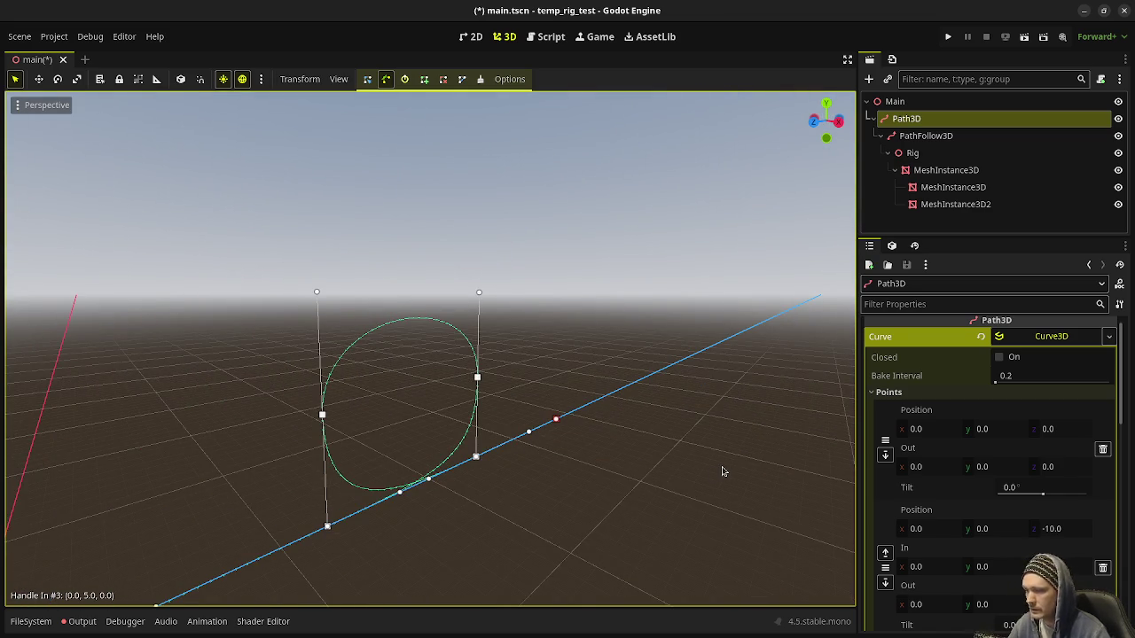
scroll(1029, 443, down, 4)
scroll(1027, 487, down, 5)
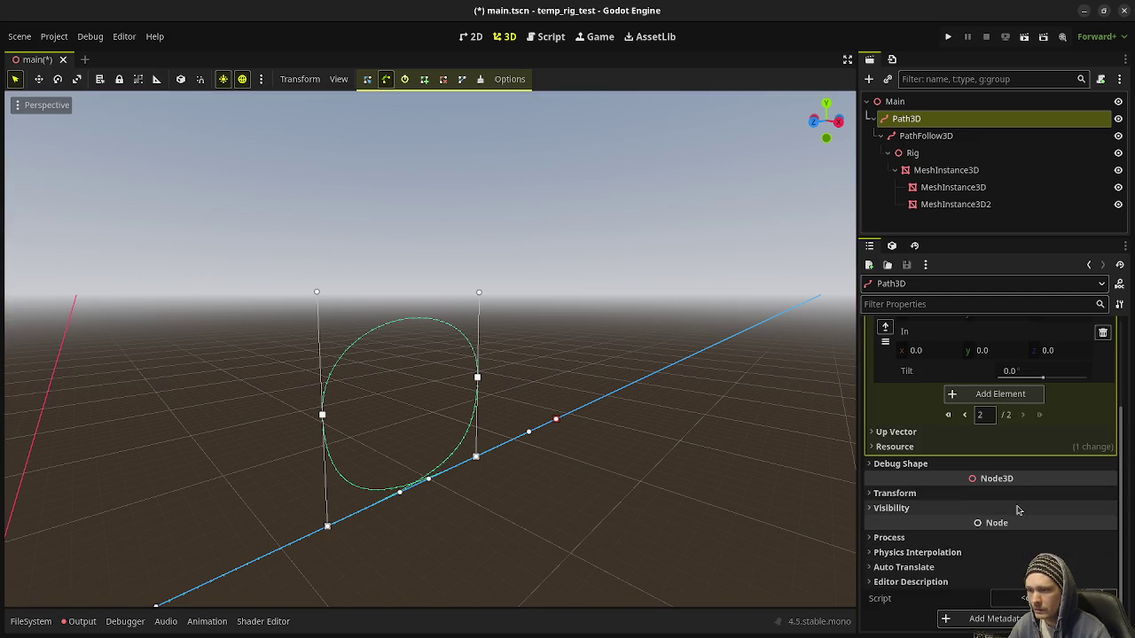
scroll(1004, 508, up, 3)
click(921, 429)
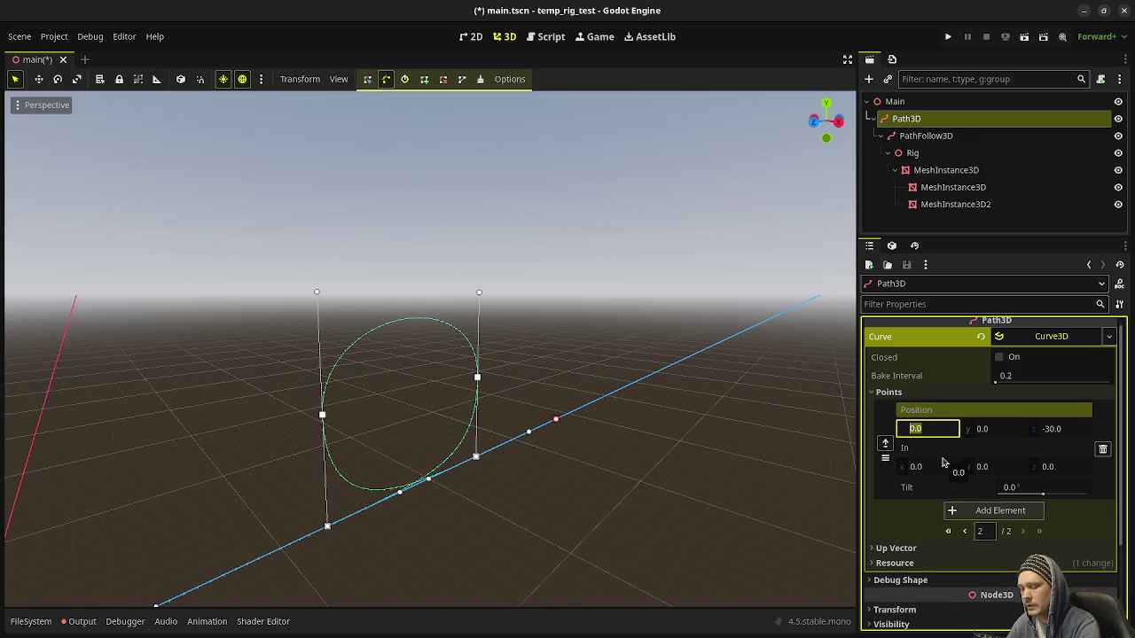
Set the end point's x position to 2 and the point at z -20 to x 2
text(2)
key(Return)
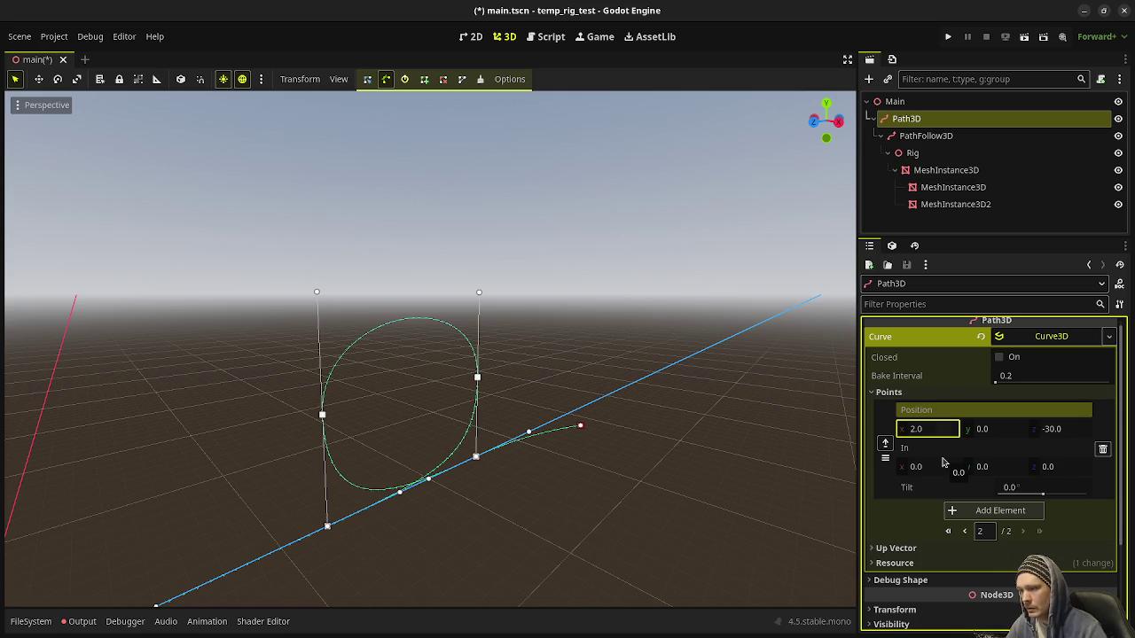
click(965, 531)
scroll(944, 545, down, 5)
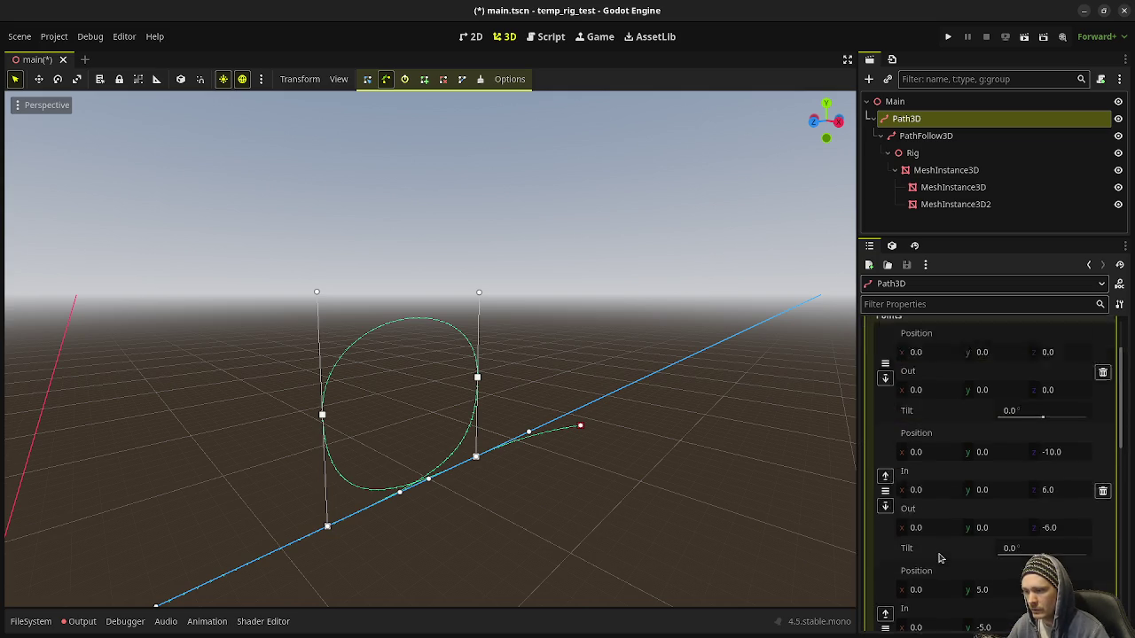
scroll(941, 557, down, 5)
scroll(936, 425, up, 1)
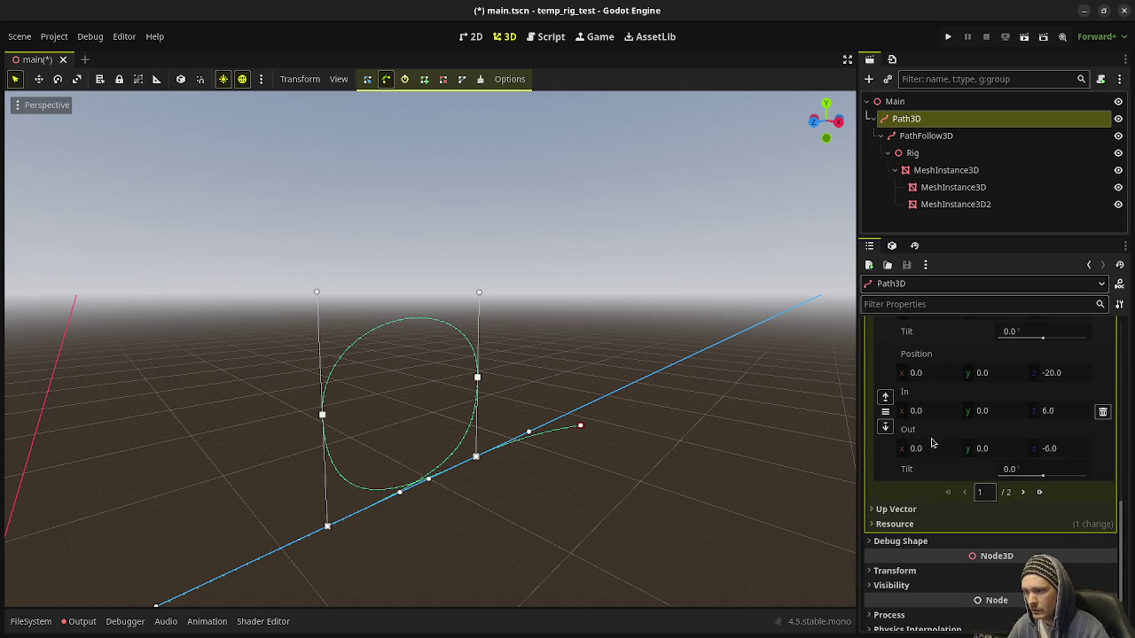
click(935, 373)
text(2)
key(Return)
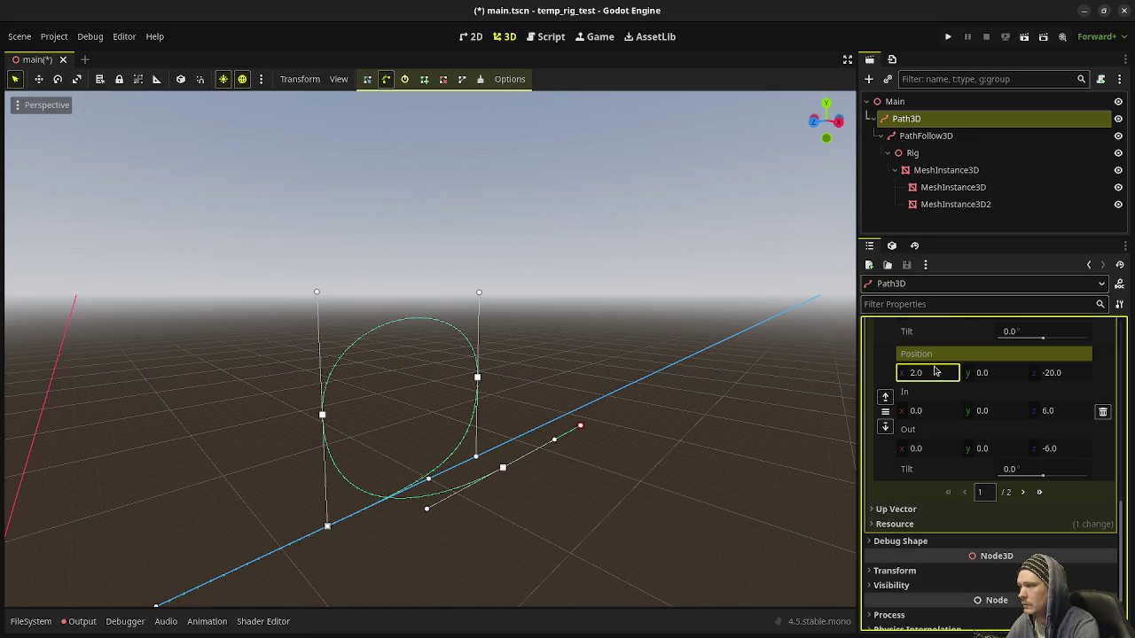
Set the x position of the point at z -10 to 0.75
mouse_move(493, 368)
mouse_down()
mouse_move(613, 357)
mouse_move(603, 361)
mouse_up()
scroll(958, 454, up, 1)
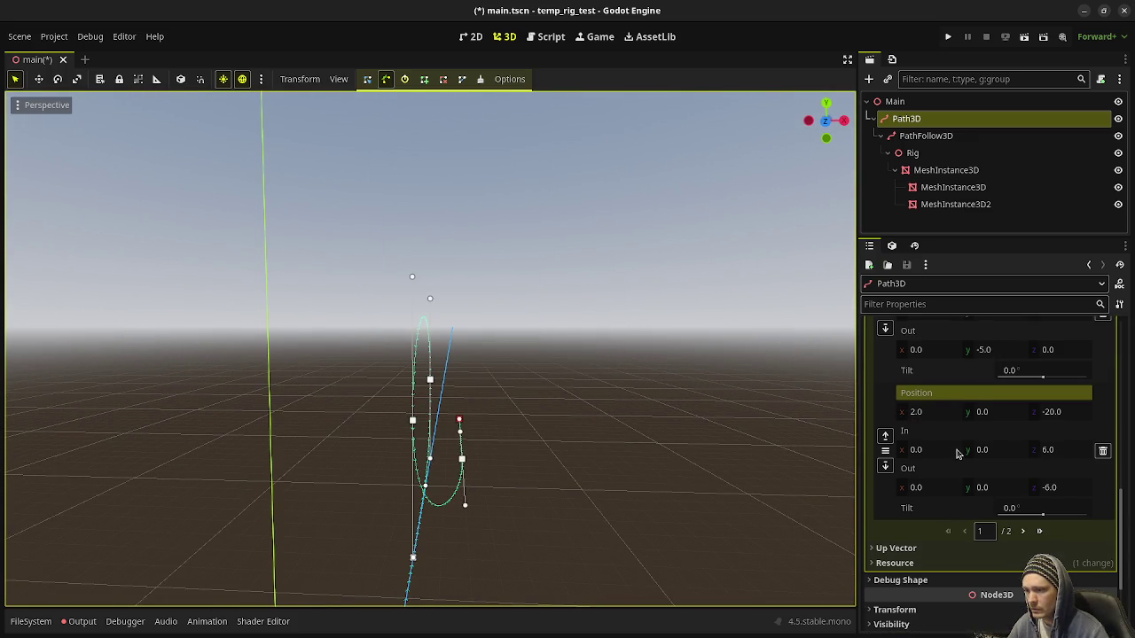
scroll(958, 454, up, 3)
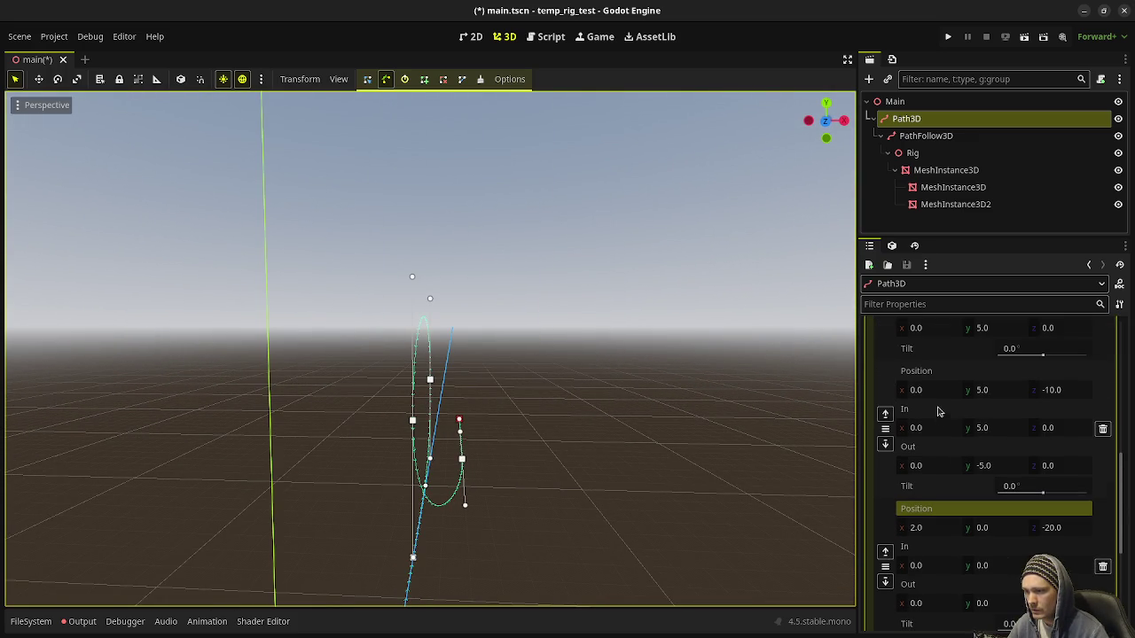
click(934, 396)
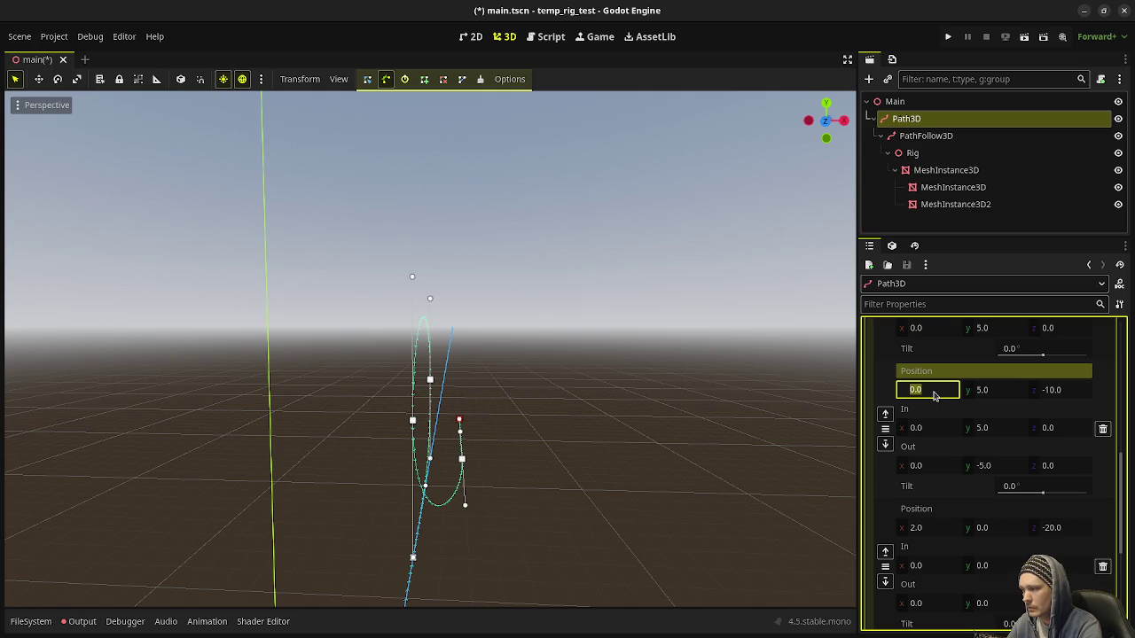
text(0.75)
key(Return)
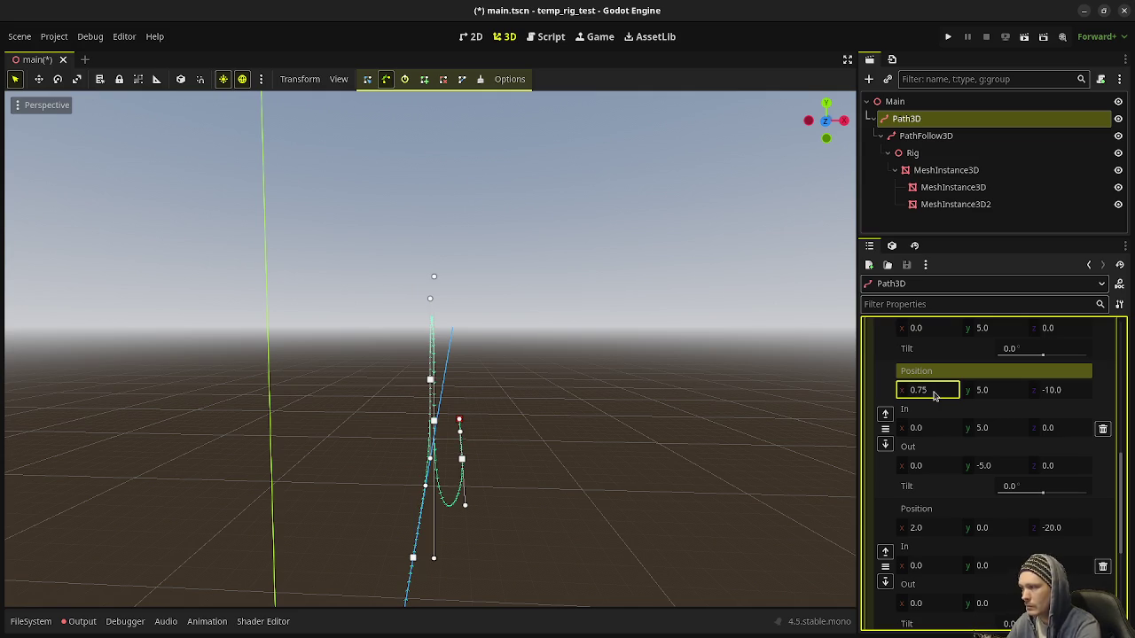
Set the raised loop point at z -20 to x 0.25 and save main.tscn
scroll(940, 402, up, 3)
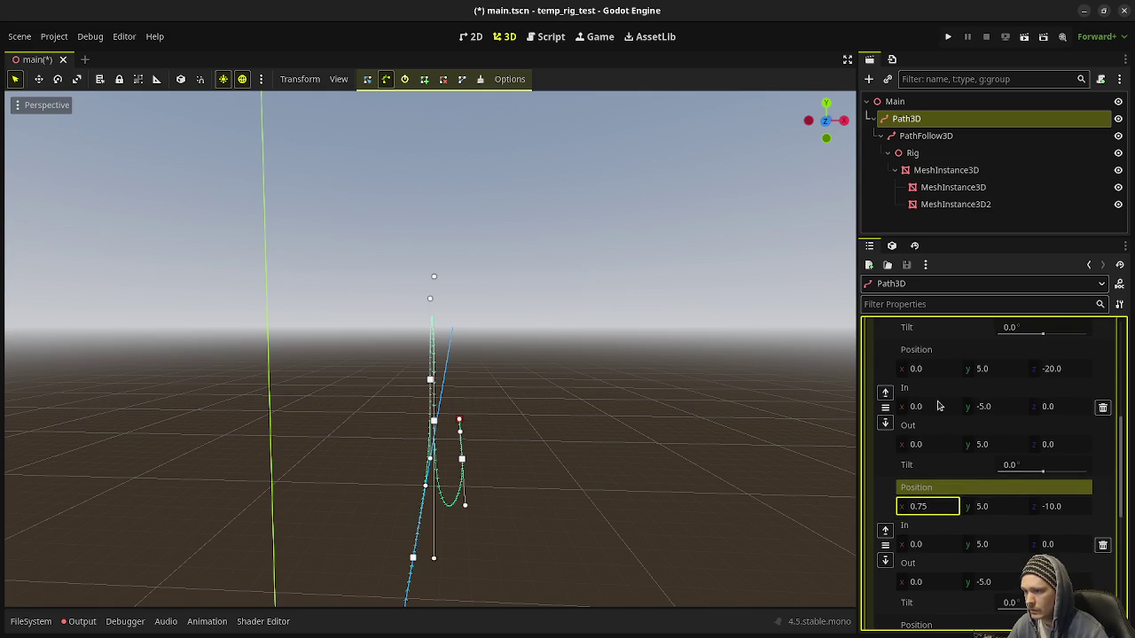
click(934, 408)
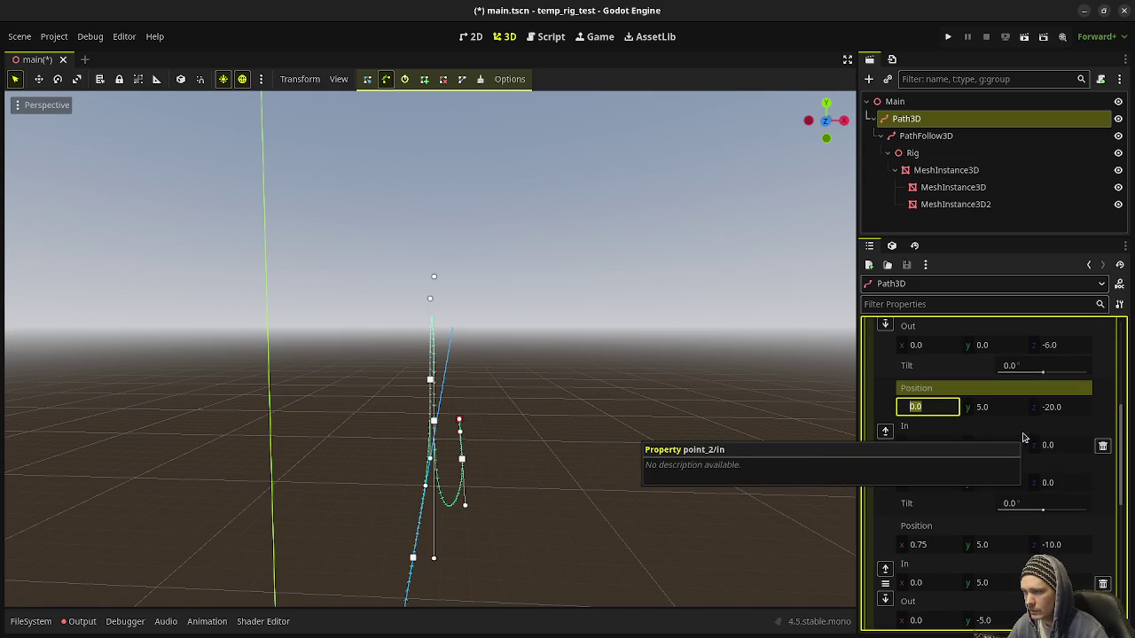
mouse_move(484, 411)
mouse_down()
mouse_move(561, 412)
mouse_move(517, 418)
mouse_up()
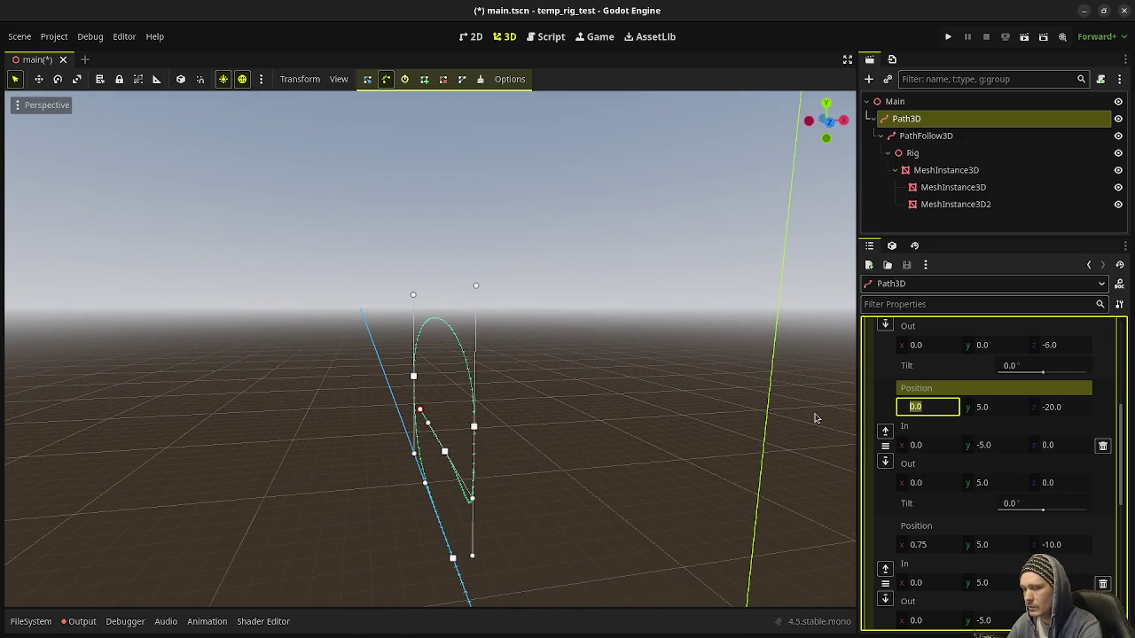
text(0.25)
key(Return)
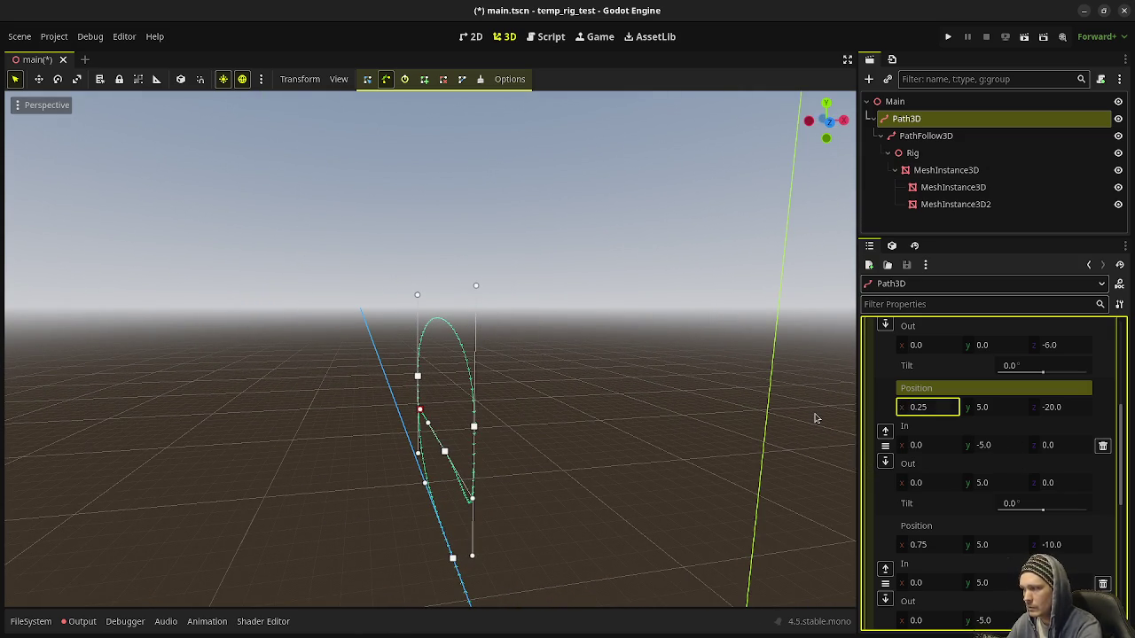
mouse_move(658, 384)
mouse_down()
mouse_move(535, 398)
mouse_move(544, 394)
mouse_move(535, 405)
mouse_move(568, 413)
mouse_move(568, 435)
mouse_move(519, 425)
mouse_move(595, 428)
mouse_up()
mouse_move(567, 355)
mouse_down()
mouse_move(532, 334)
mouse_move(566, 342)
mouse_up()
key(ctrl+s)
Scrub PathFollow3D's Progress up to 49.9 m and back to 0, then reselect Path3D
click(926, 136)
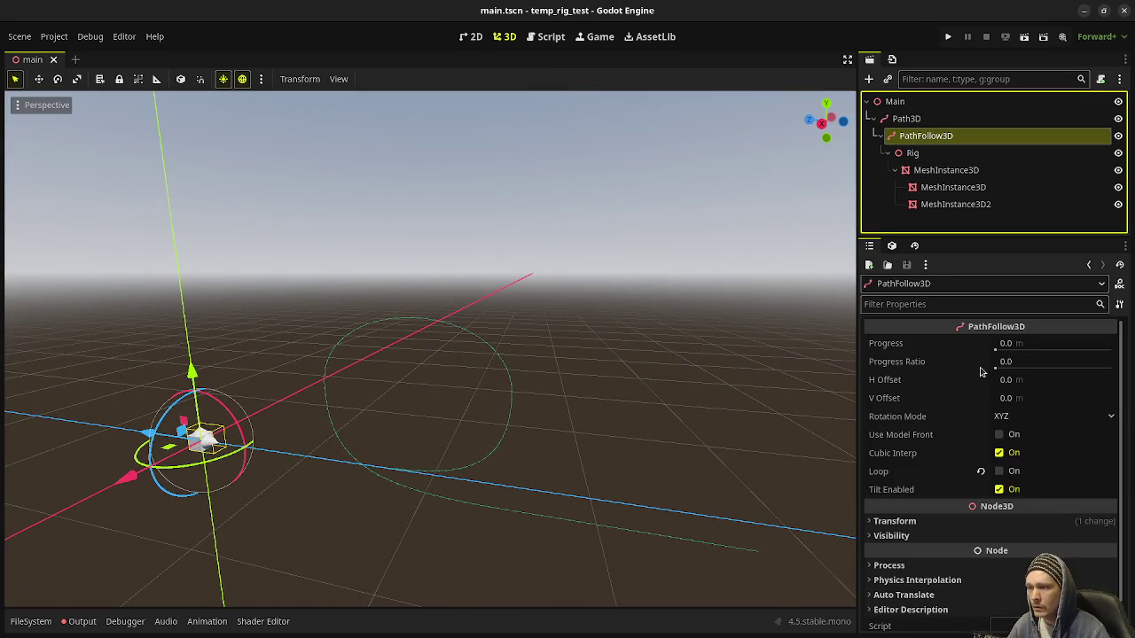
click(1010, 344)
mouse_move(1009, 344)
mouse_down()
mouse_move(1120, 344)
mouse_move(1033, 344)
mouse_move(991, 329)
mouse_up()
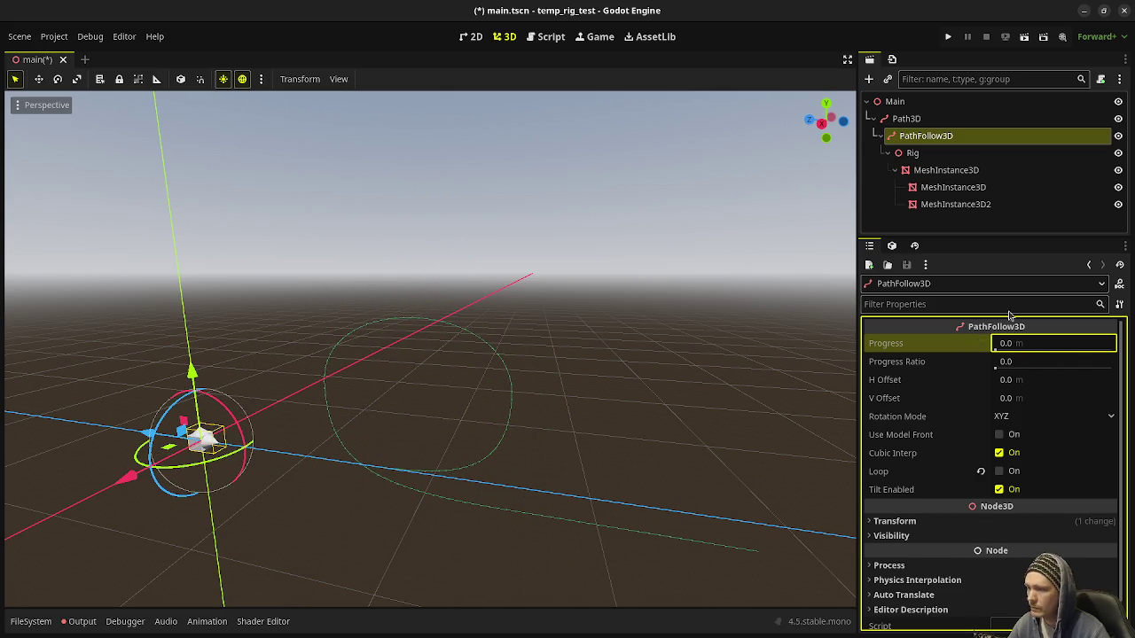
click(905, 117)
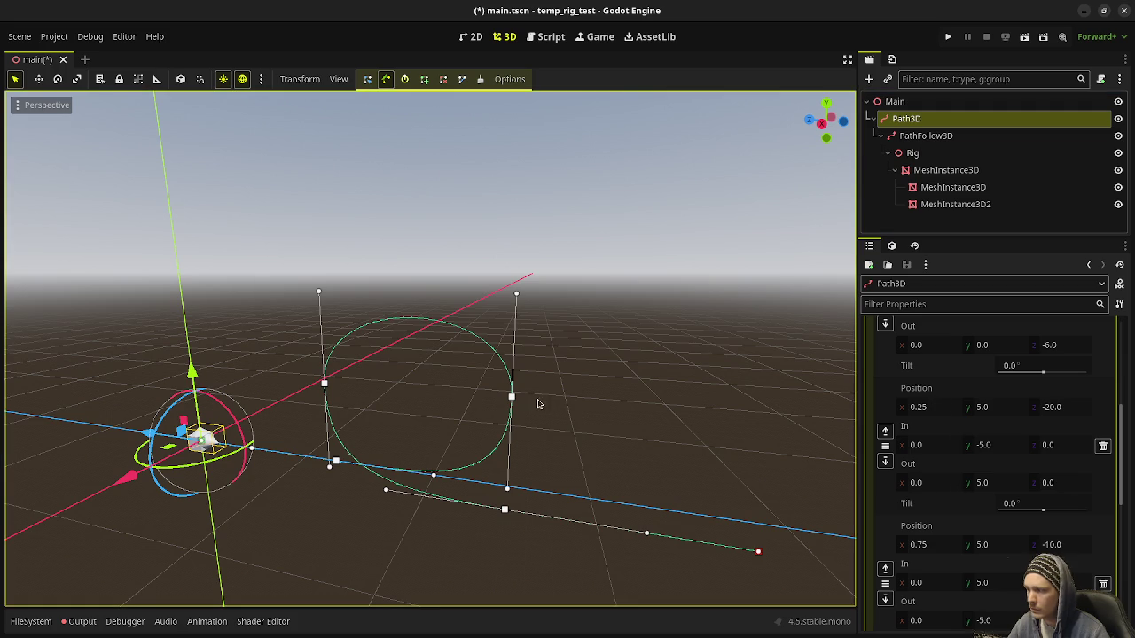
Try a tilt on the second curve point, reset it to 0, and peek at Debug Shape settings
scroll(945, 404, up, 5)
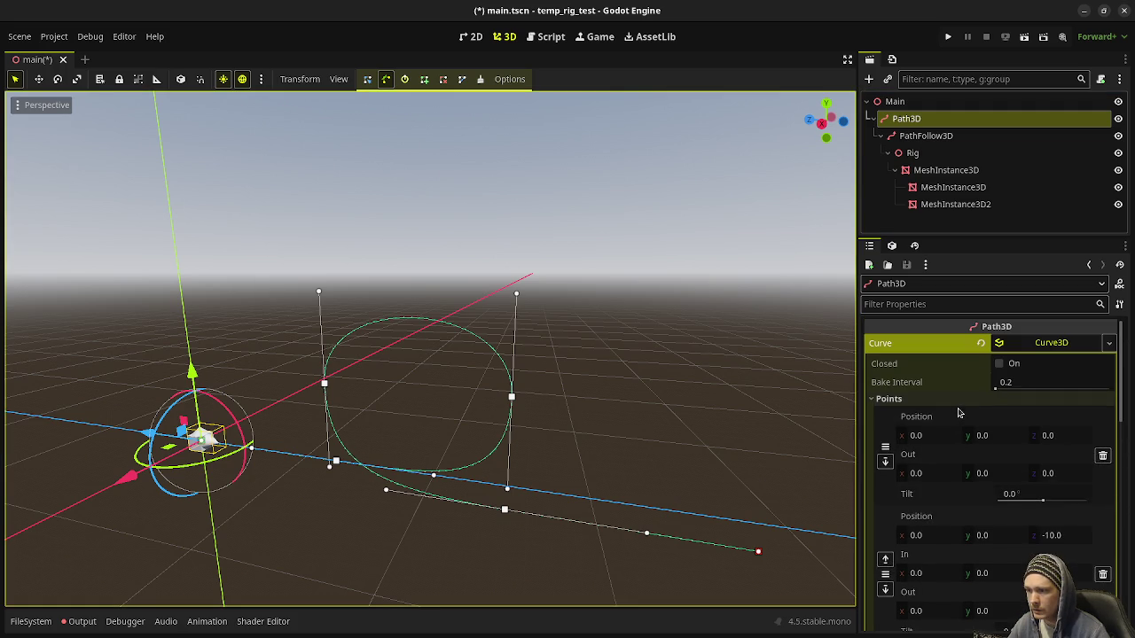
scroll(971, 527, down, 2)
drag(1011, 554, 1064, 554)
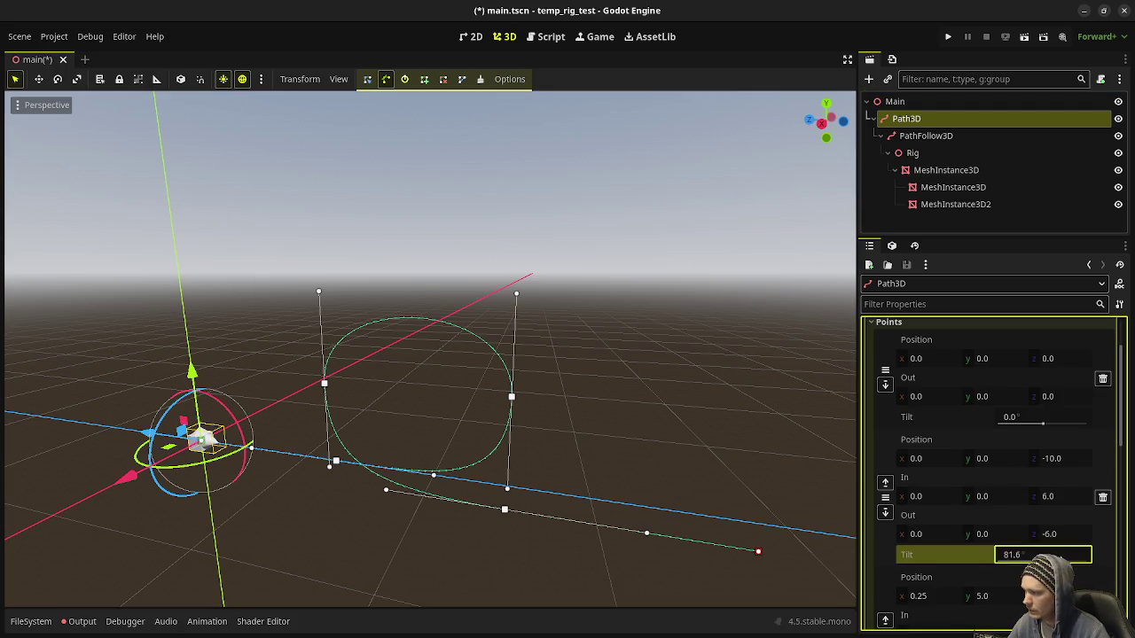
text(0)
key(Return)
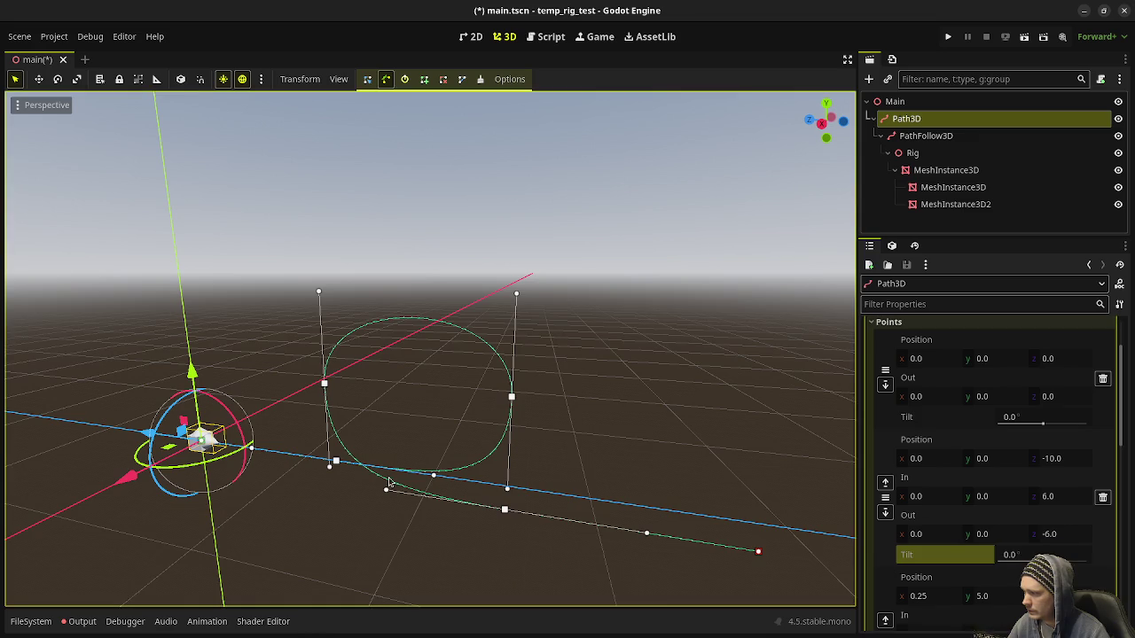
scroll(386, 506, up, 8)
scroll(351, 426, up, 5)
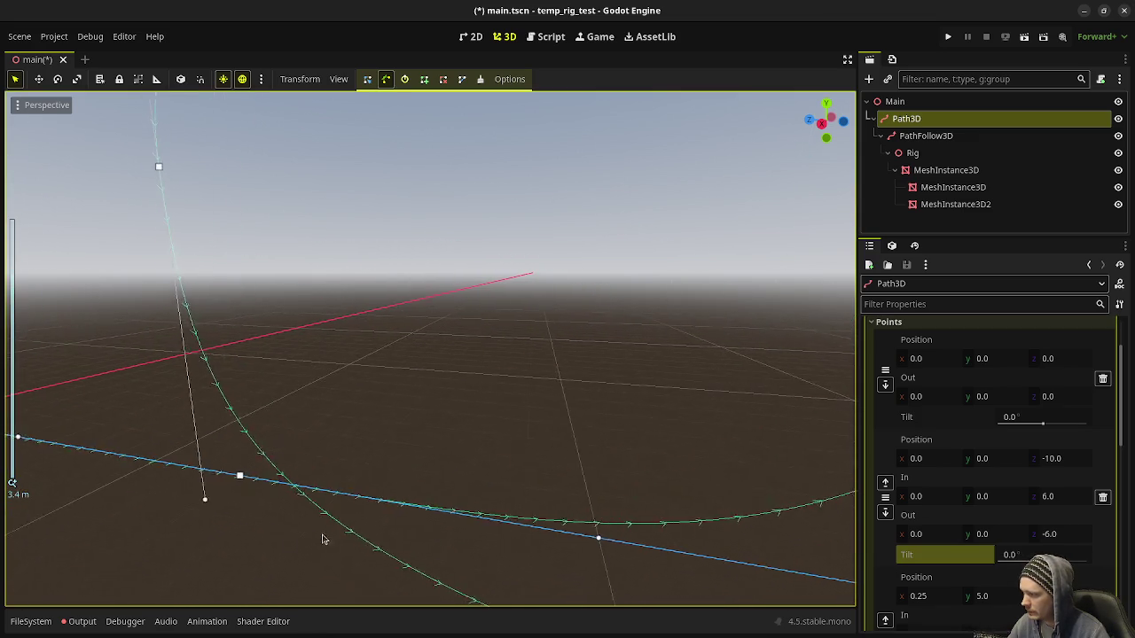
scroll(1020, 510, down, 10)
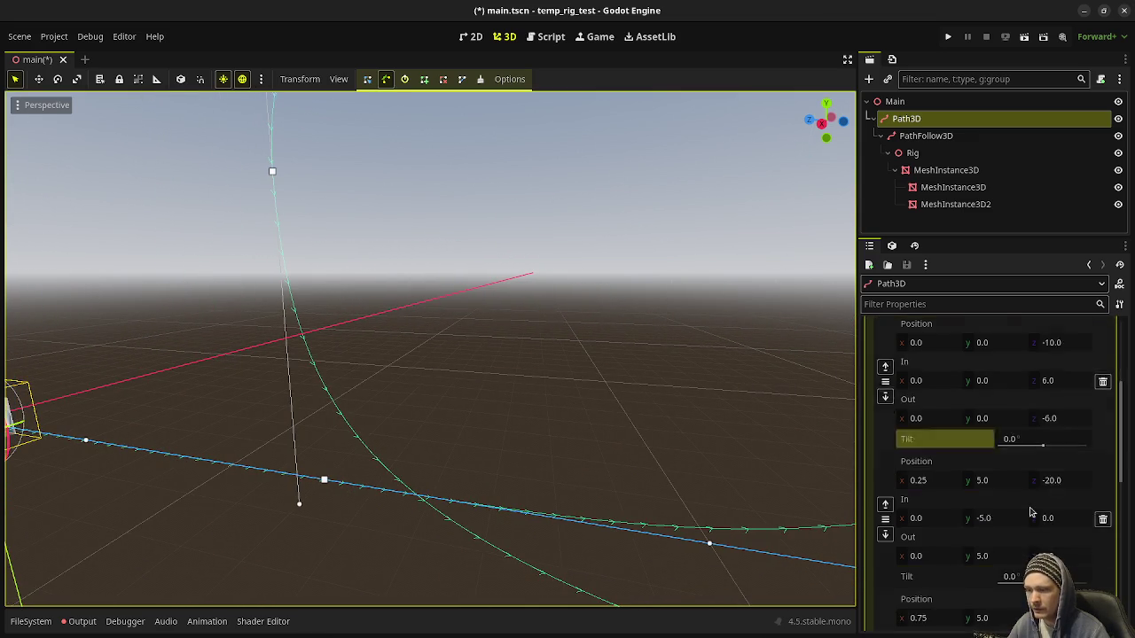
click(943, 500)
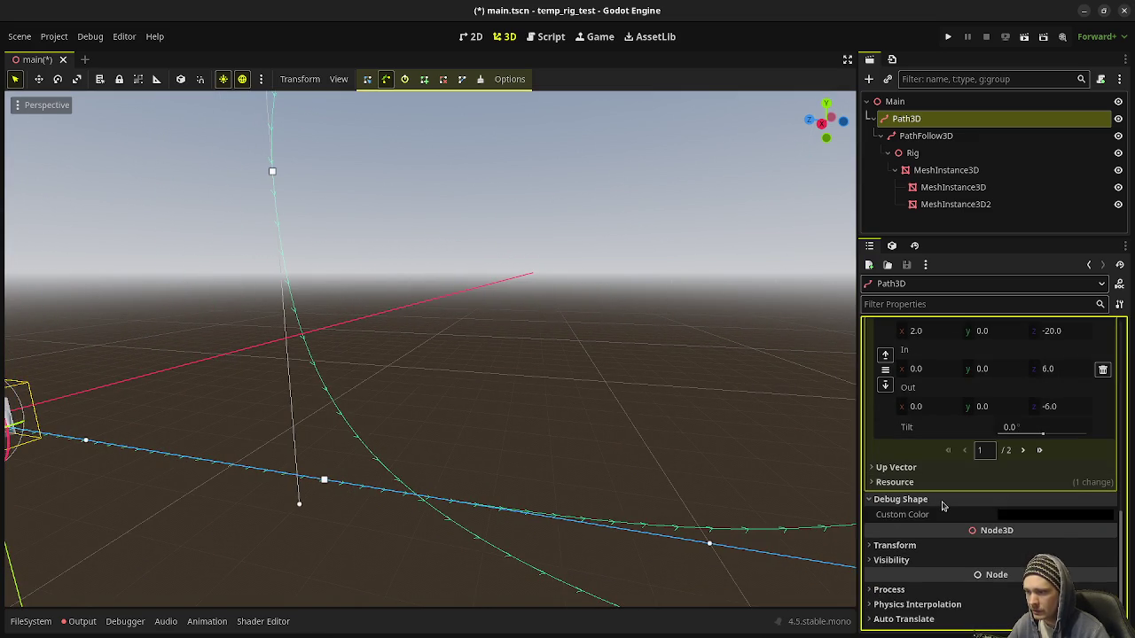
click(943, 504)
Frame the path curve and set the second point's Tilt to 45°
scroll(940, 486, up, 5)
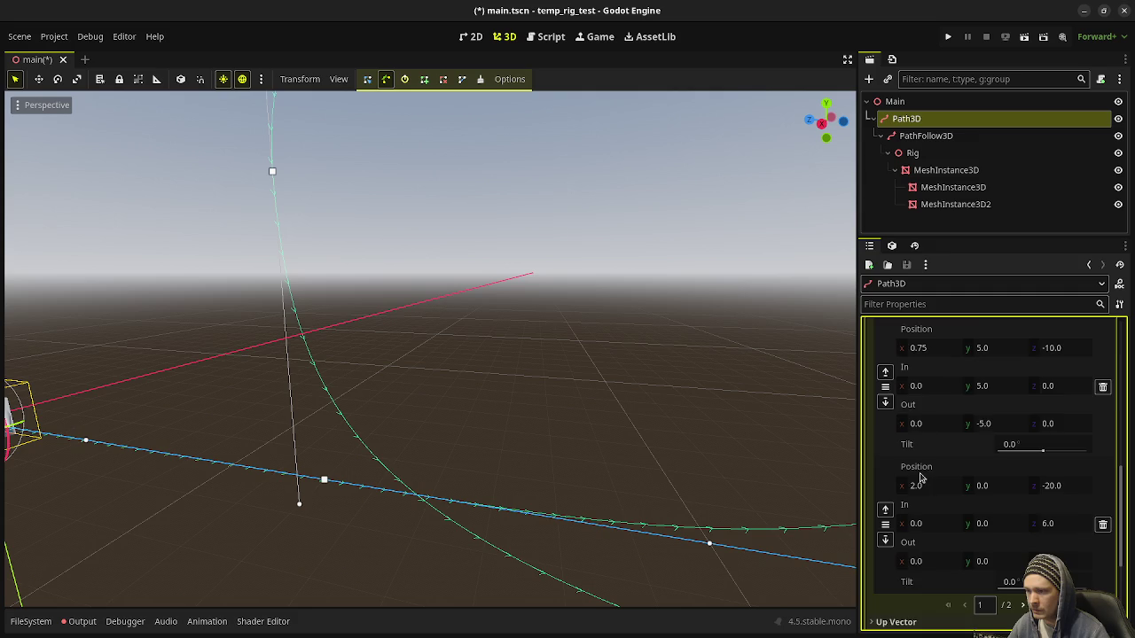
scroll(940, 486, up, 5)
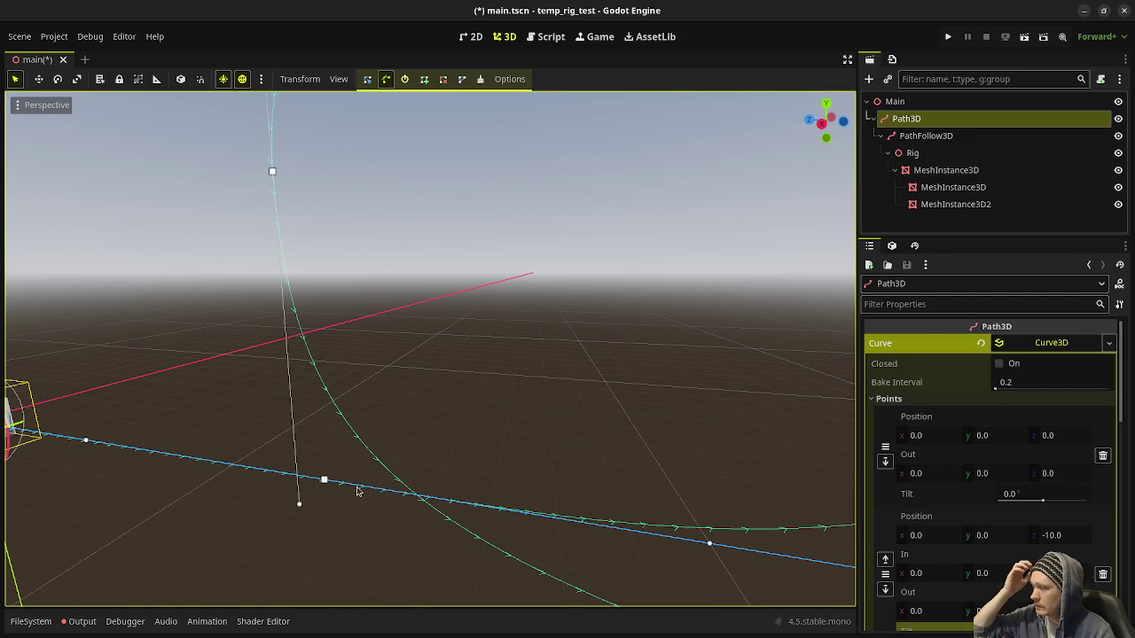
key(f)
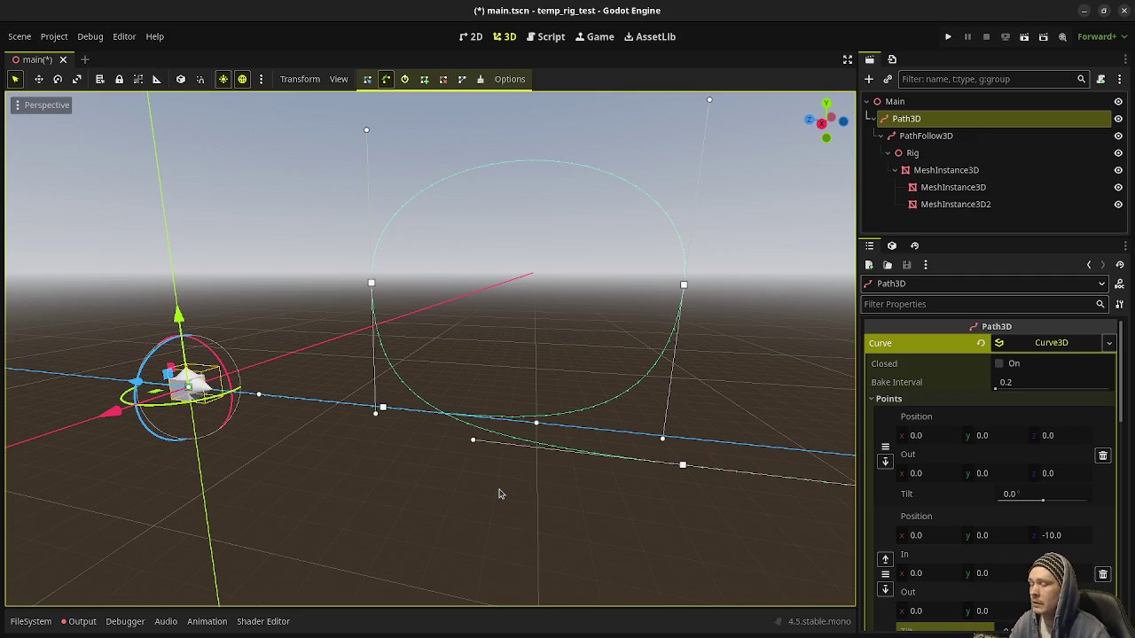
drag(544, 375, 459, 406)
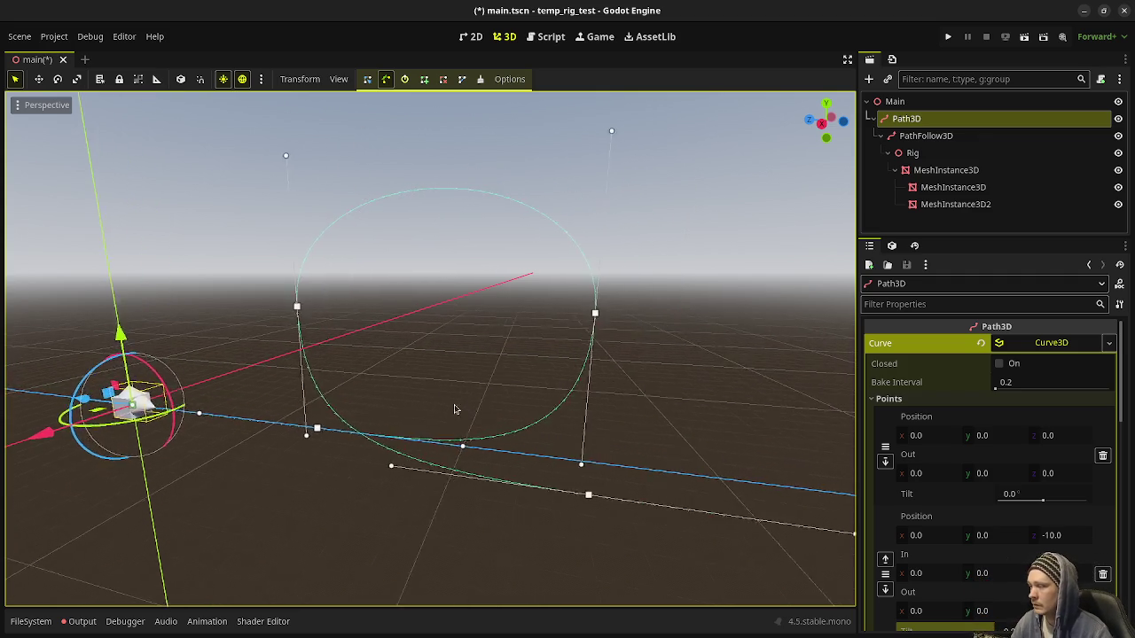
scroll(359, 439, up, 3)
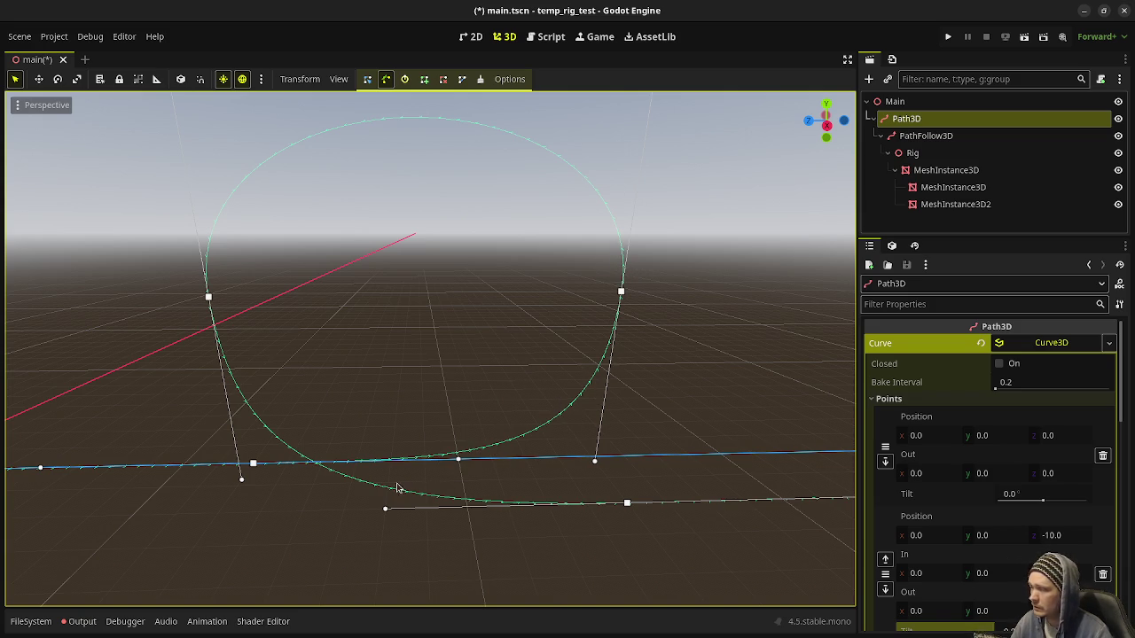
scroll(1018, 588, down, 1)
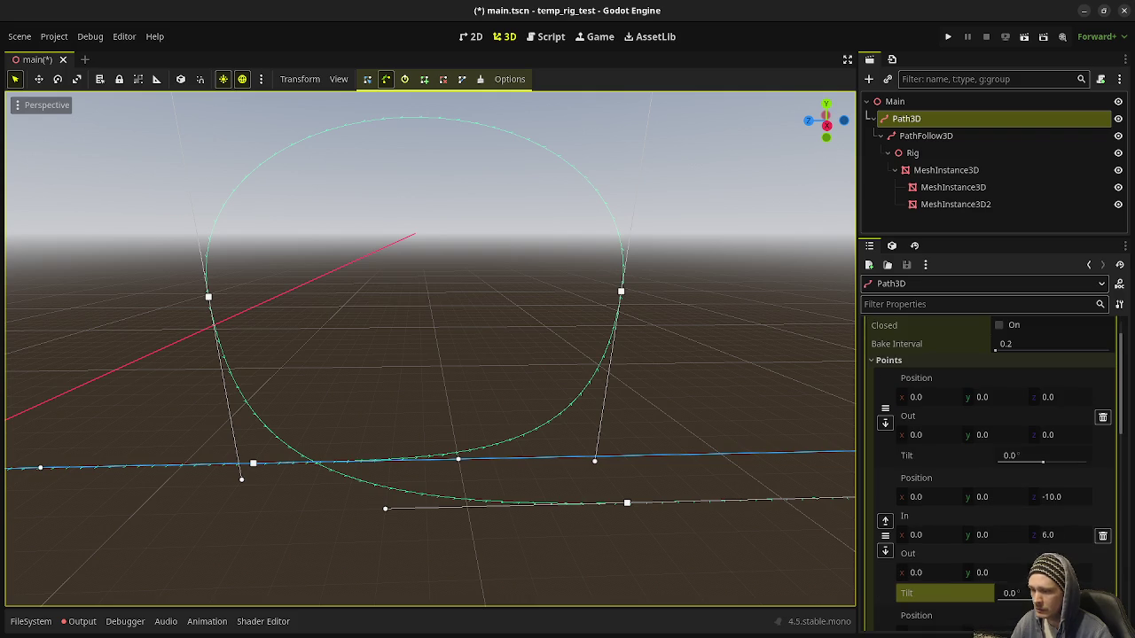
drag(1011, 593, 1020, 593)
drag(292, 443, 414, 439)
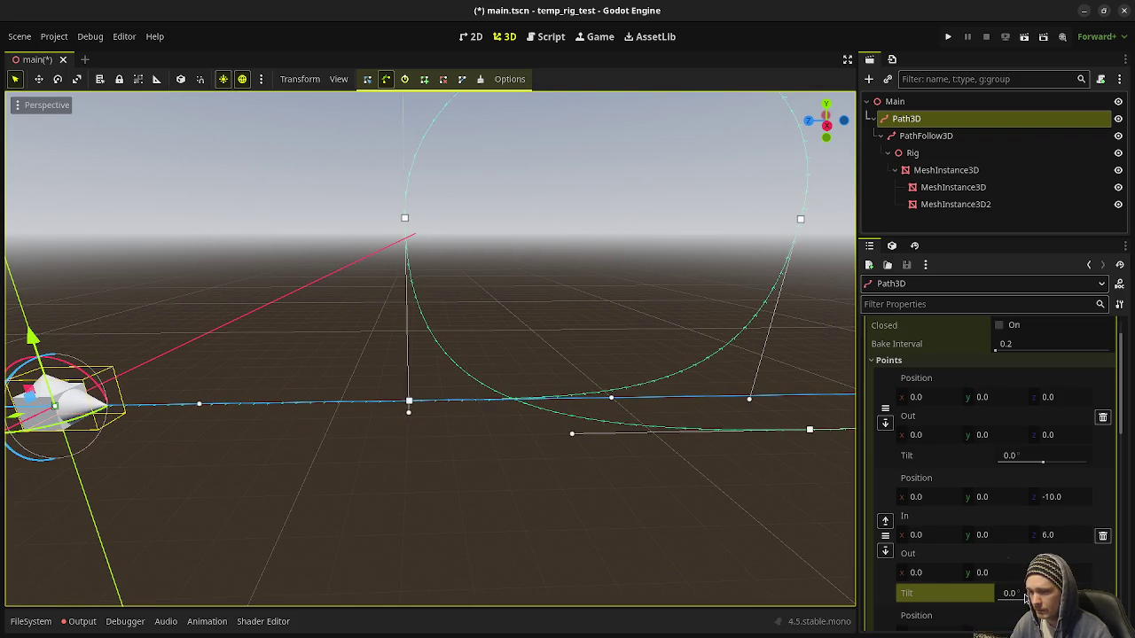
click(1011, 594)
text(45)
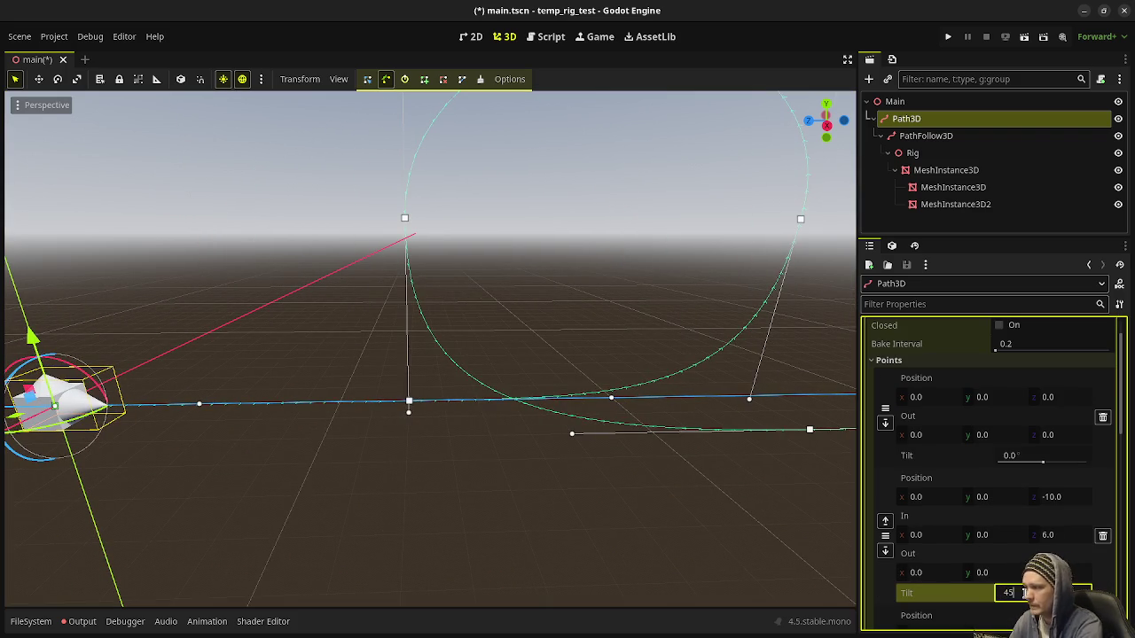
key(Return)
mouse_move(431, 487)
mouse_down()
mouse_move(410, 456)
mouse_move(393, 499)
mouse_move(458, 480)
mouse_move(384, 499)
mouse_move(314, 485)
mouse_move(375, 529)
mouse_move(340, 540)
mouse_move(410, 505)
mouse_up()
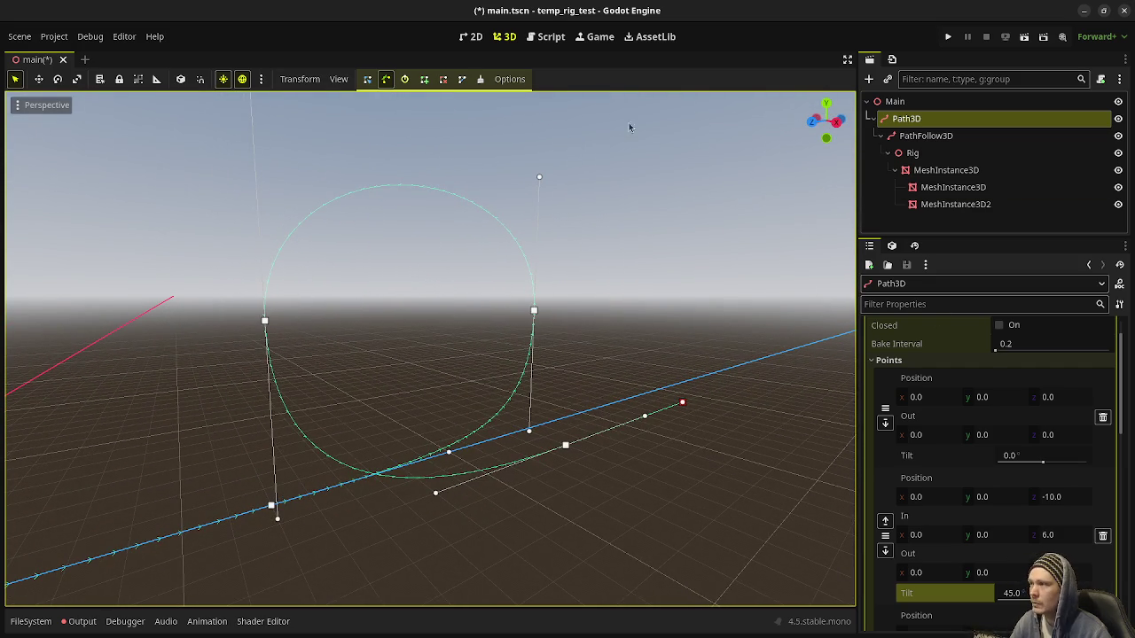
Check the path handle-mirroring Options and orbit around the tilted path
click(502, 80)
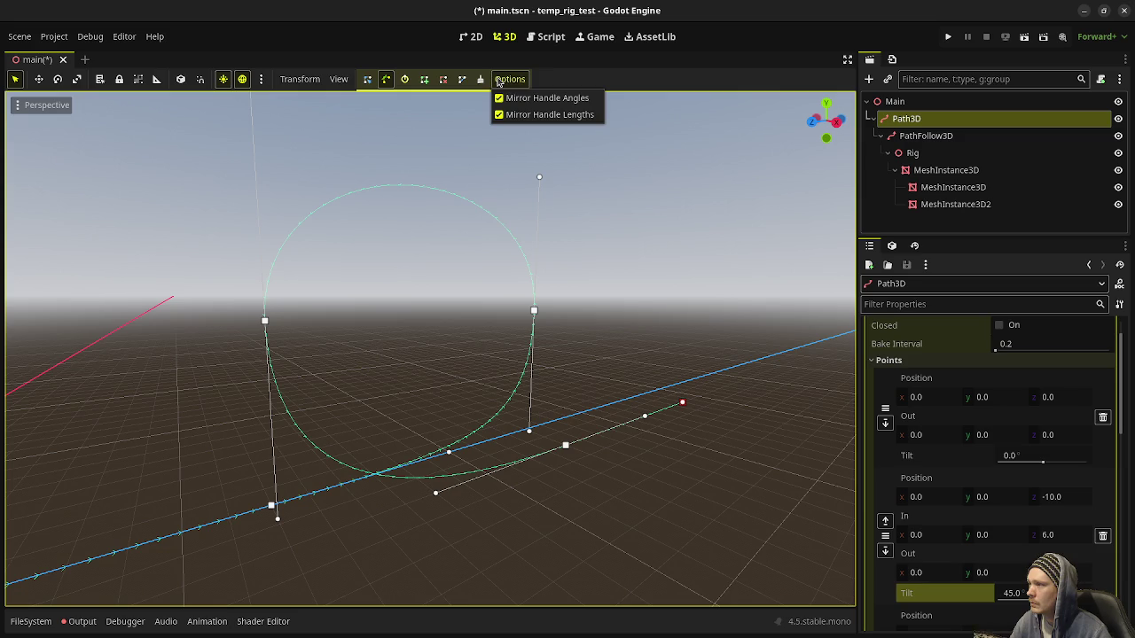
click(501, 80)
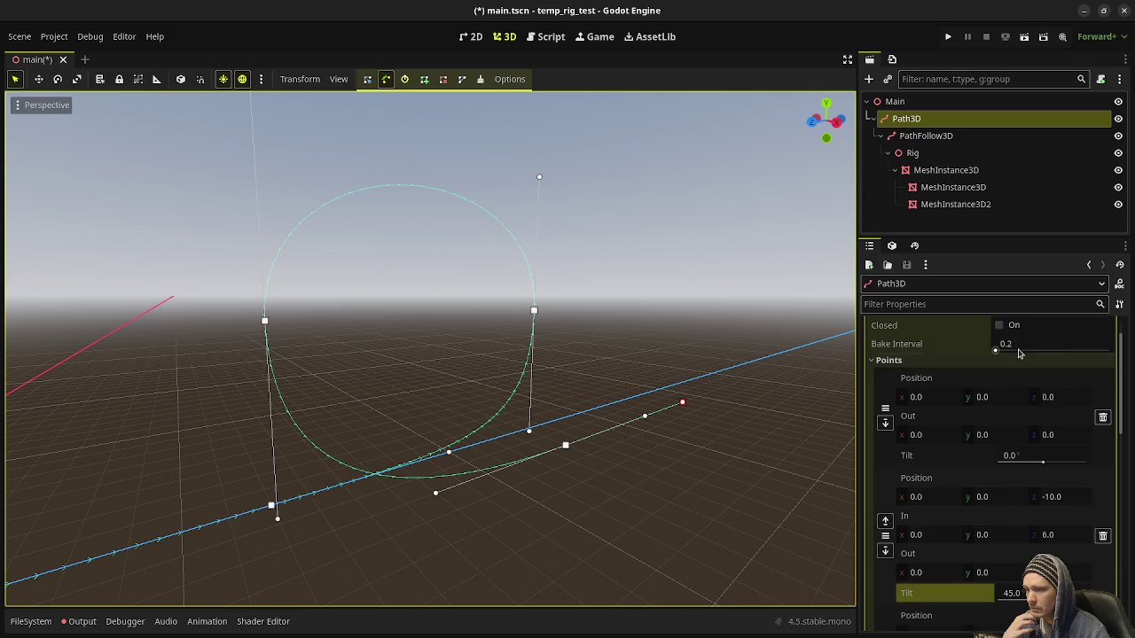
scroll(932, 399, up, 1)
scroll(932, 399, down, 8)
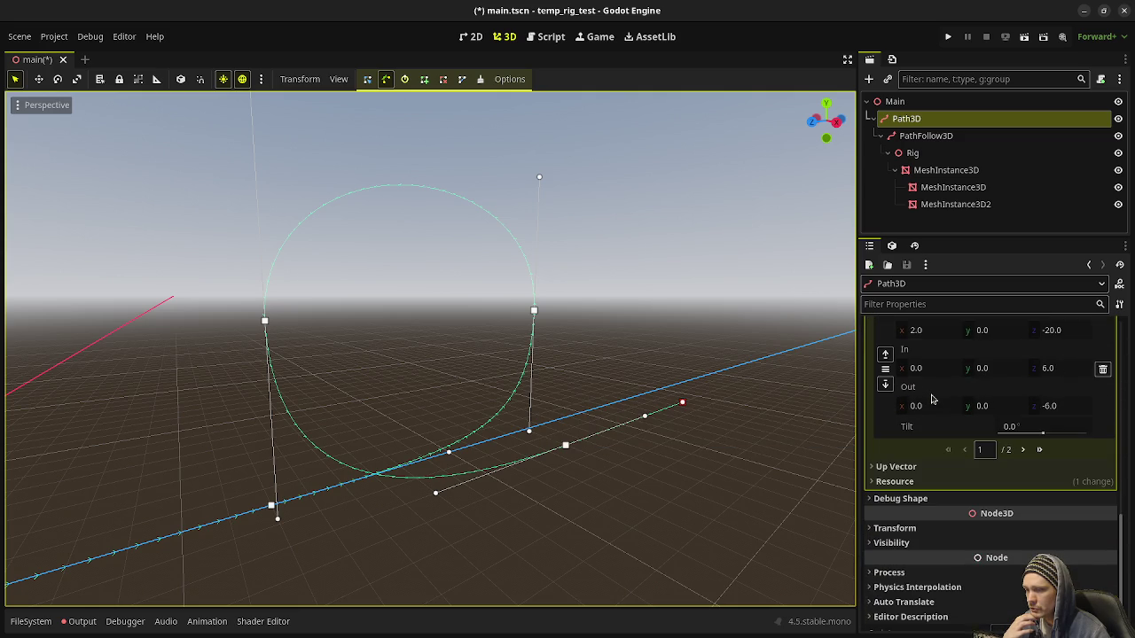
mouse_move(689, 425)
mouse_down()
mouse_move(425, 476)
mouse_move(375, 532)
mouse_move(467, 505)
mouse_move(515, 418)
mouse_move(507, 446)
mouse_up()
scroll(515, 399, up, 2)
scroll(532, 408, up, 2)
drag(546, 483, 474, 459)
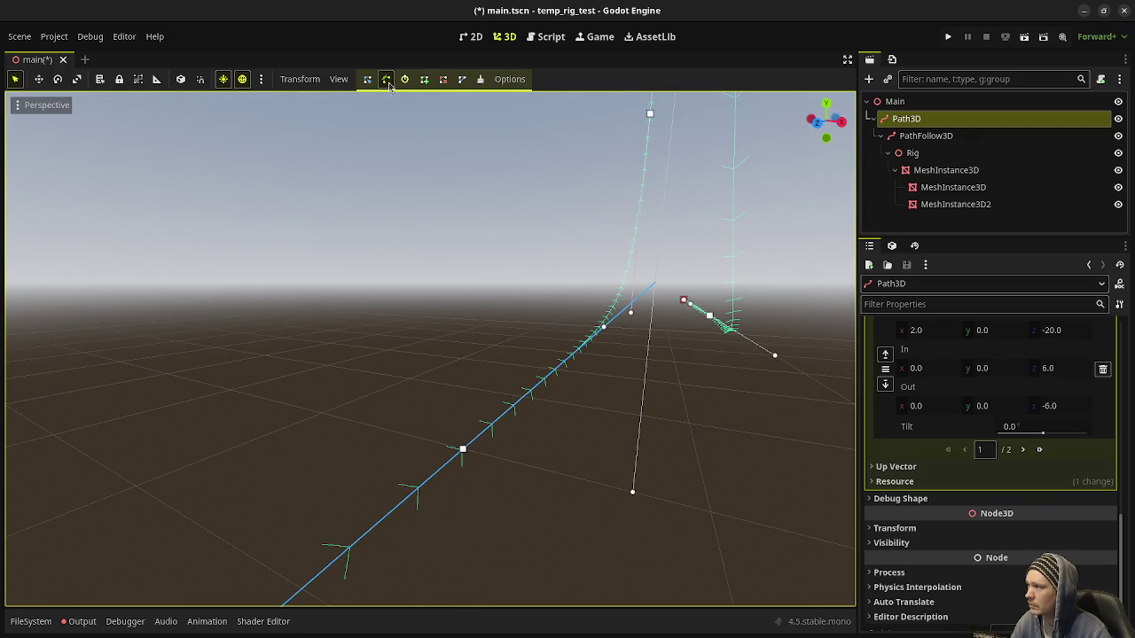
Rotate a path point about -27° in transform mode, then return to curve-handle editing
click(368, 79)
click(463, 452)
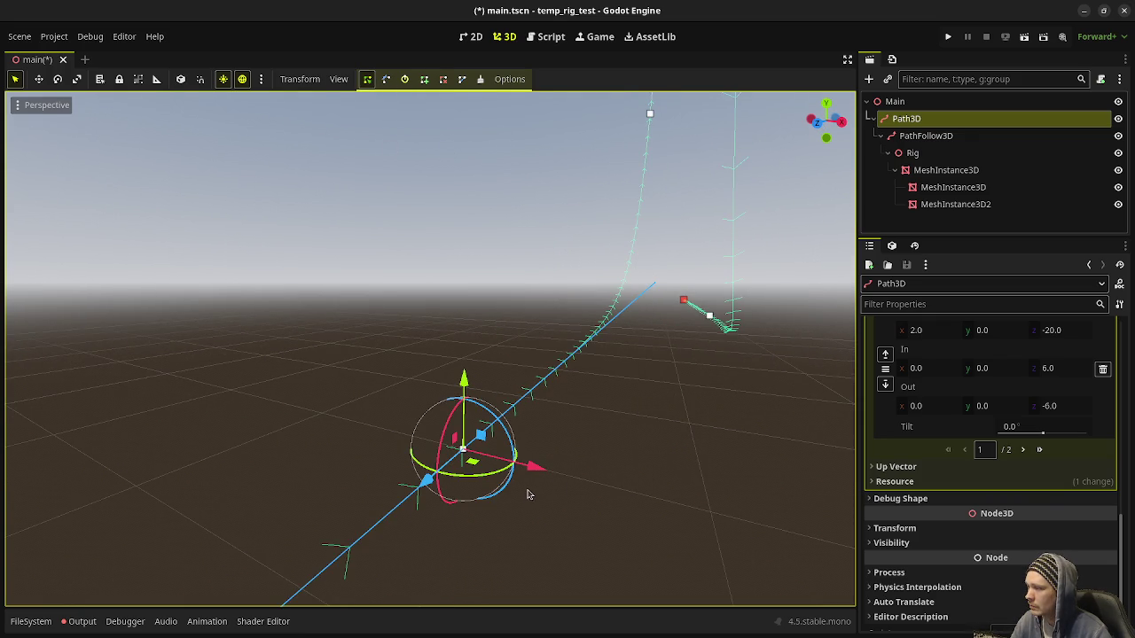
mouse_move(514, 475)
mouse_down()
mouse_move(513, 445)
mouse_move(532, 524)
mouse_move(479, 352)
mouse_move(521, 368)
mouse_up()
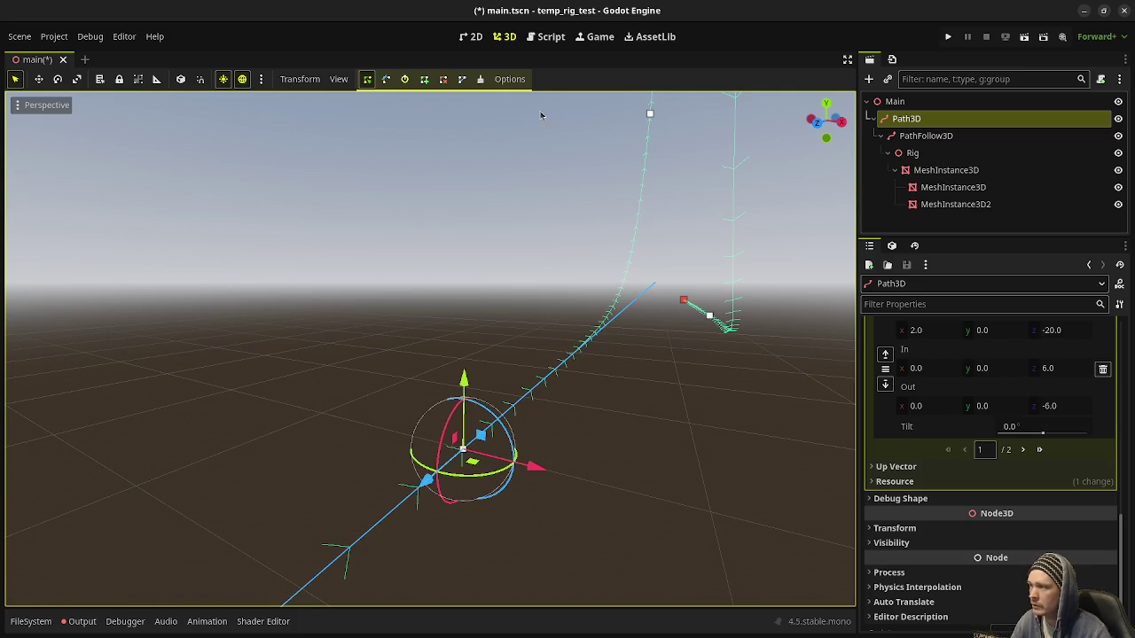
click(386, 79)
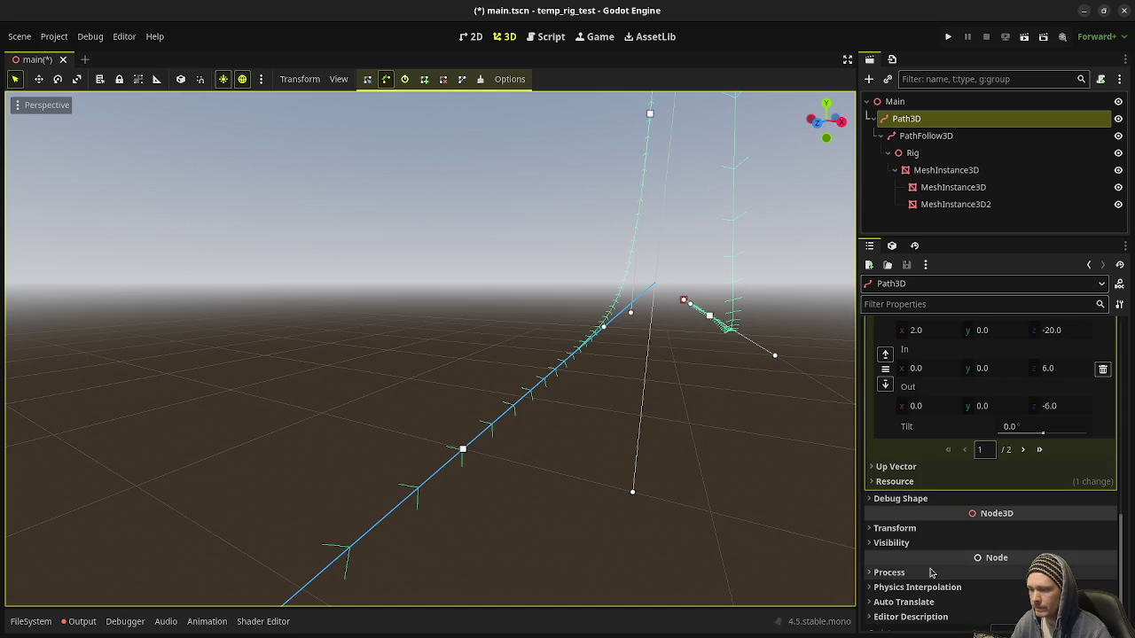
Give the next two curve points Tilts of 90° and 135° (entered as 90+45)
scroll(942, 506, up, 3)
scroll(947, 508, up, 10)
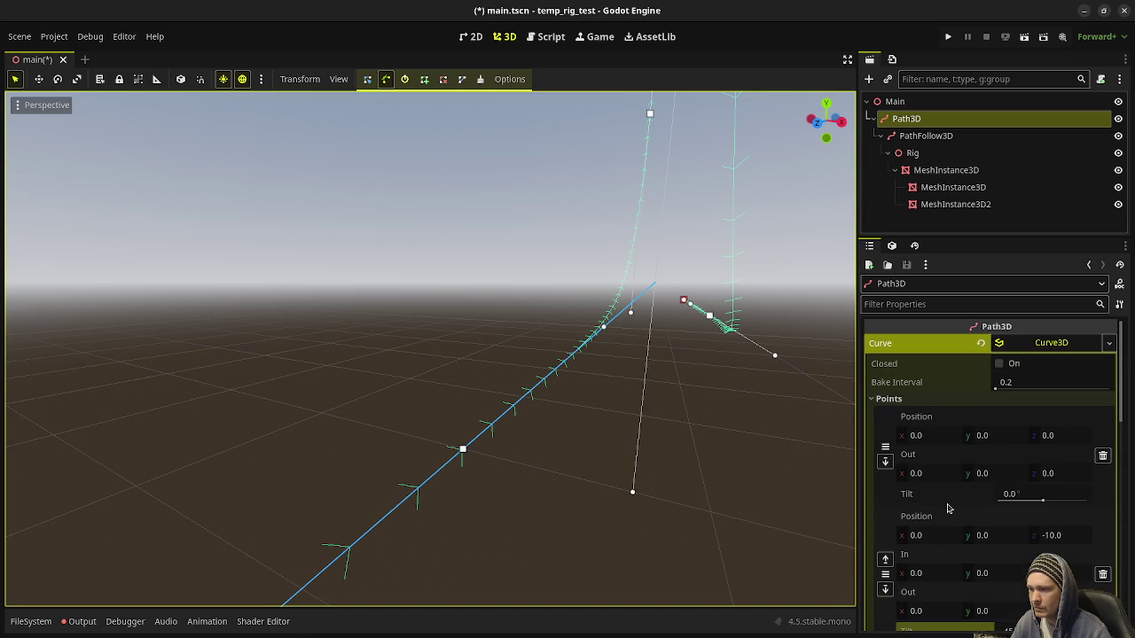
scroll(989, 479, down, 4)
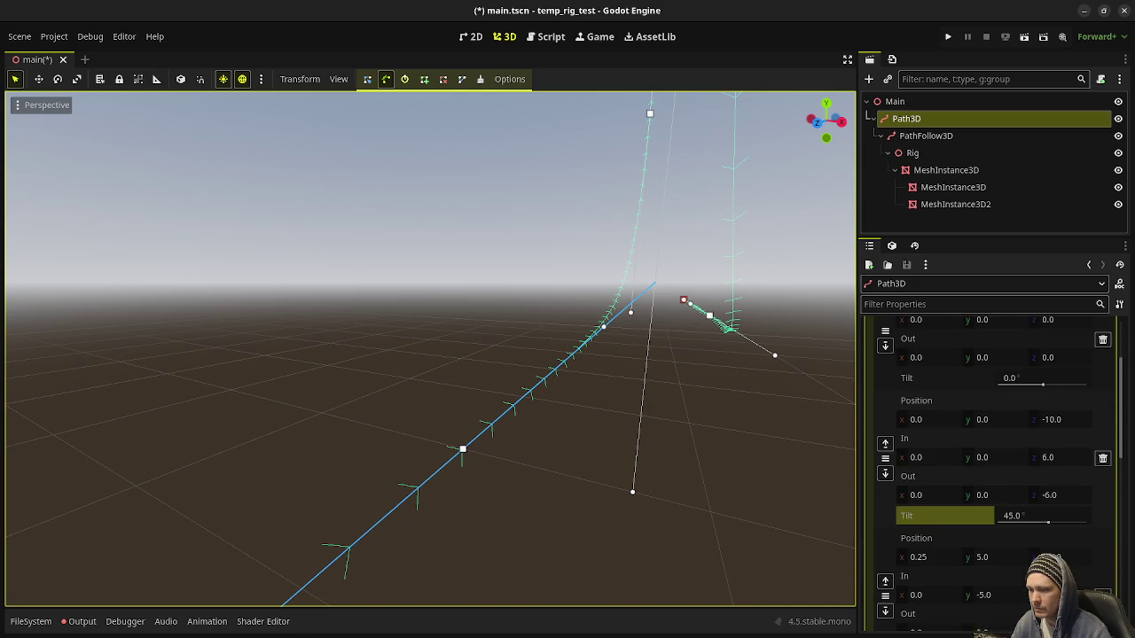
click(1011, 577)
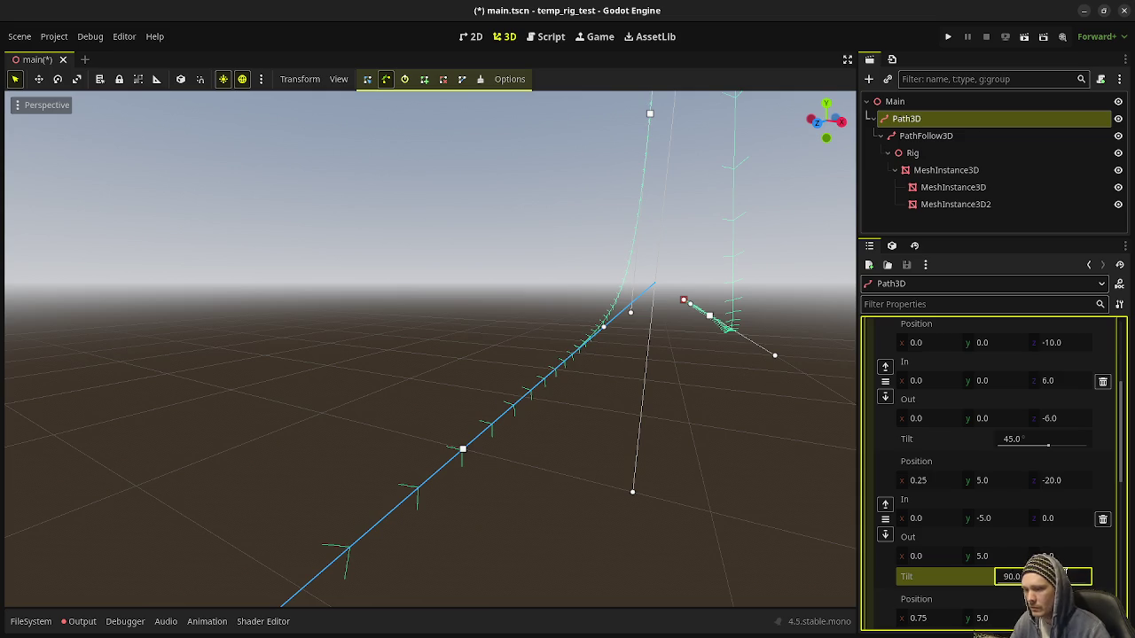
key(Return)
click(1012, 599)
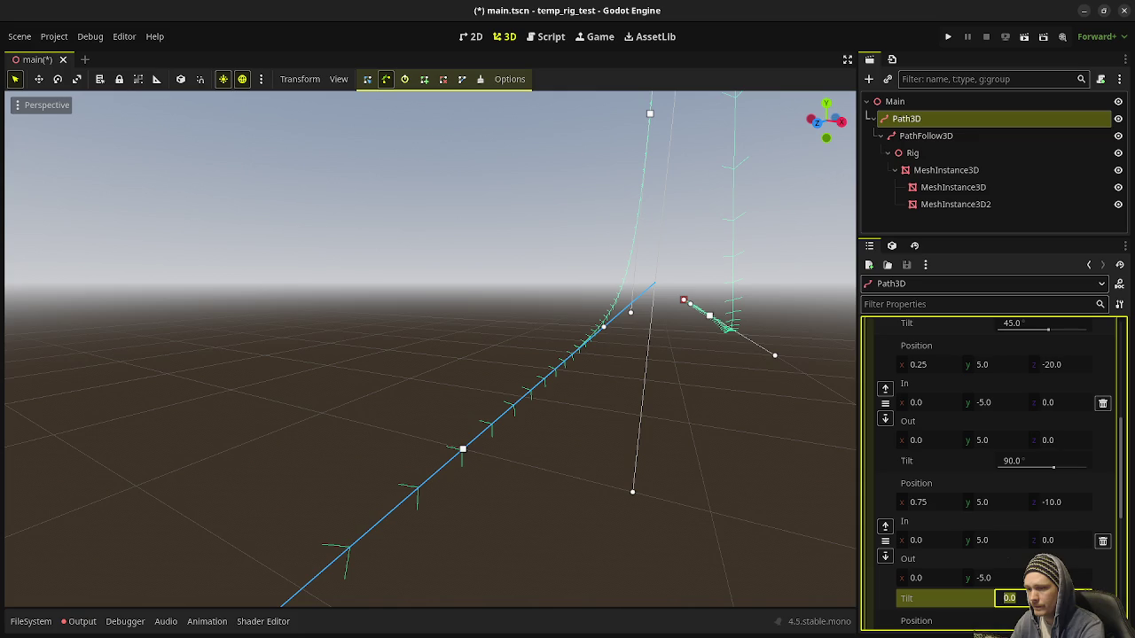
text(90)
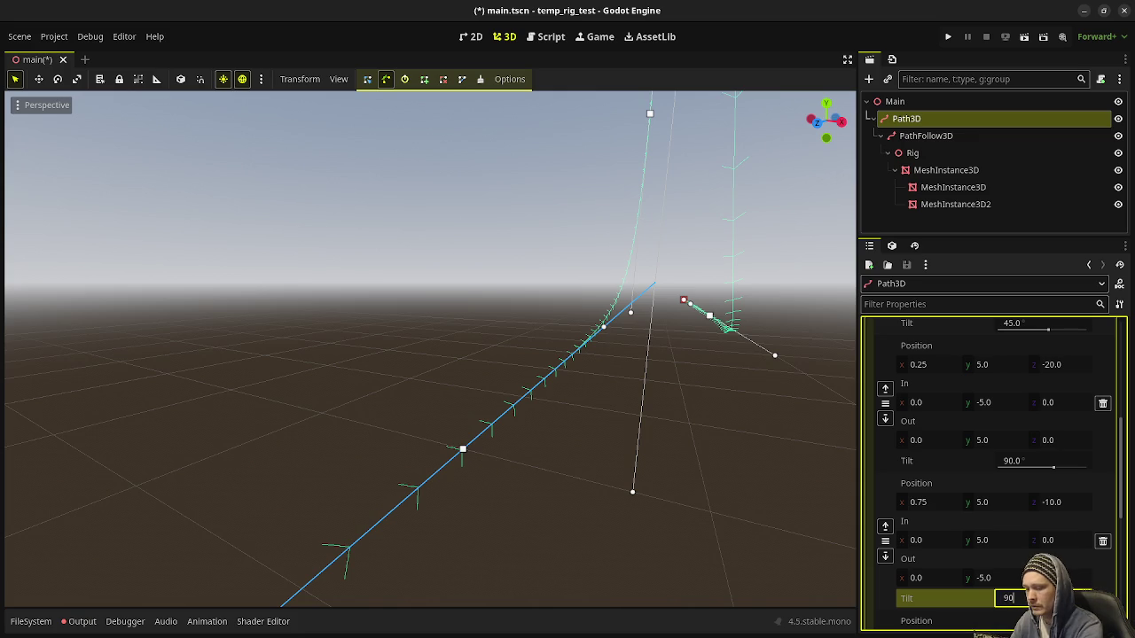
text(+45)
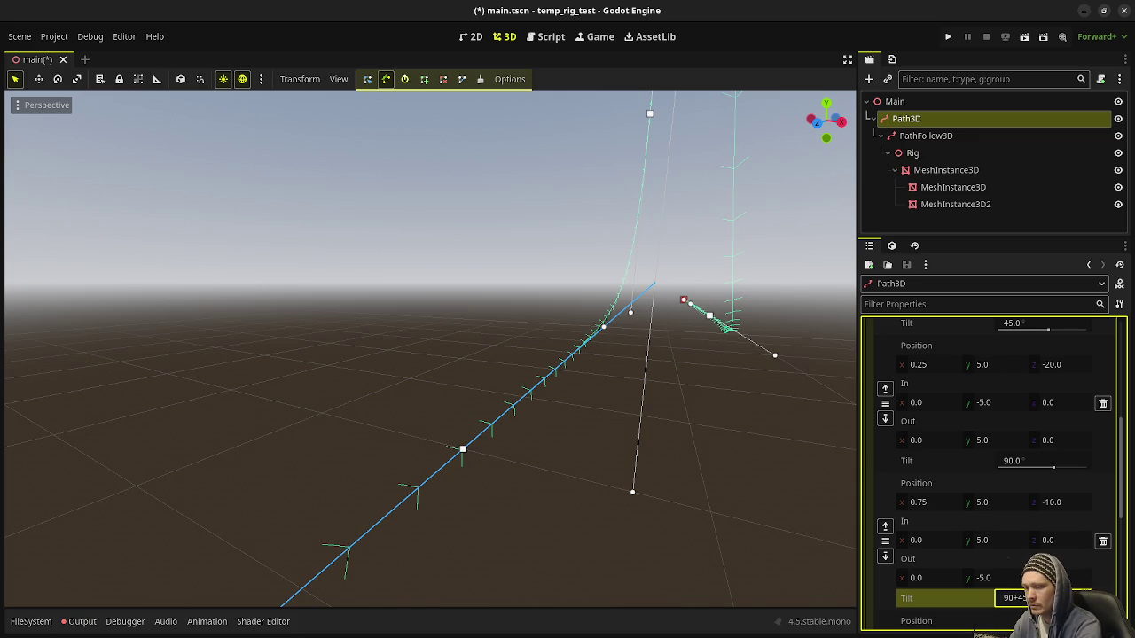
key(Return)
scroll(1048, 546, down, 2)
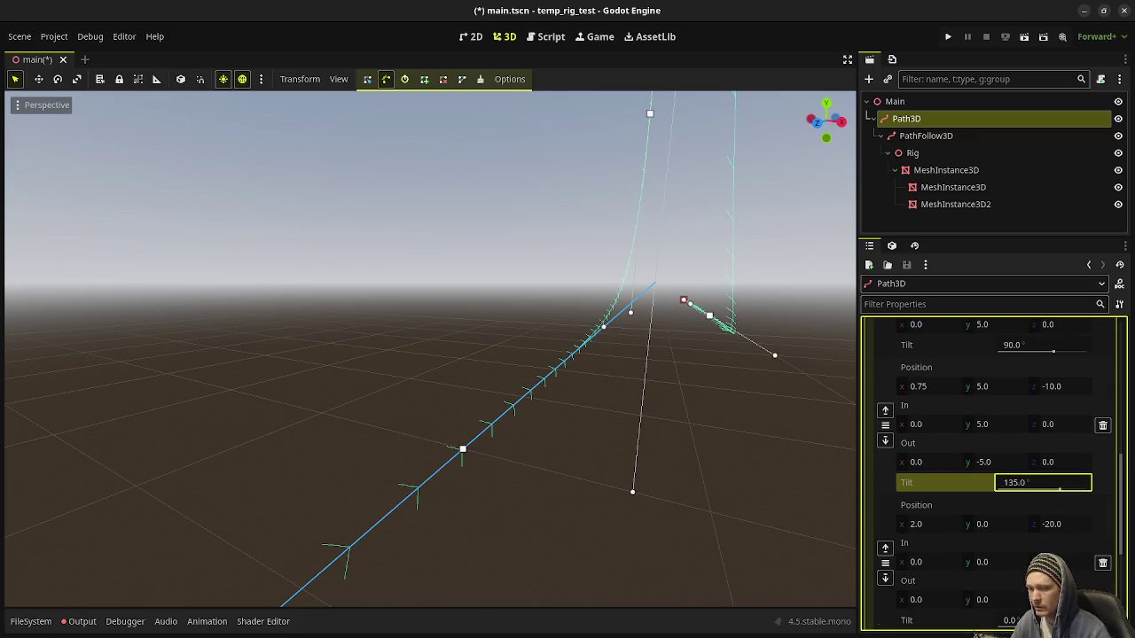
scroll(1048, 546, down, 2)
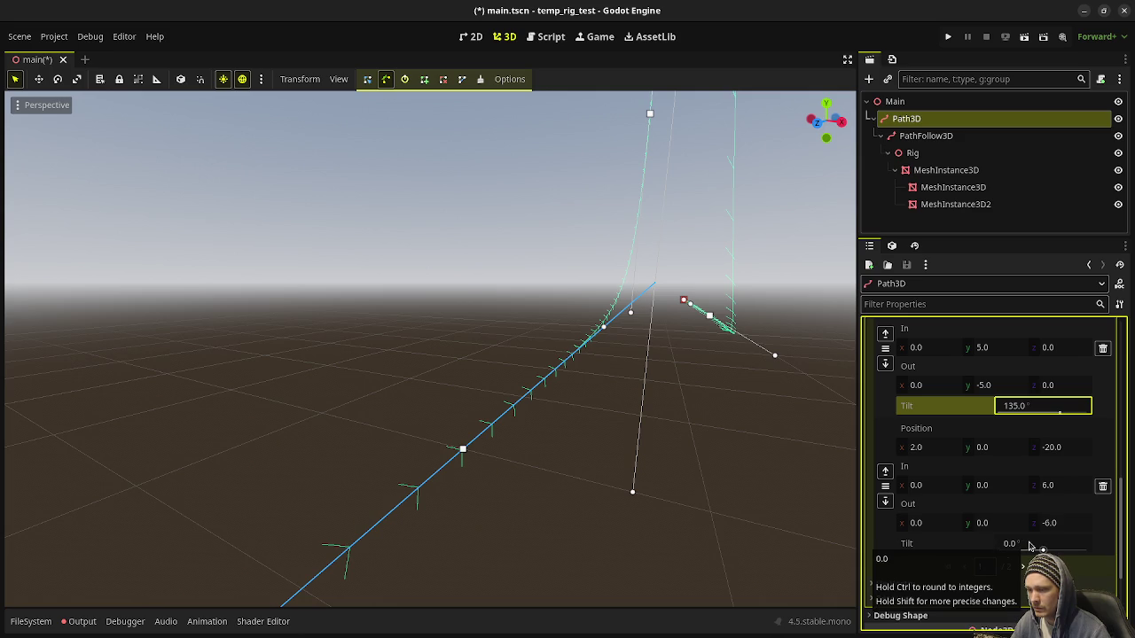
scroll(768, 441, up, 3)
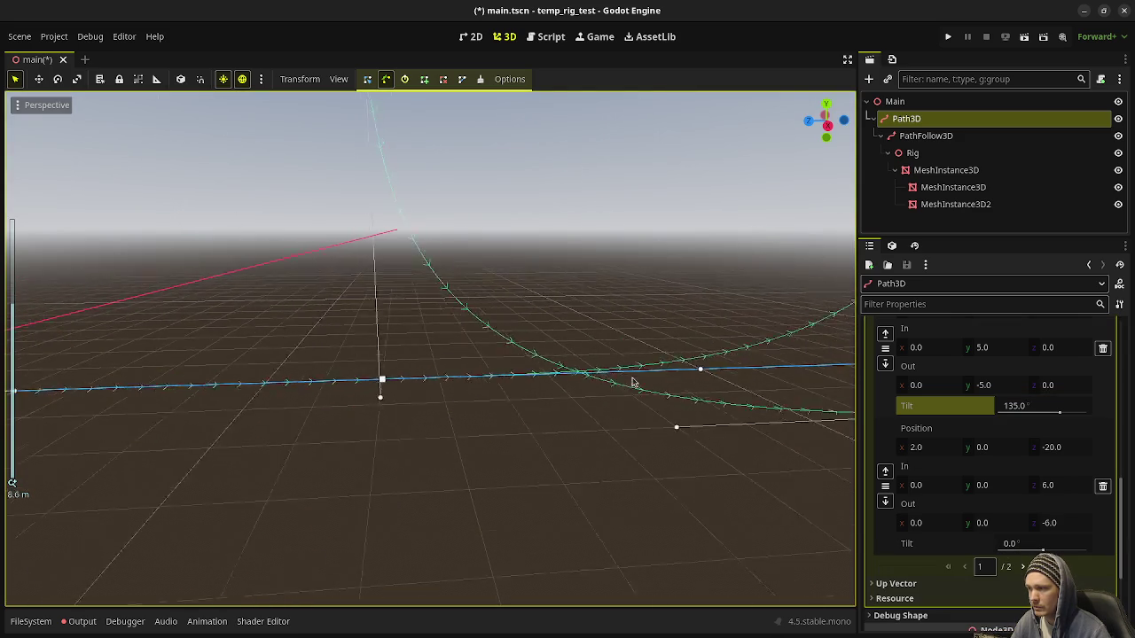
click(926, 135)
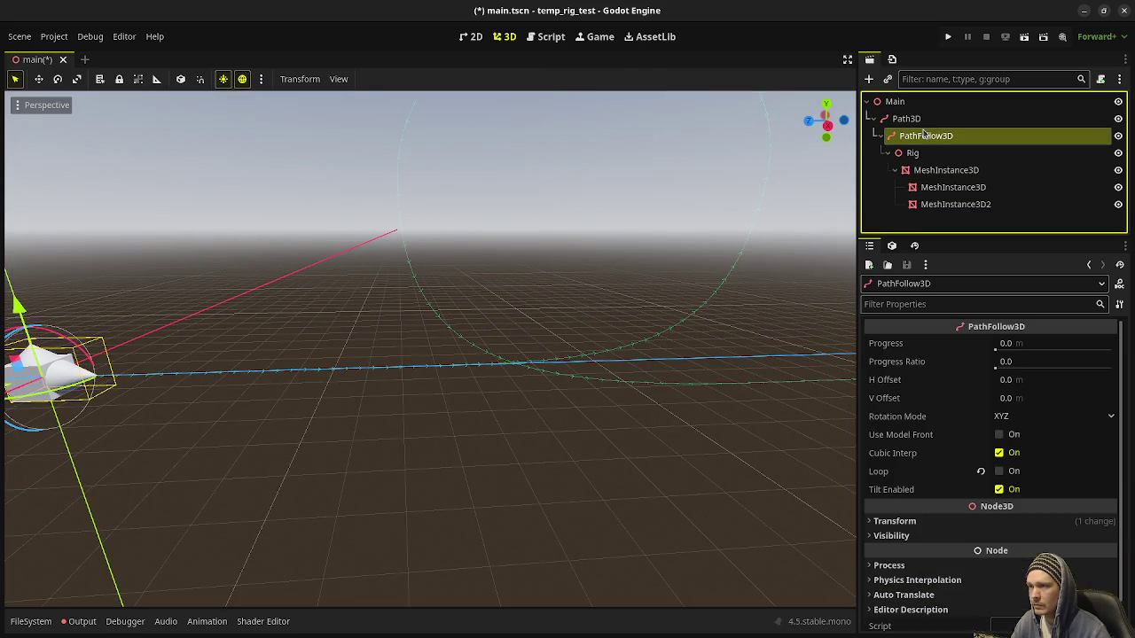
Push PathFollow3D's Progress to the path's end (59.82 m, ratio 1.0) and orbit to inspect the banked rig
mouse_move(995, 346)
mouse_down()
mouse_move(1048, 346)
mouse_move(1024, 362)
mouse_move(1094, 362)
mouse_up()
scroll(600, 276, down, 5)
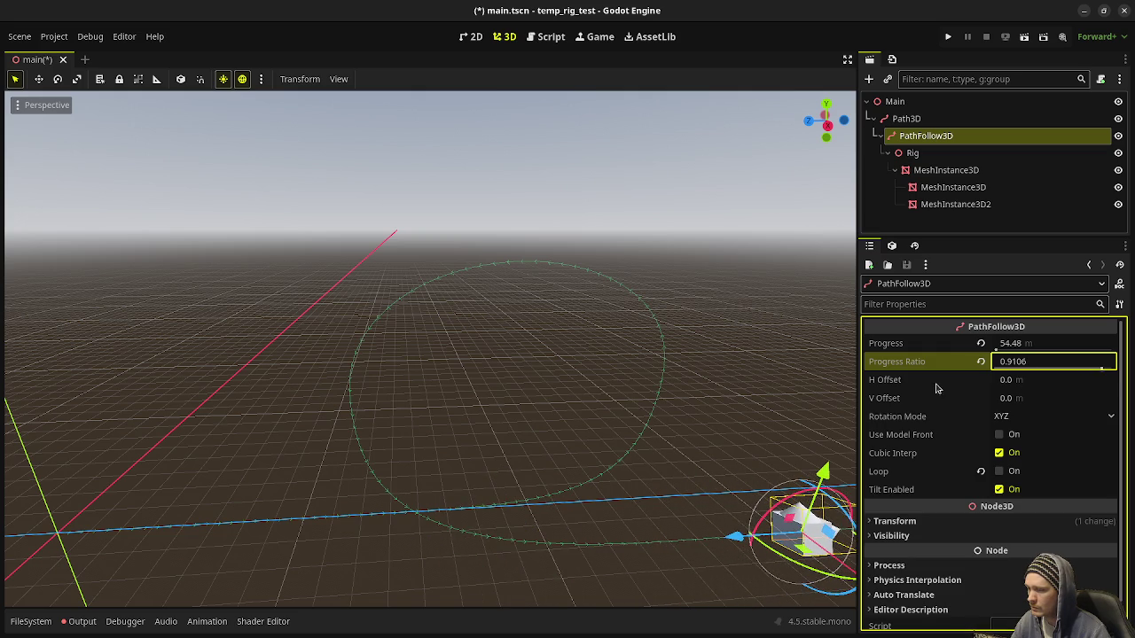
key(f)
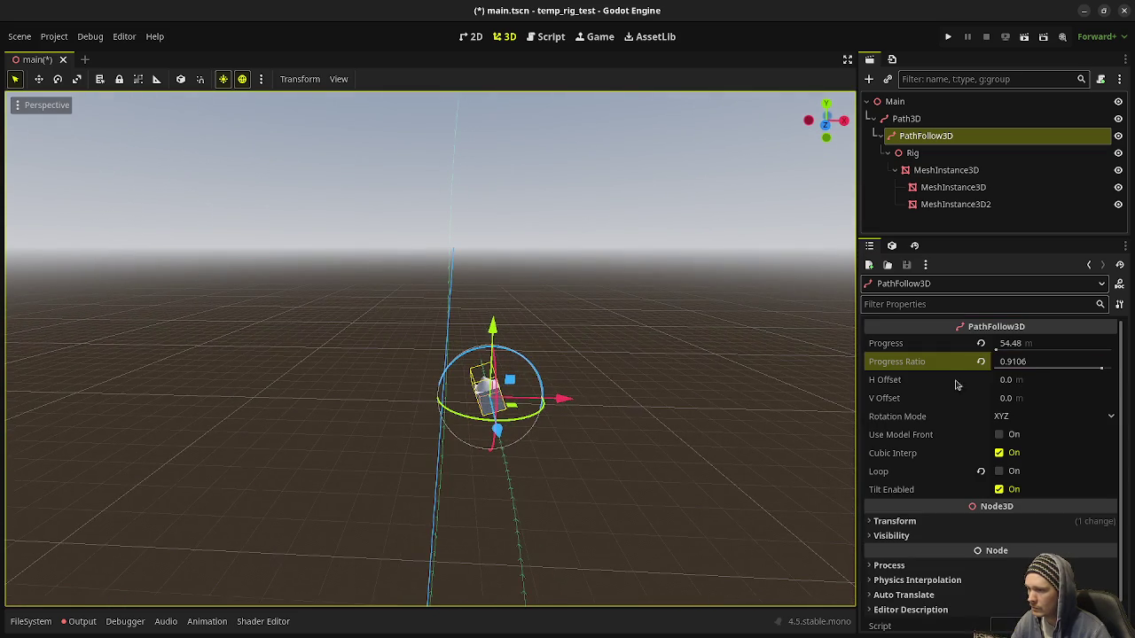
drag(996, 350, 1023, 350)
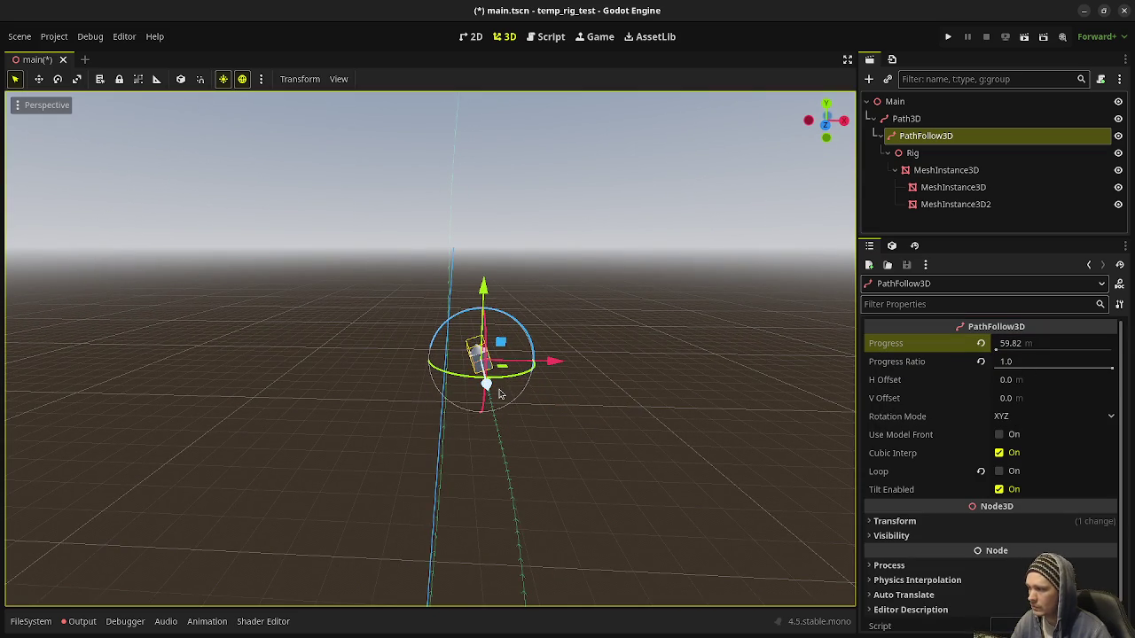
mouse_move(507, 425)
mouse_down()
mouse_move(540, 474)
mouse_move(459, 467)
mouse_up()
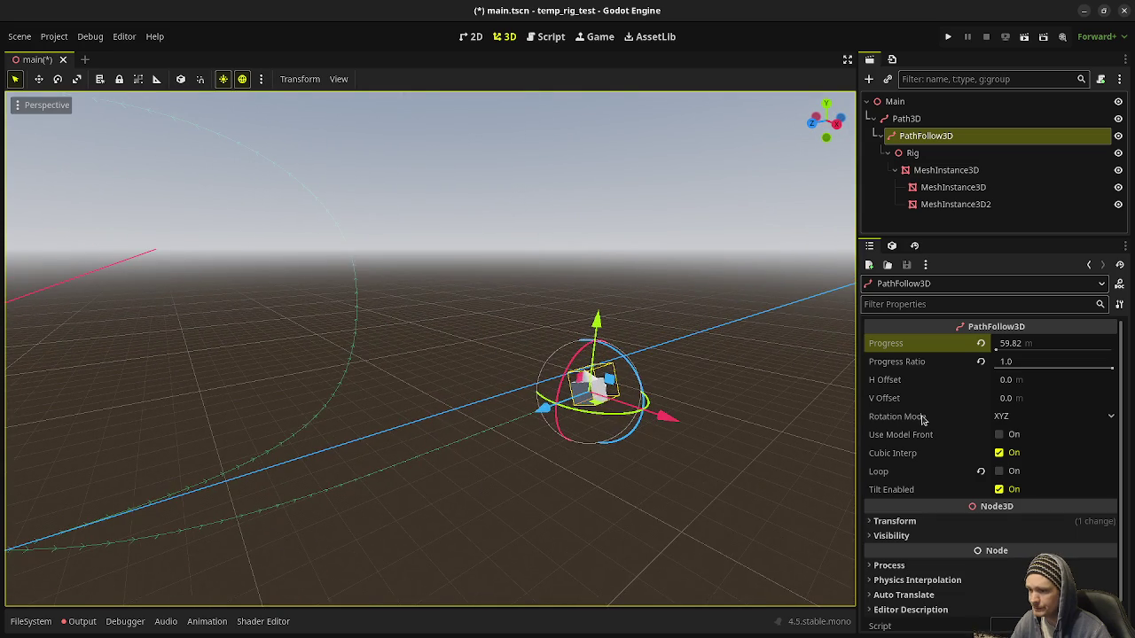
drag(532, 456, 452, 464)
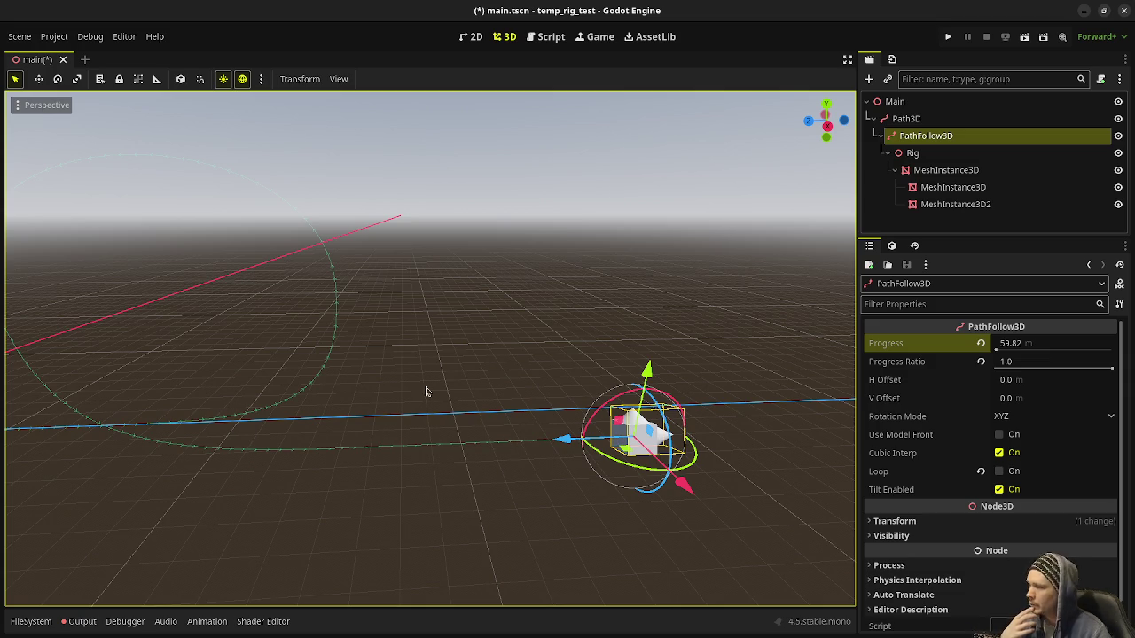
click(945, 119)
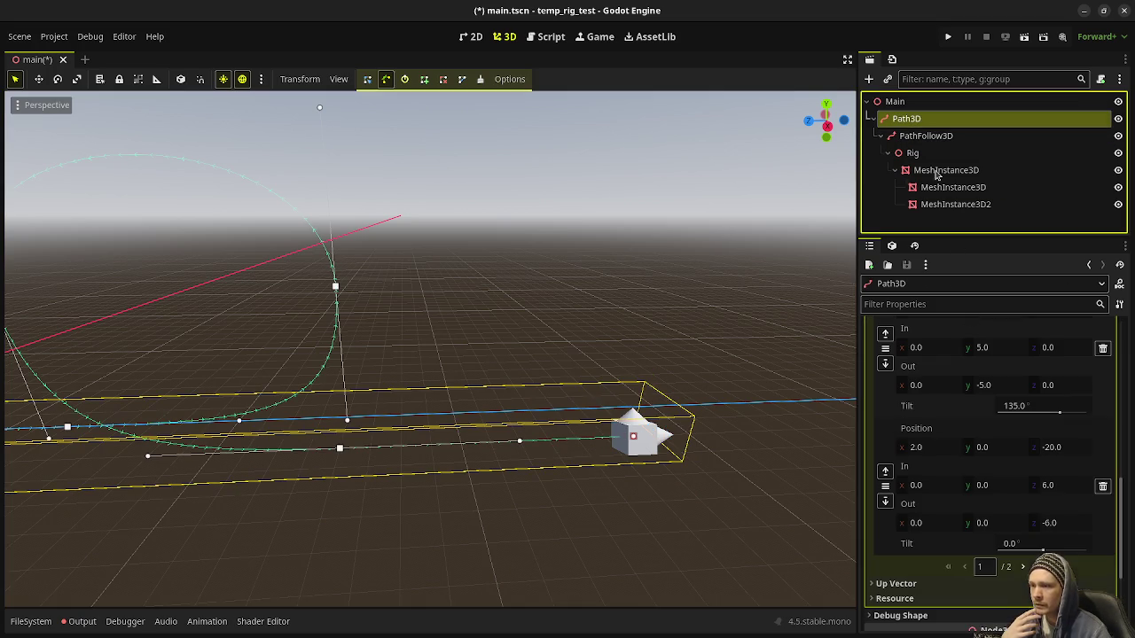
On points page 2/2, set the last curve point's Tilt to about 19.1°
click(1022, 567)
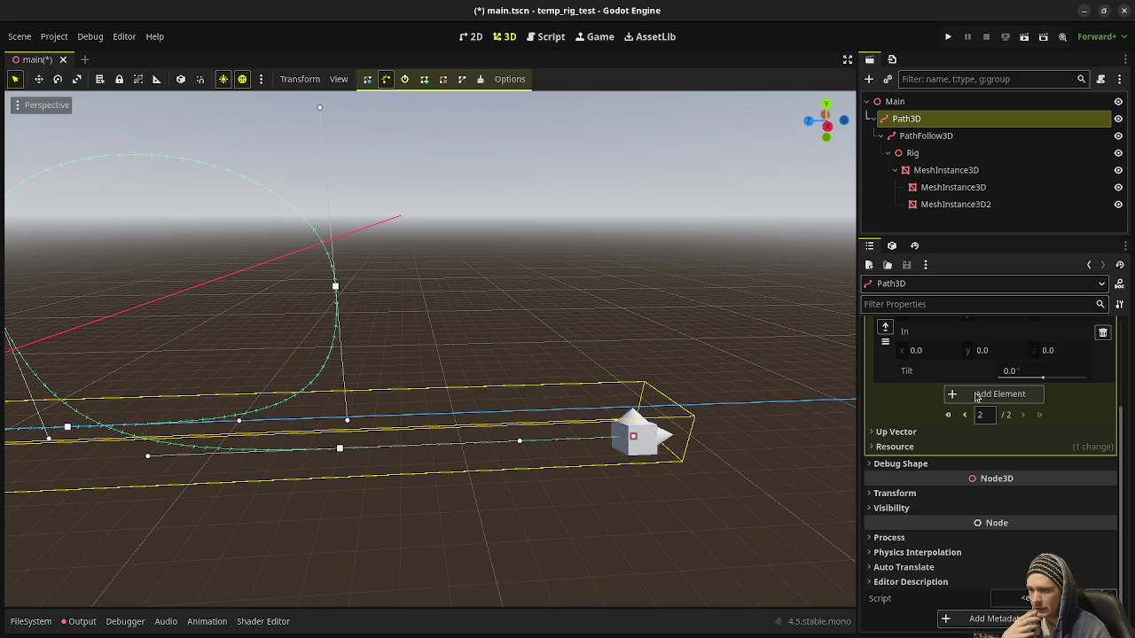
scroll(994, 425, up, 5)
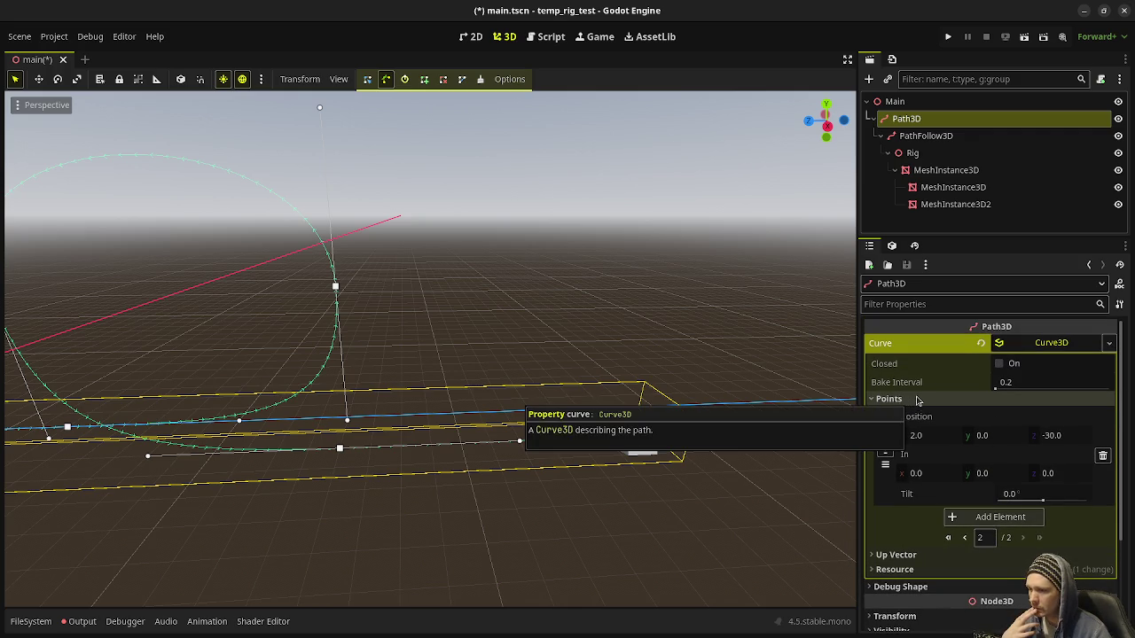
click(966, 537)
scroll(975, 527, down, 5)
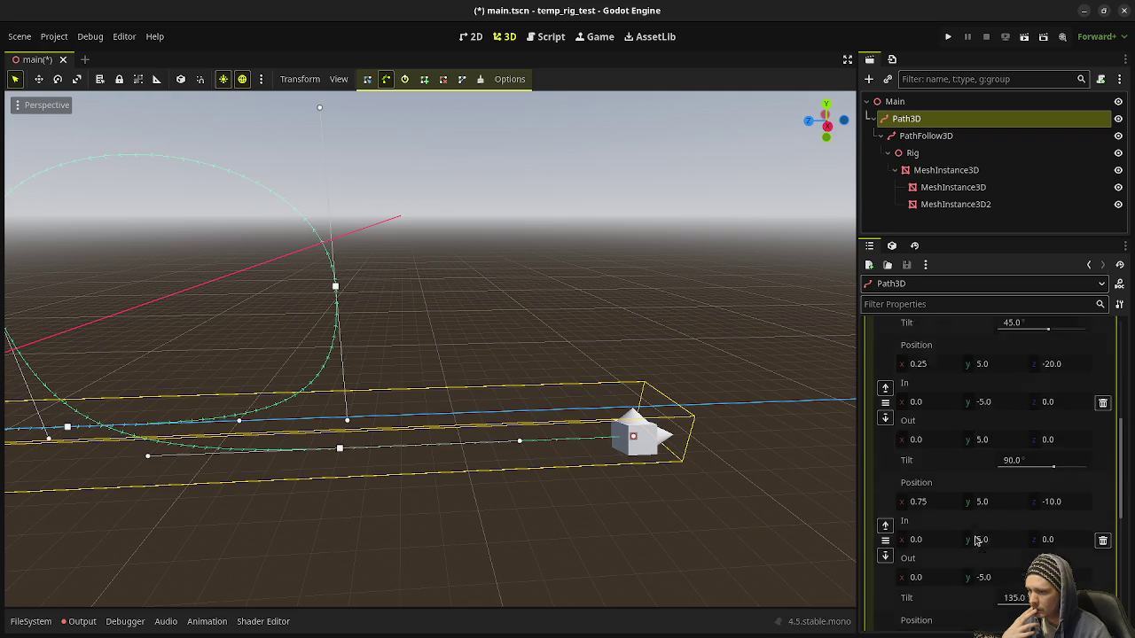
scroll(976, 521, up, 3)
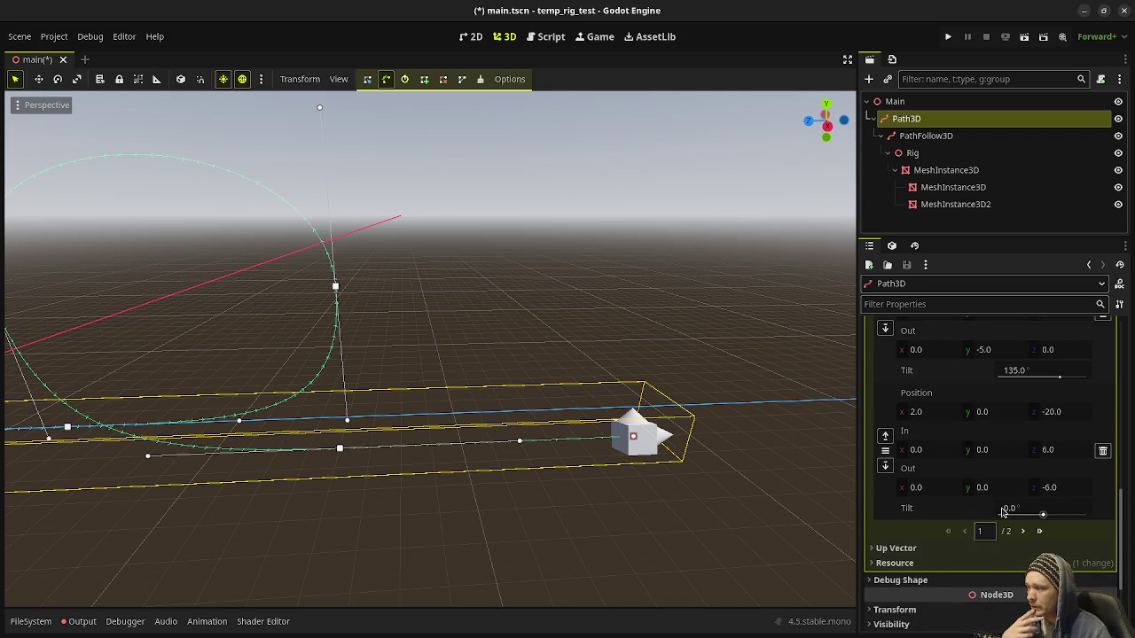
click(928, 434)
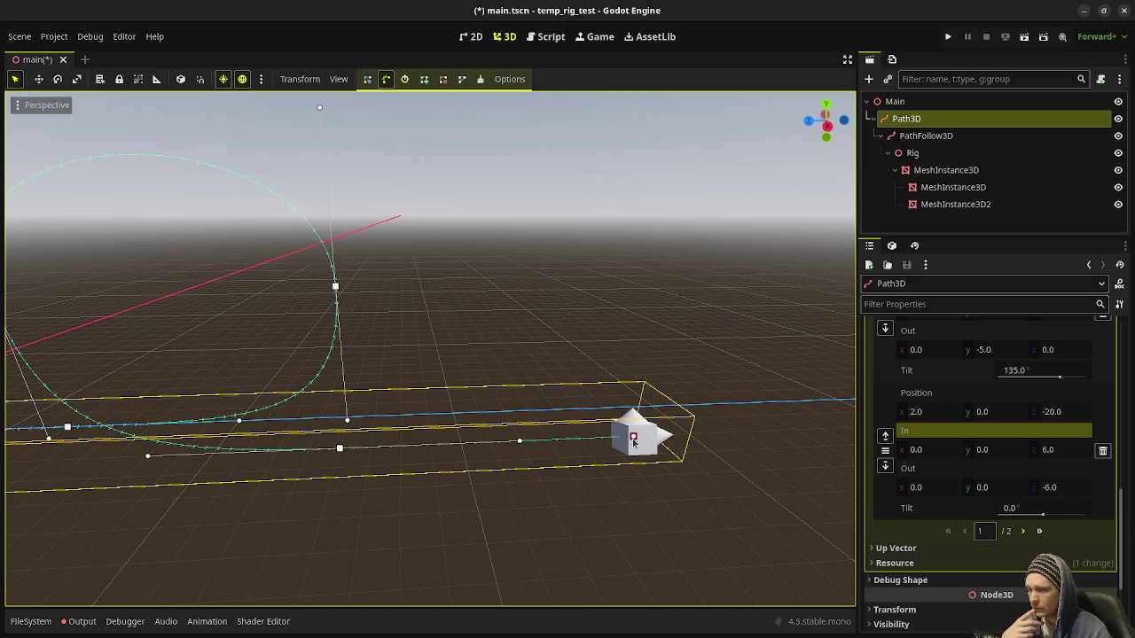
click(1023, 531)
mouse_move(674, 512)
mouse_down()
mouse_move(629, 494)
mouse_move(742, 459)
mouse_move(744, 445)
mouse_move(715, 464)
mouse_up()
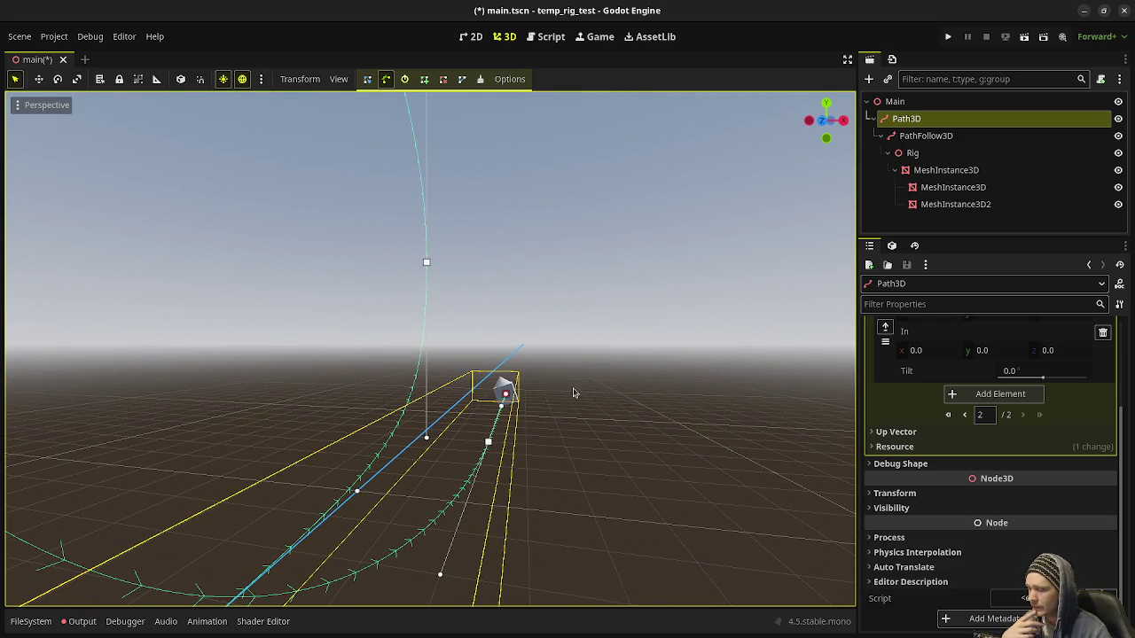
scroll(975, 435, up, 2)
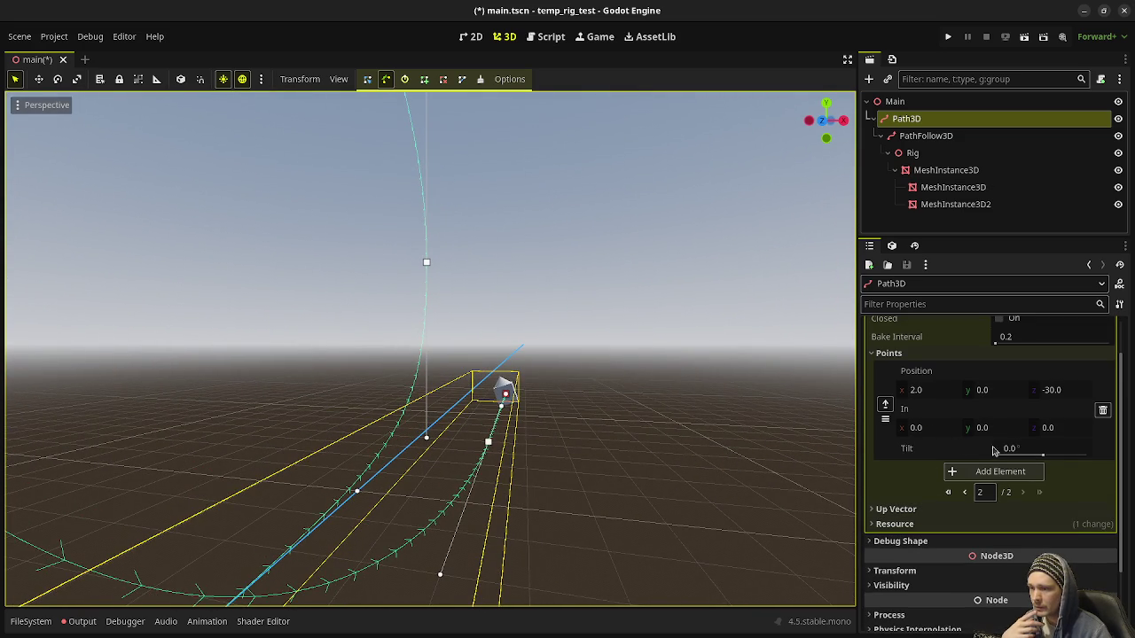
mouse_move(1042, 454)
mouse_down()
mouse_move(1011, 451)
mouse_move(1034, 450)
mouse_up()
key(ctrl+z)
drag(654, 458, 717, 445)
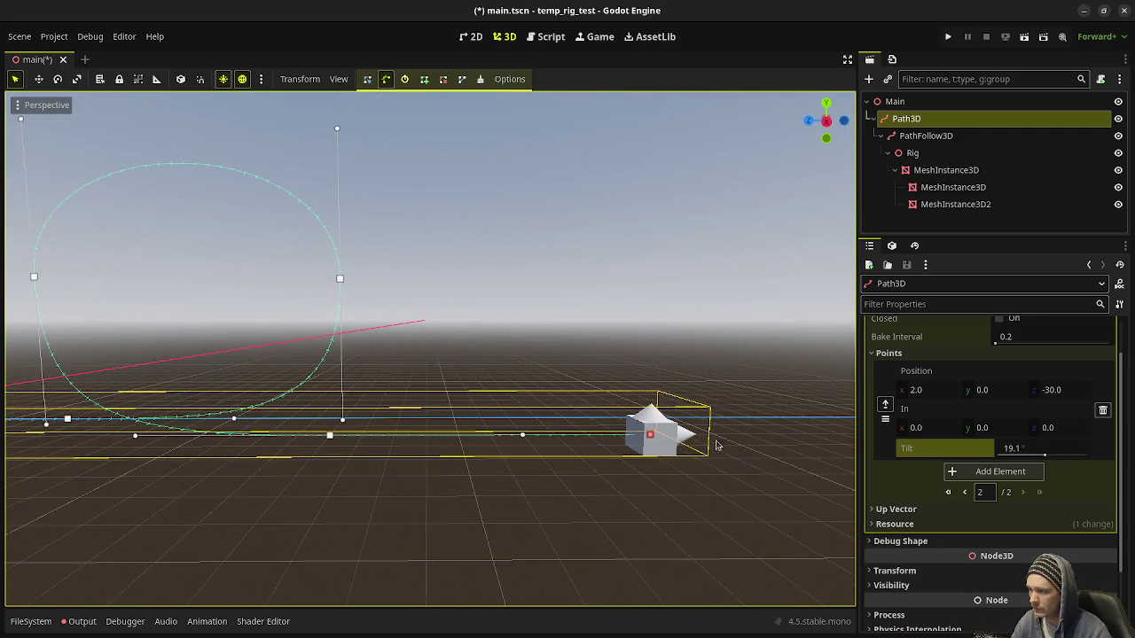
Slide the rig back to 0.47 m on PathFollow3D's Progress
click(926, 136)
mouse_move(1063, 349)
mouse_down()
mouse_move(815, 349)
mouse_move(940, 348)
mouse_move(847, 349)
mouse_up()
click(956, 152)
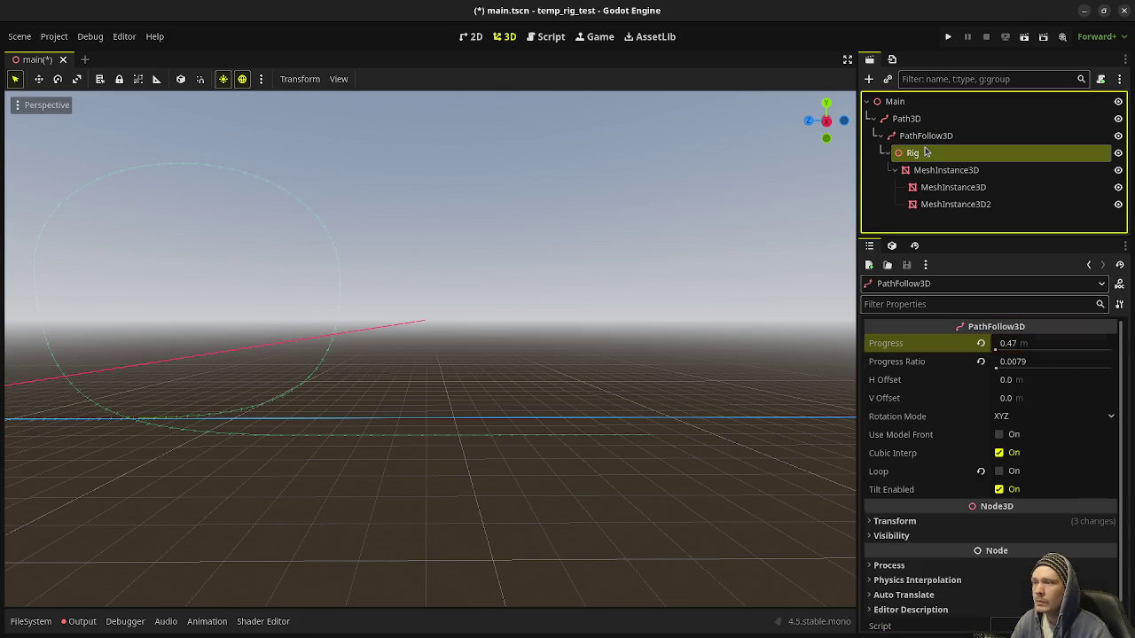
Add a Camera3D under Rig and move it left and up beside the box
key(ctrl+a)
text(camera)
key(Return)
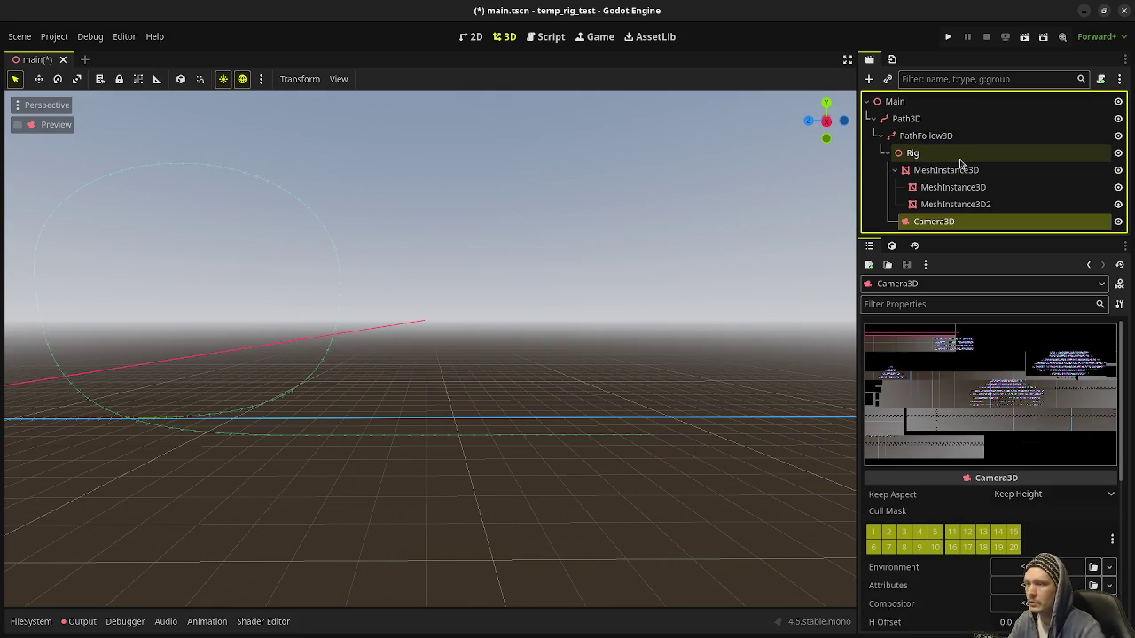
scroll(246, 343, down, 2)
key(f)
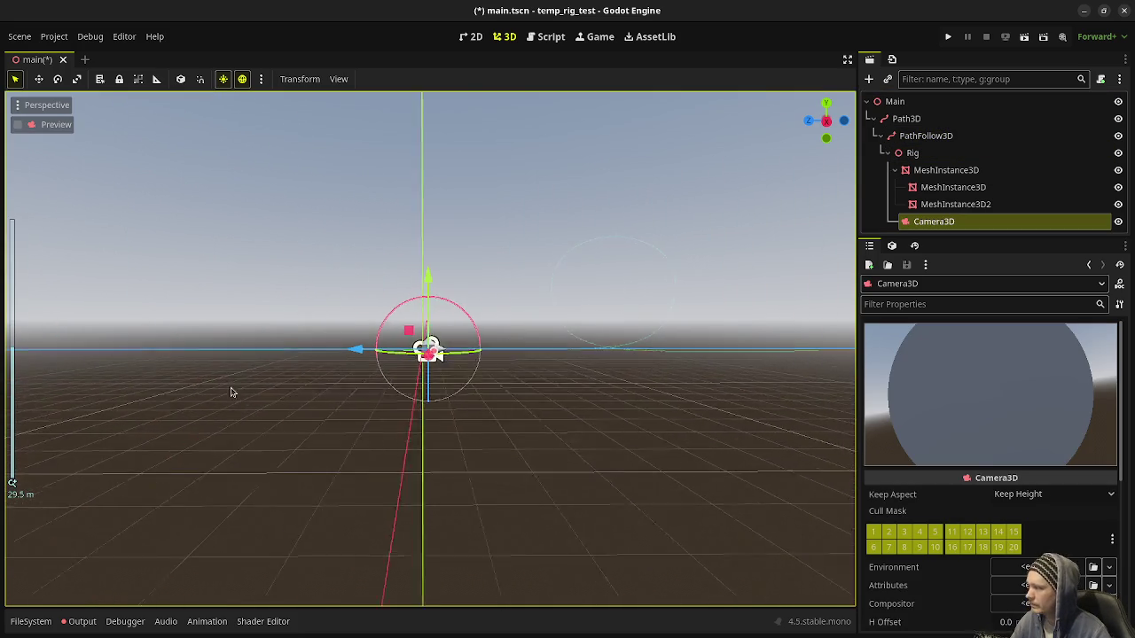
mouse_move(363, 350)
mouse_down()
mouse_move(195, 355)
mouse_move(231, 354)
mouse_up()
drag(312, 275, 311, 216)
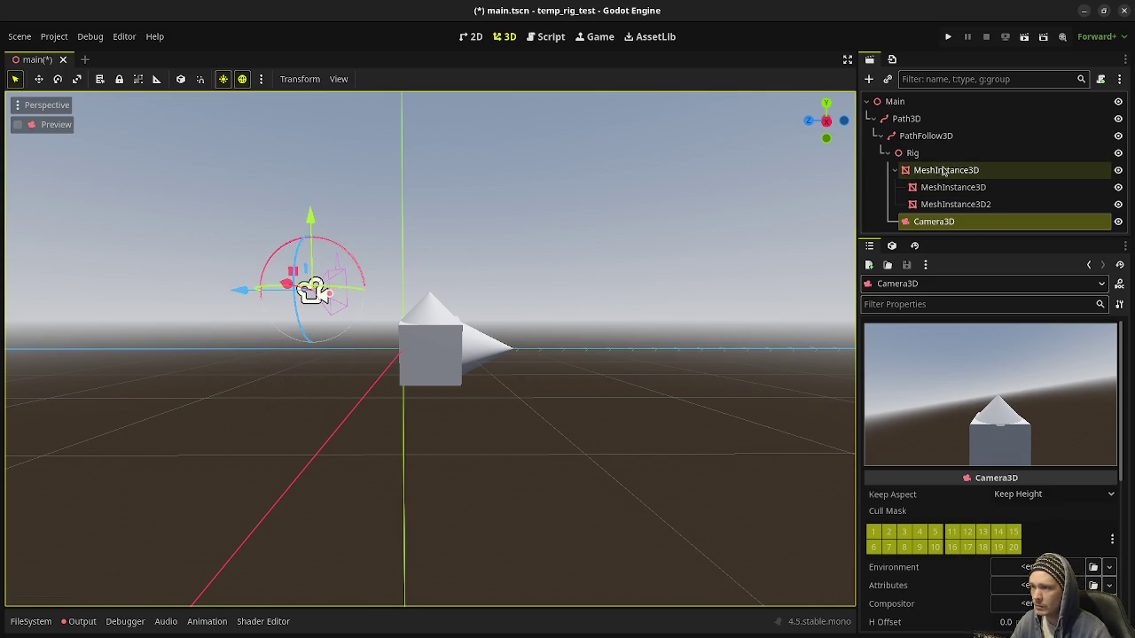
Split the 3D view into 2 Viewports (Alt), arranged side by side
click(919, 138)
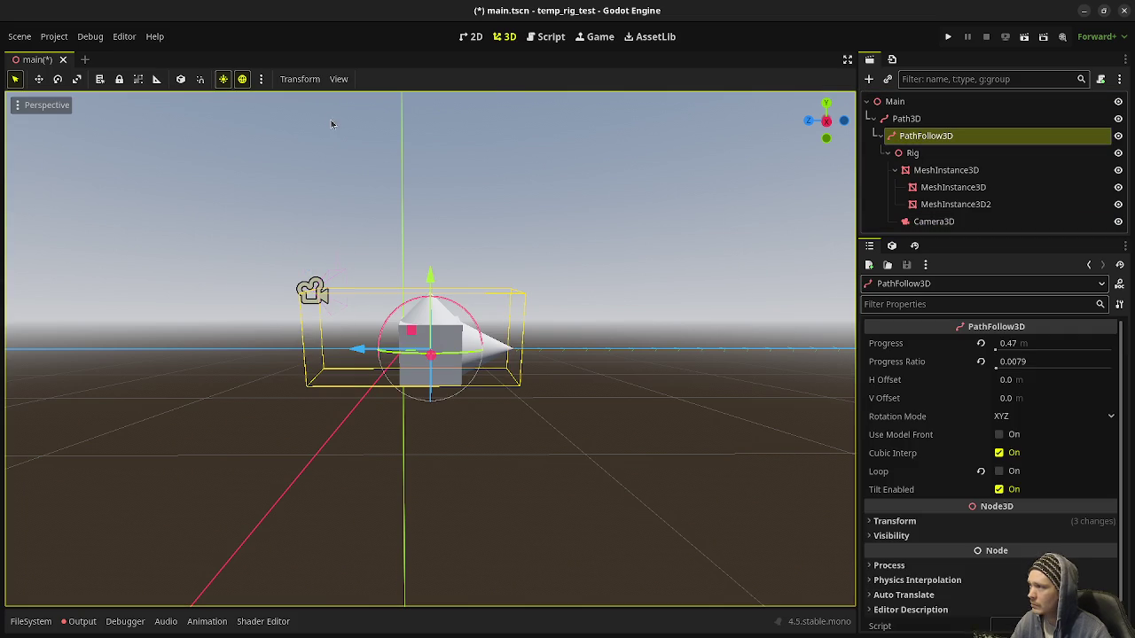
click(339, 79)
click(363, 115)
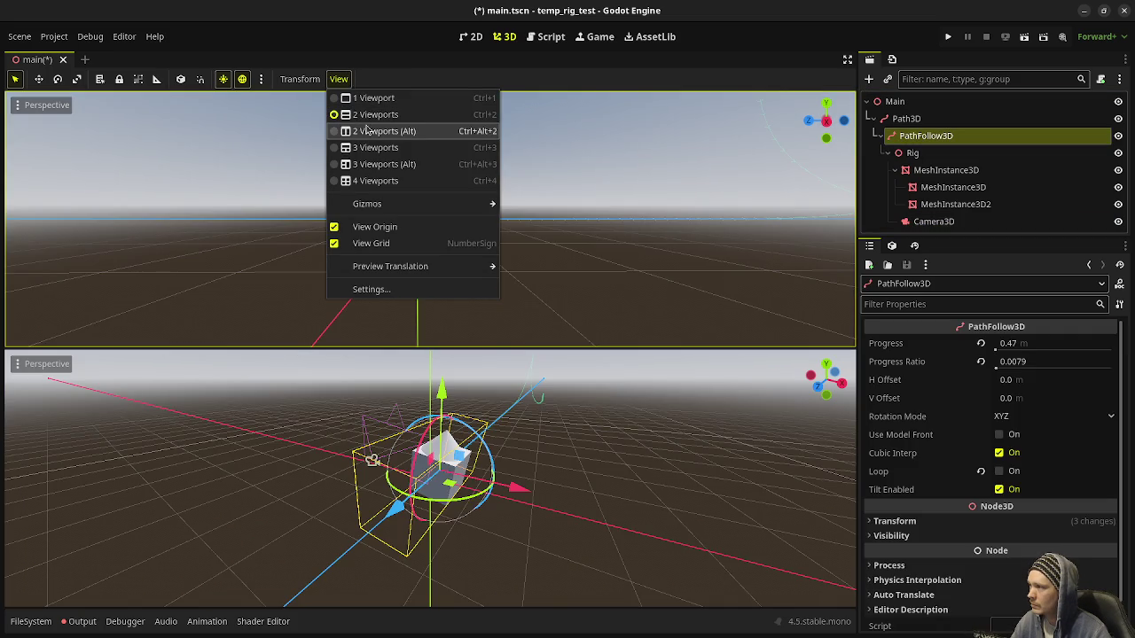
click(381, 131)
click(404, 78)
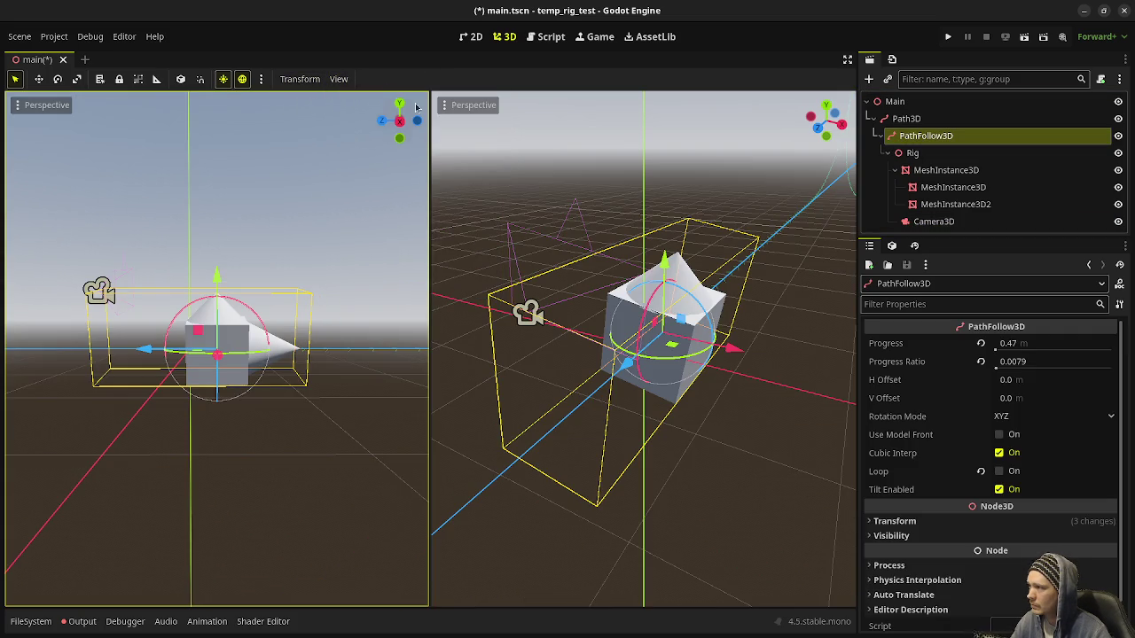
Preview the scene through Camera3D and scrub PathFollow3D's Progress to about 53.47 m
click(933, 221)
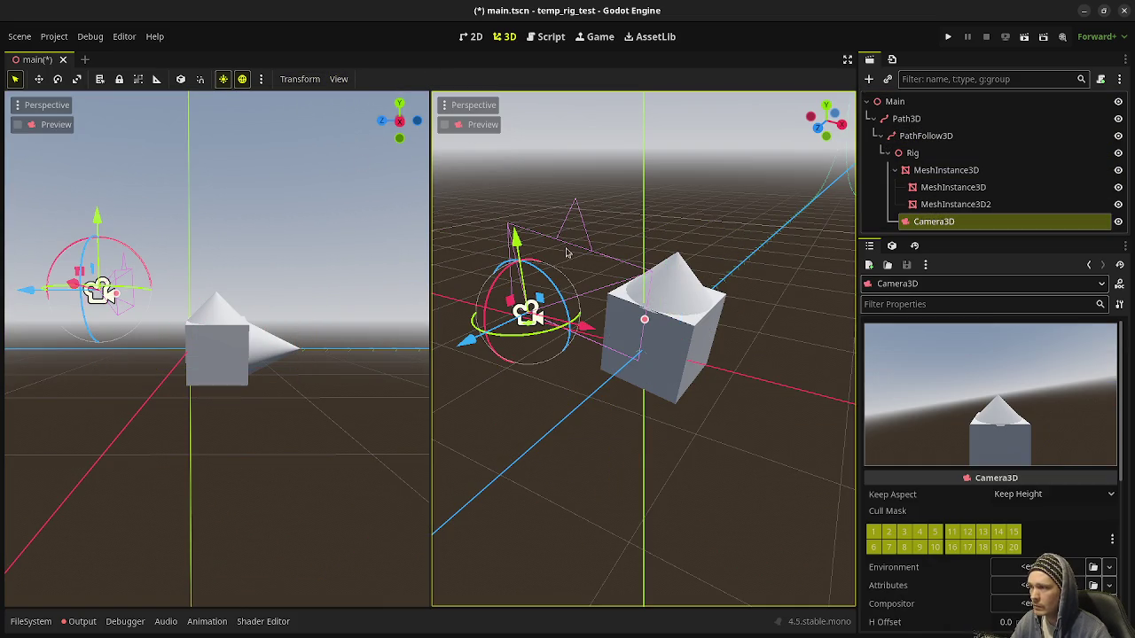
click(445, 124)
scroll(253, 341, down, 5)
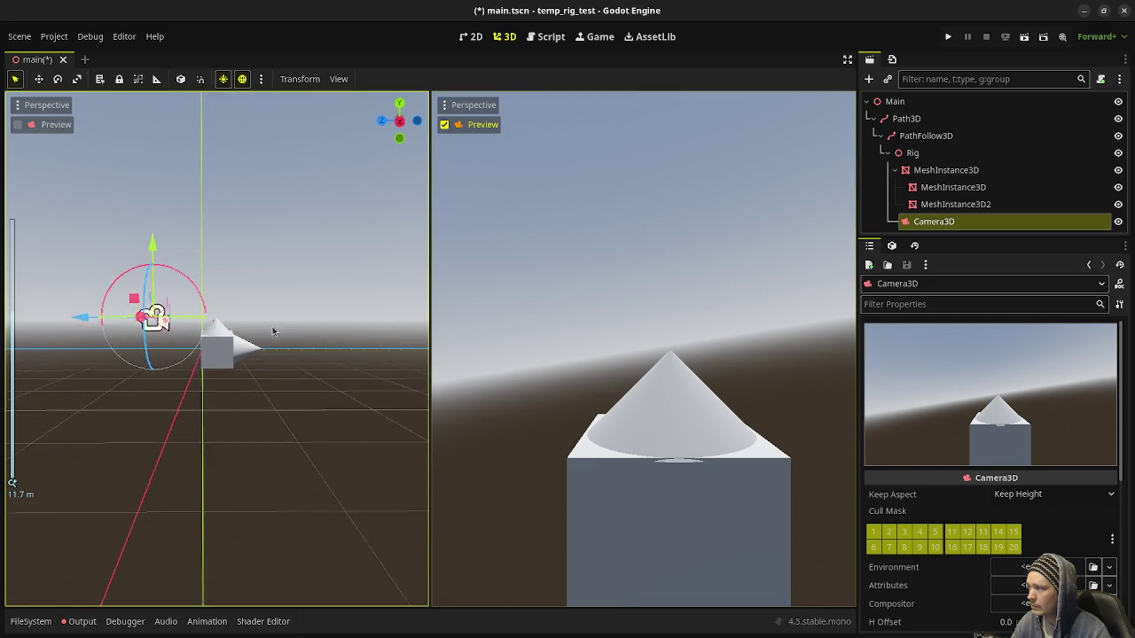
scroll(333, 329, down, 3)
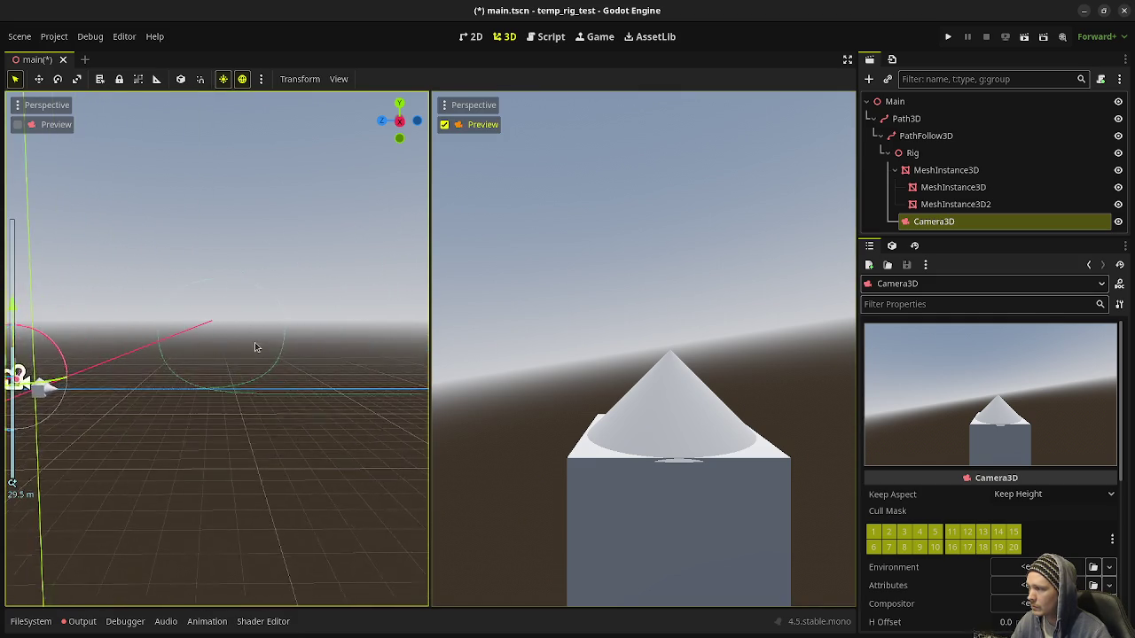
click(926, 136)
mouse_move(1015, 344)
mouse_down()
mouse_move(1125, 344)
mouse_move(846, 16)
mouse_up()
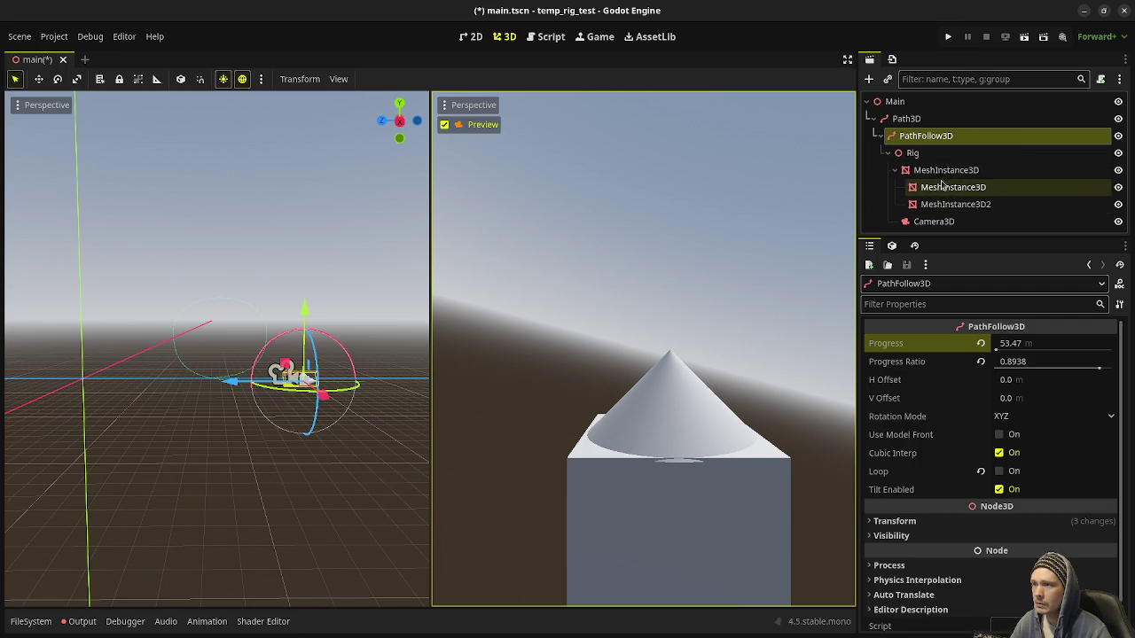
Delete the box and cone meshes and Camera3D under Rig, then enter Edit Mode on Blender's controller
click(947, 172)
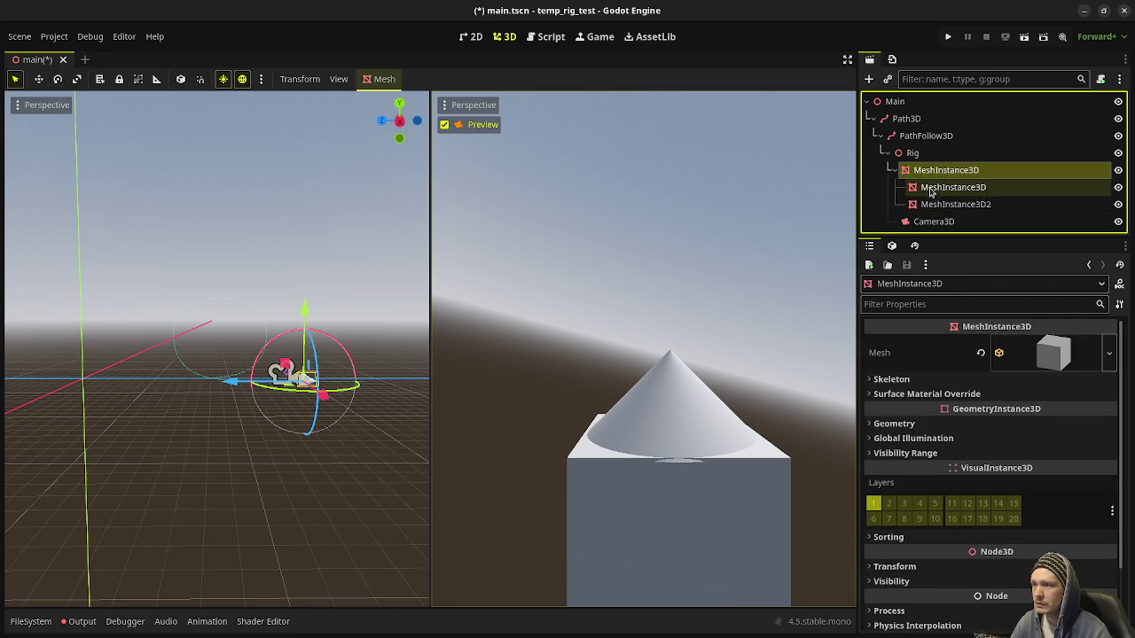
shift+click(931, 220)
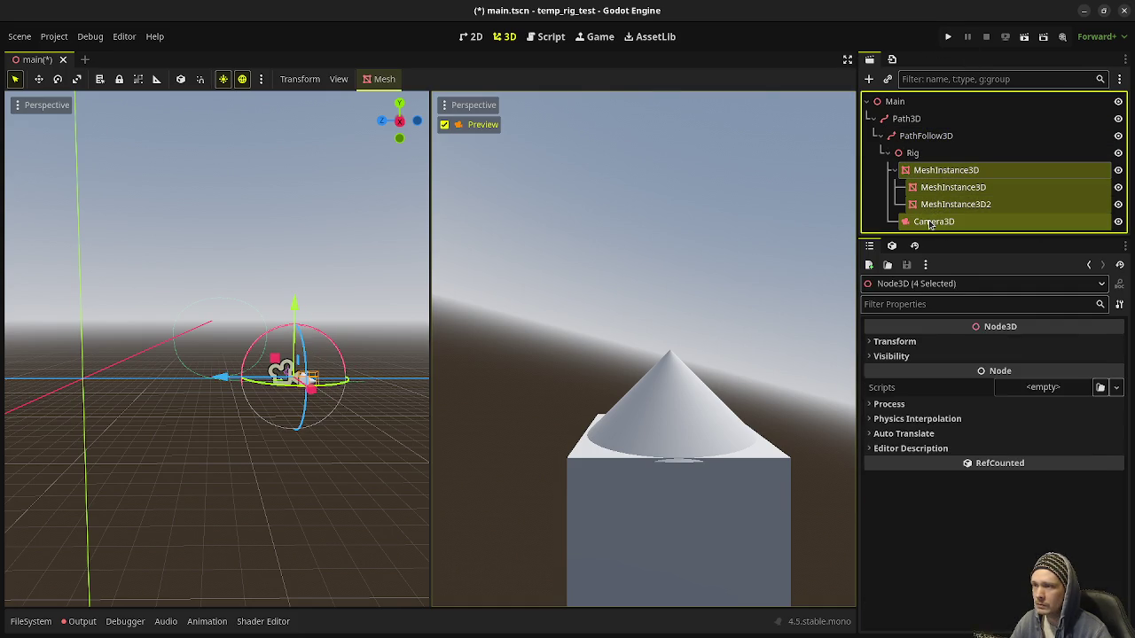
right_click(931, 221)
click(999, 467)
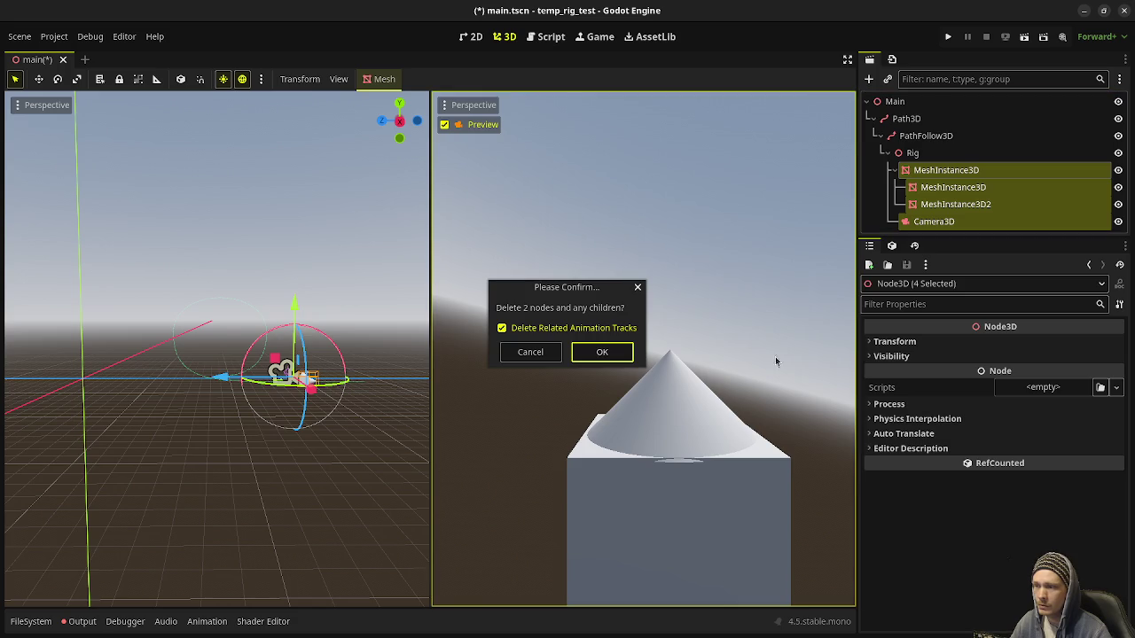
click(614, 355)
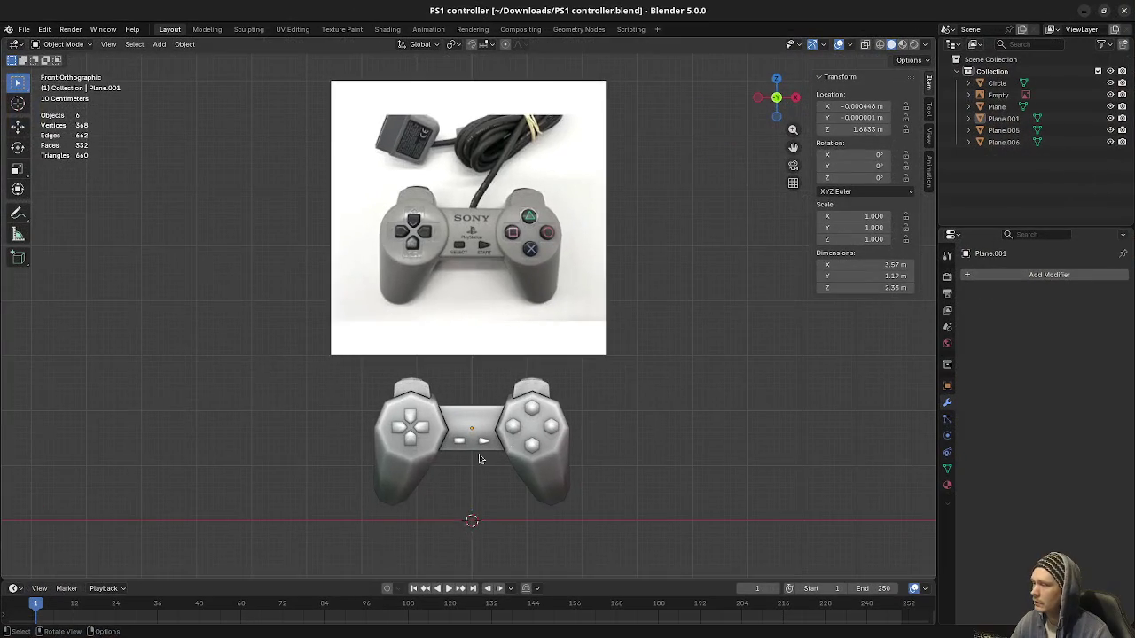
mouse_move(481, 456)
mouse_down()
mouse_move(538, 396)
mouse_move(400, 469)
mouse_move(489, 522)
mouse_move(479, 492)
mouse_move(493, 461)
mouse_move(620, 479)
mouse_move(679, 456)
mouse_move(529, 447)
mouse_move(538, 462)
mouse_up()
key(Tab)
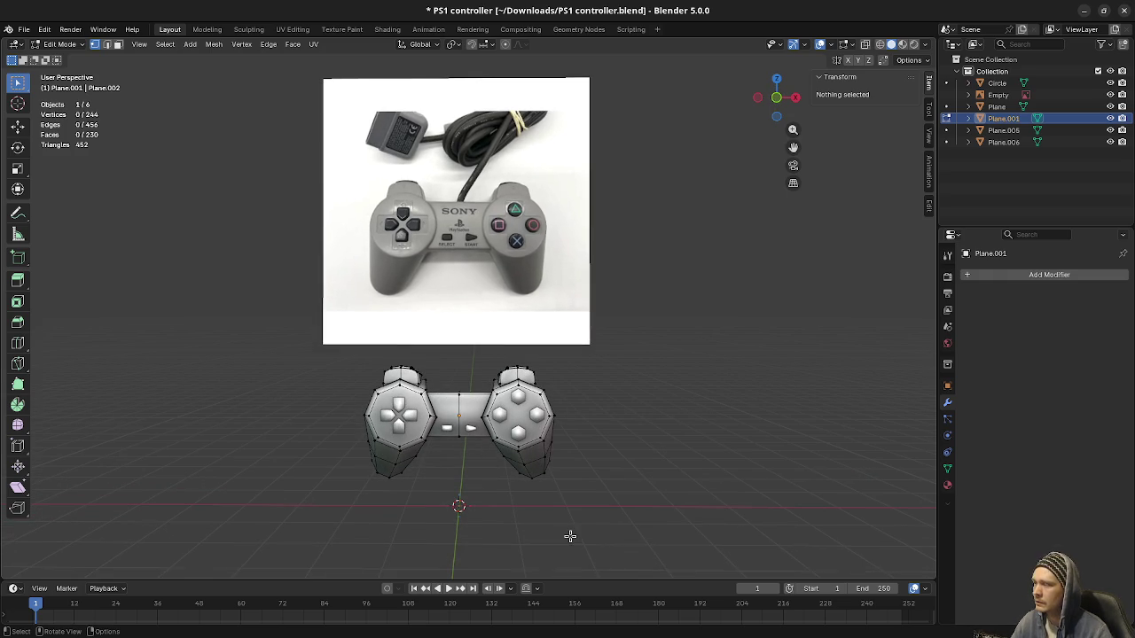
Orbit and zoom around the controller mesh, then close Blender choosing Don't Save
mouse_move(560, 535)
mouse_down()
mouse_move(499, 519)
mouse_move(506, 428)
mouse_move(398, 443)
mouse_move(608, 441)
mouse_move(499, 482)
mouse_move(540, 499)
mouse_move(697, 501)
mouse_move(525, 460)
mouse_move(459, 431)
mouse_move(444, 462)
mouse_up()
scroll(514, 390, up, 5)
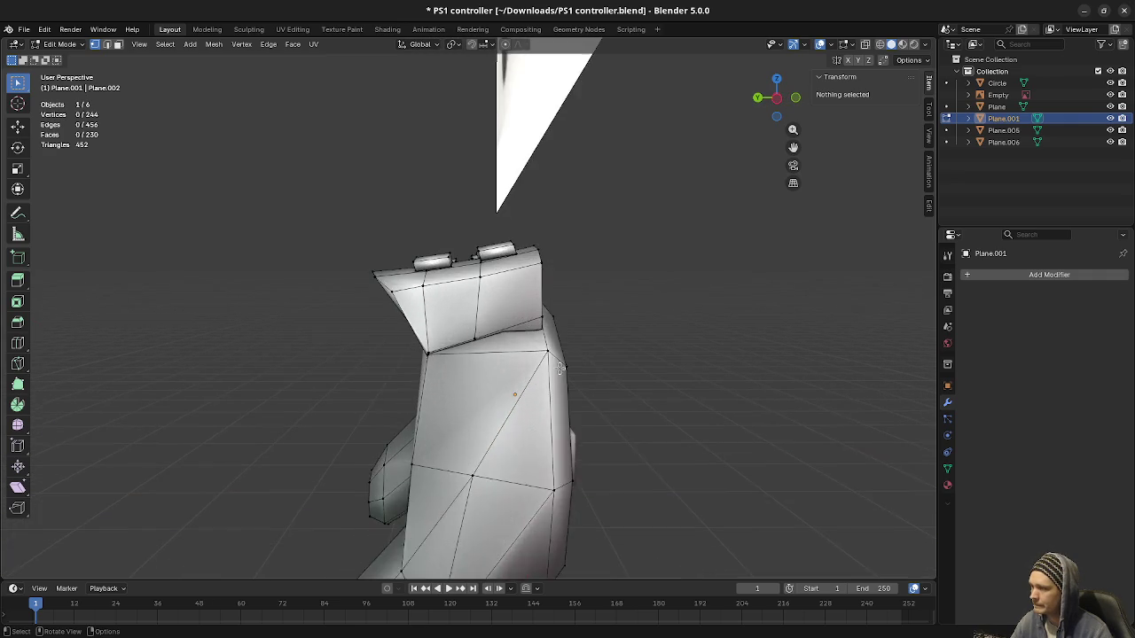
scroll(552, 370, up, 3)
mouse_move(551, 370)
mouse_down()
mouse_move(469, 381)
mouse_move(524, 405)
mouse_move(513, 401)
mouse_up()
scroll(497, 407, down, 8)
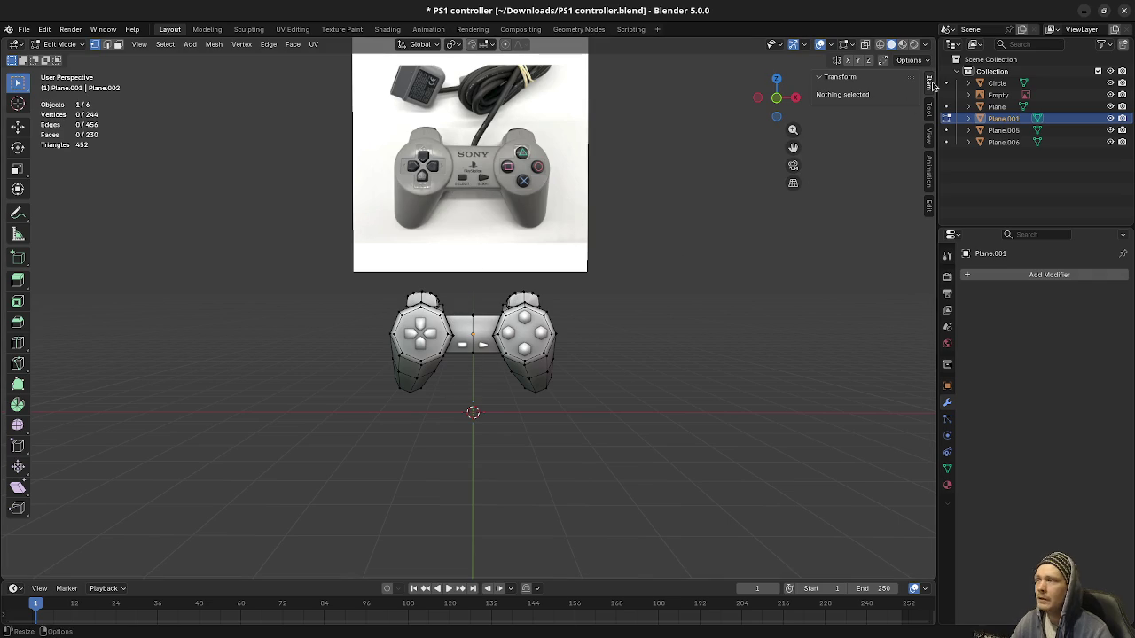
click(1124, 10)
click(526, 352)
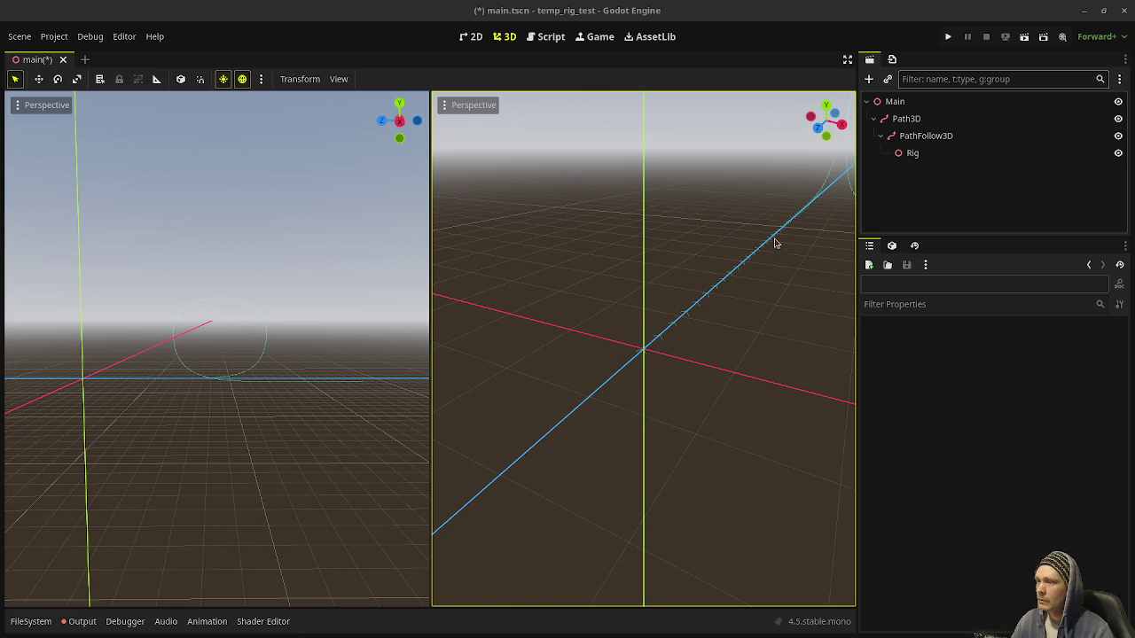
Revert PathFollow3D's Progress to 0 so Rig returns to the path start
click(920, 158)
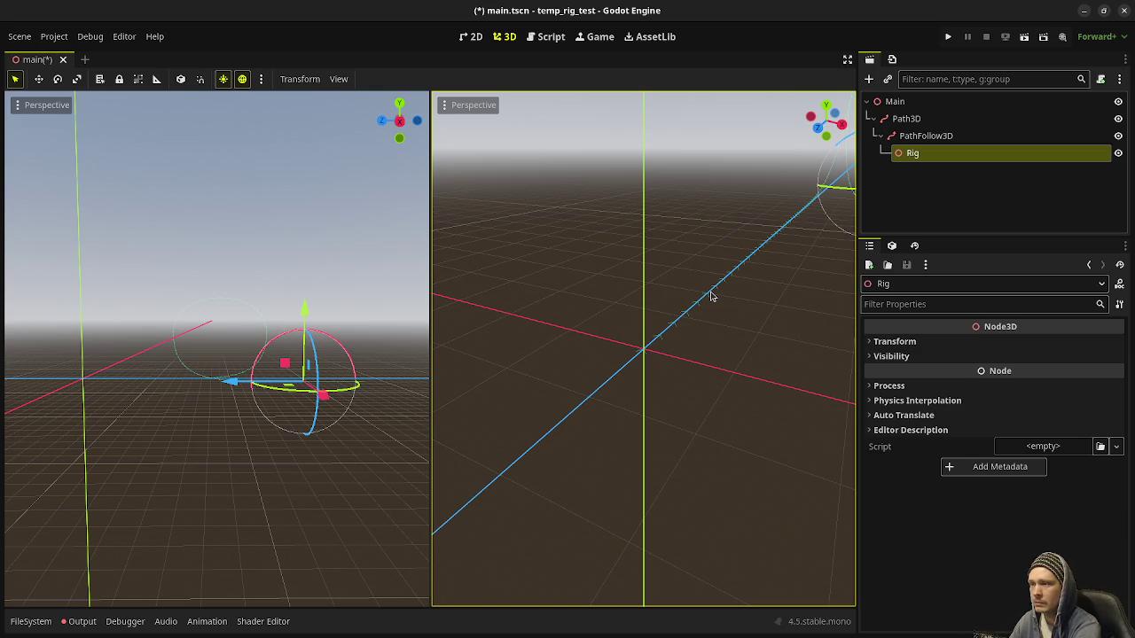
click(922, 136)
click(912, 154)
click(906, 119)
click(926, 136)
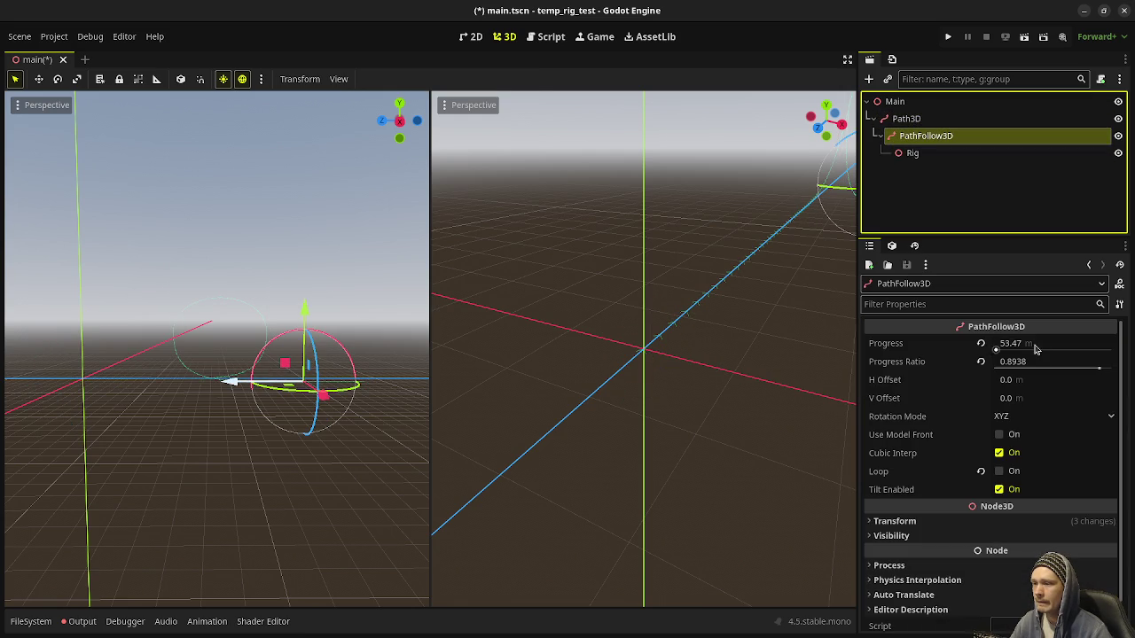
click(980, 344)
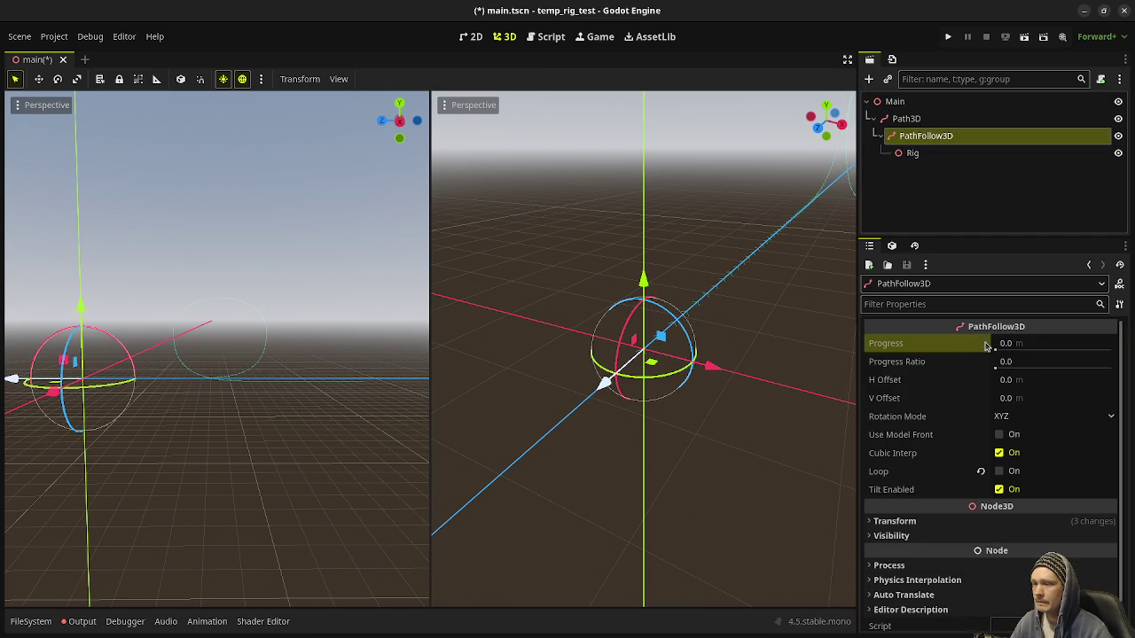
click(915, 155)
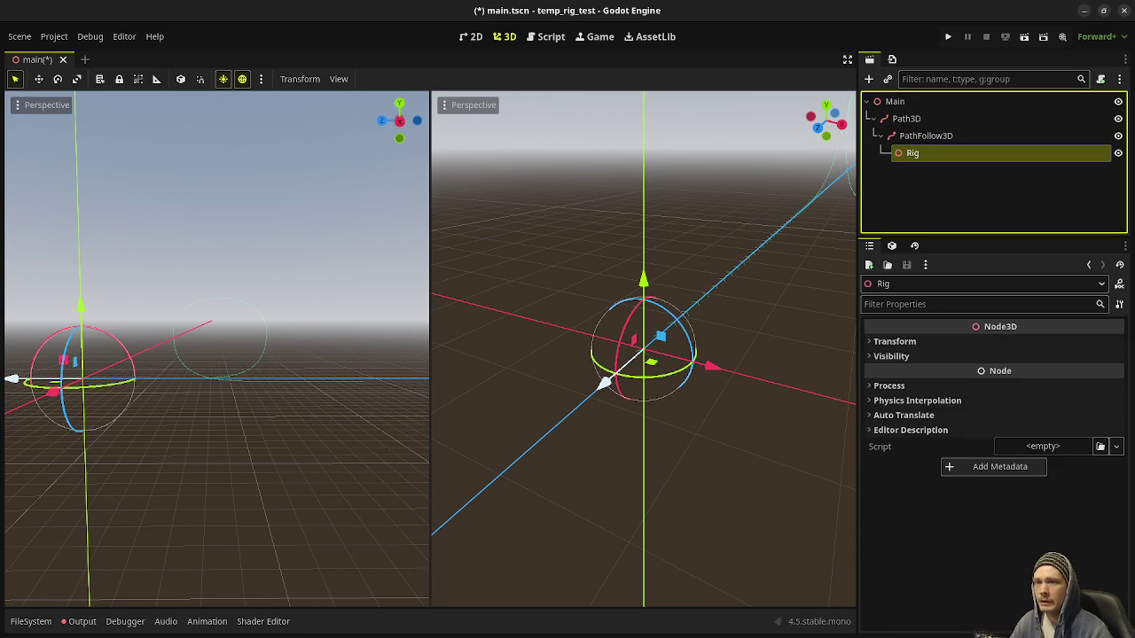
Switch over to the Aseprite rig sketch
key(alt+Tab)
scroll(508, 476, down, 5)
scroll(633, 398, up, 3)
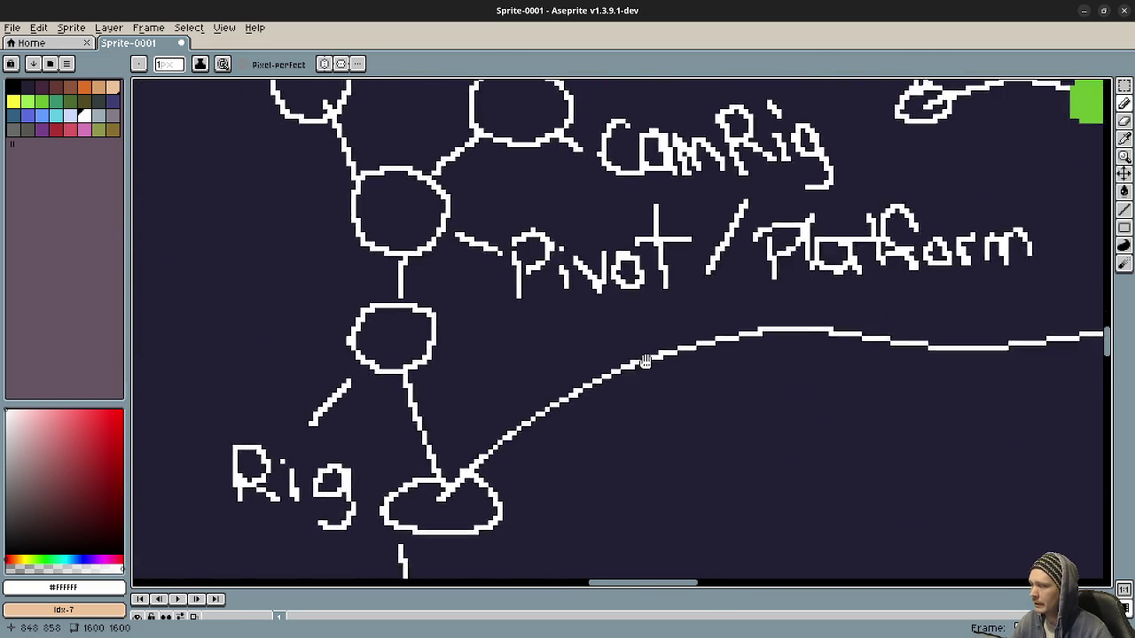
Pan the Aseprite sketch to show the CamRig and Pivot/Platform notes, then minimize back to Godot
drag(495, 374, 533, 513)
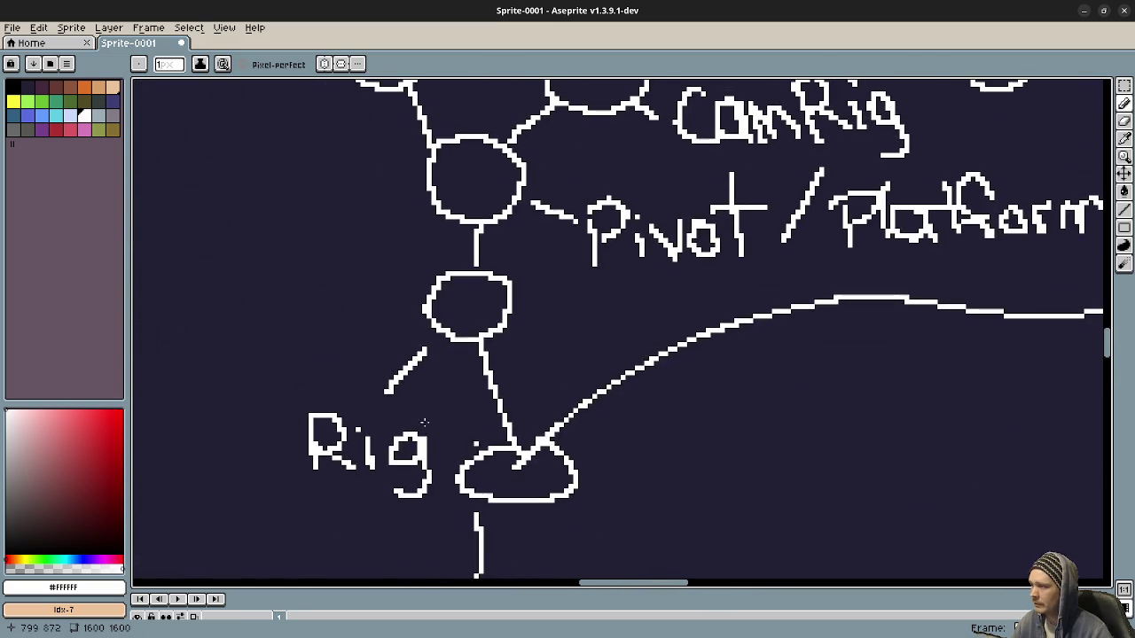
drag(545, 324, 511, 500)
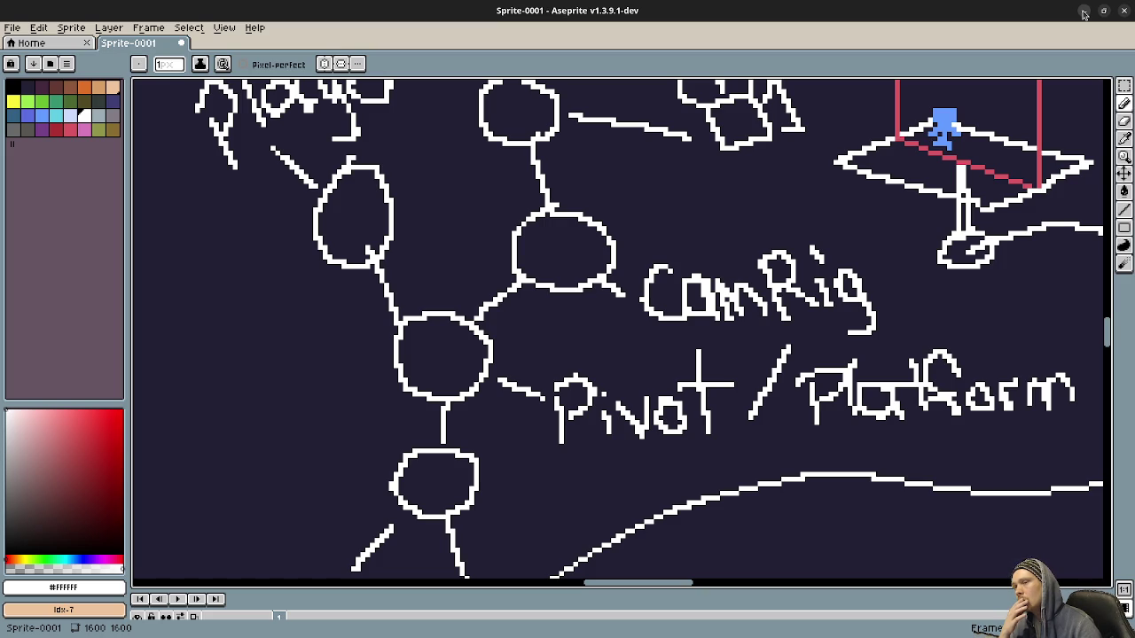
click(1083, 14)
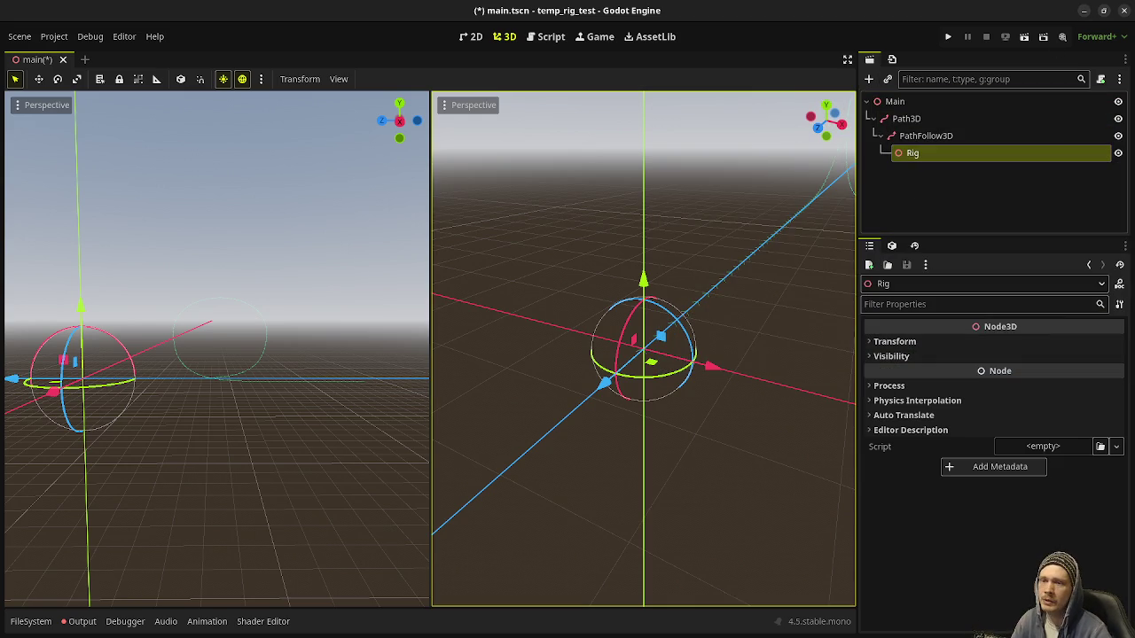
key(alt+Tab)
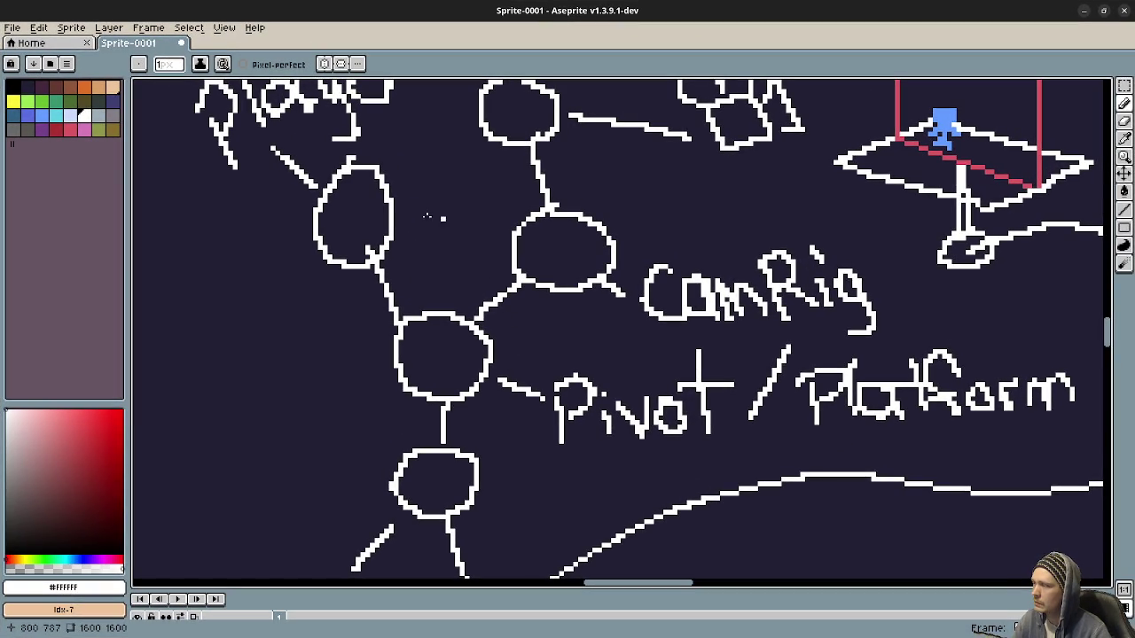
click(1084, 10)
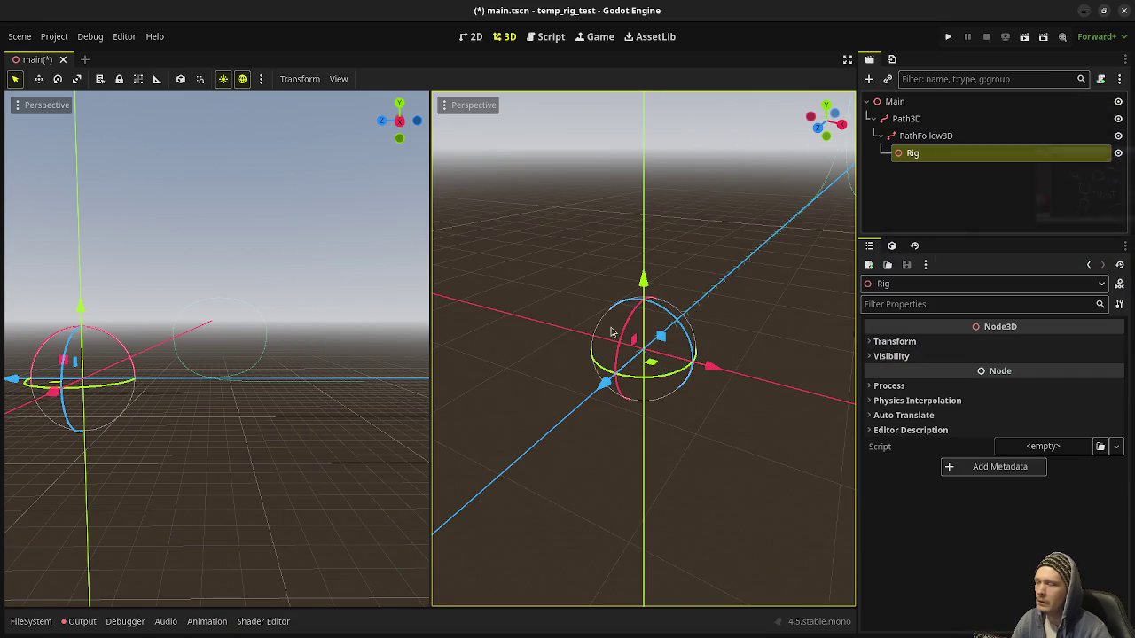
Add a CharacterBody3D child under Rig
click(922, 155)
key(ctrl+a)
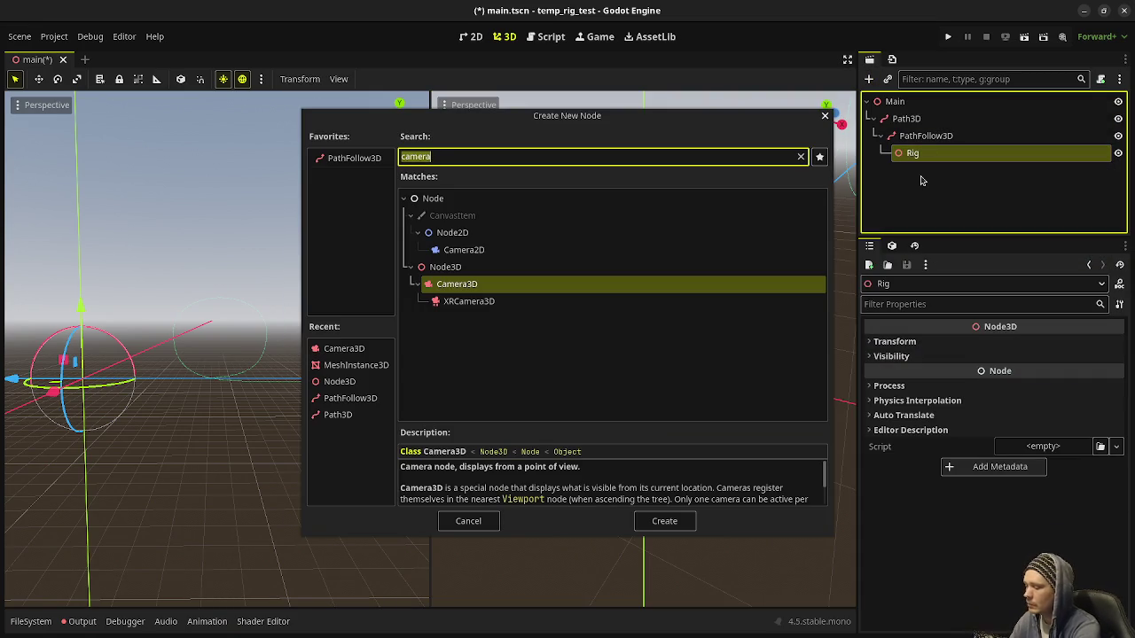
text(Ch)
key(Return)
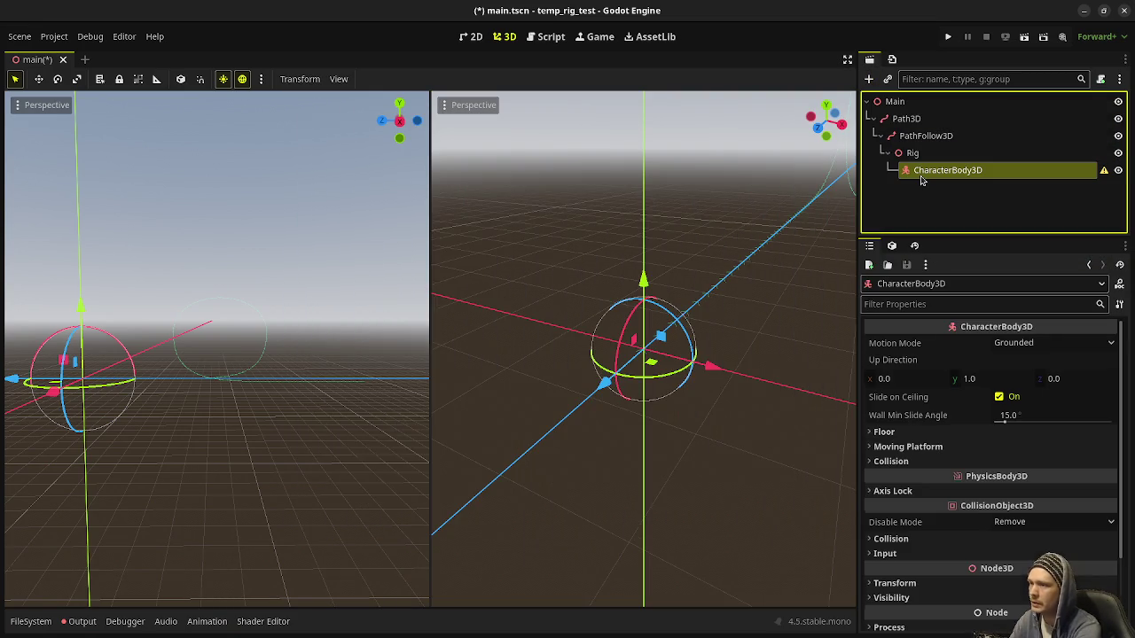
Add a CollisionShape3D under CharacterBody3D, marking it as a favourite
key(ctrl+a)
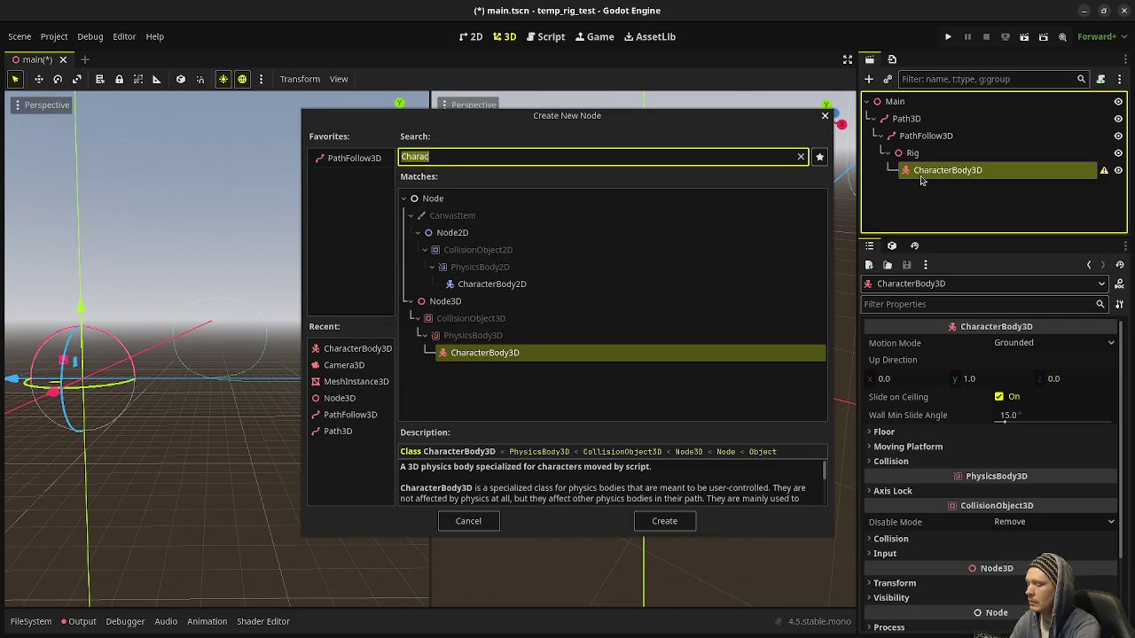
text(col)
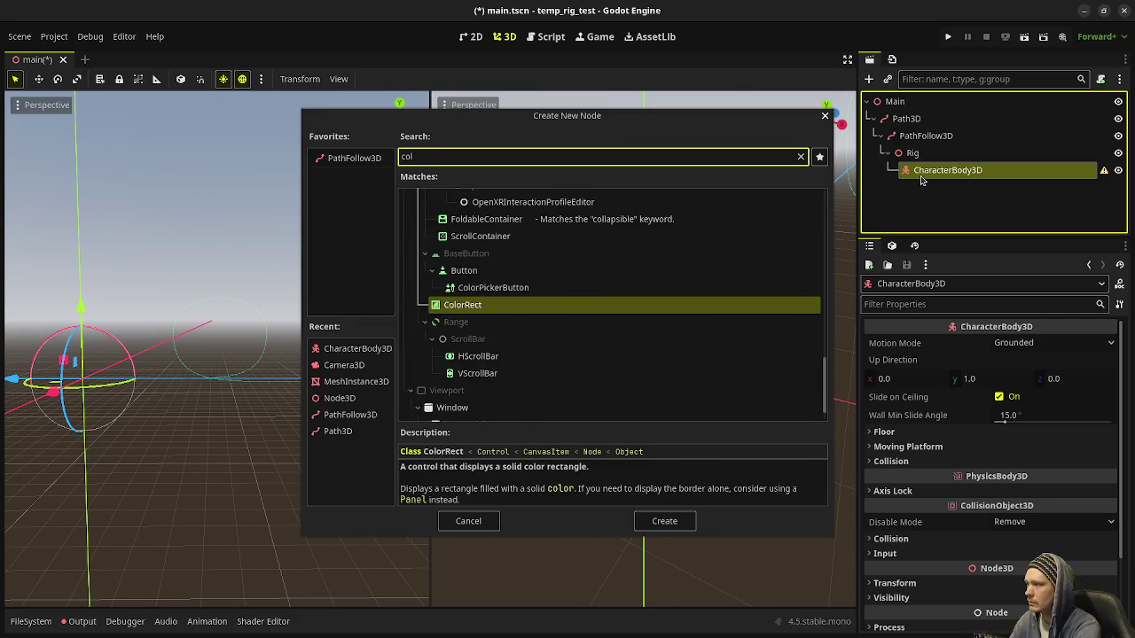
text(l)
key(Tab)
key(space)
key(Tab)
key(Tab)
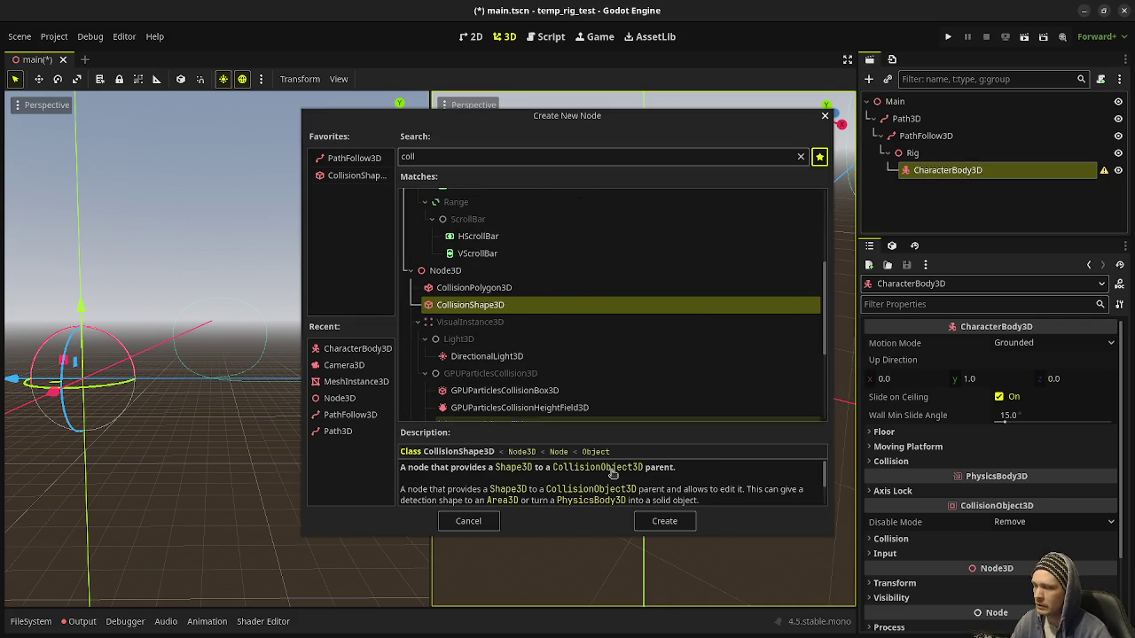
key(Return)
Add a MeshInstance3D under CharacterBody3D
key(ctrl+a)
text(meshinst)
key(Return)
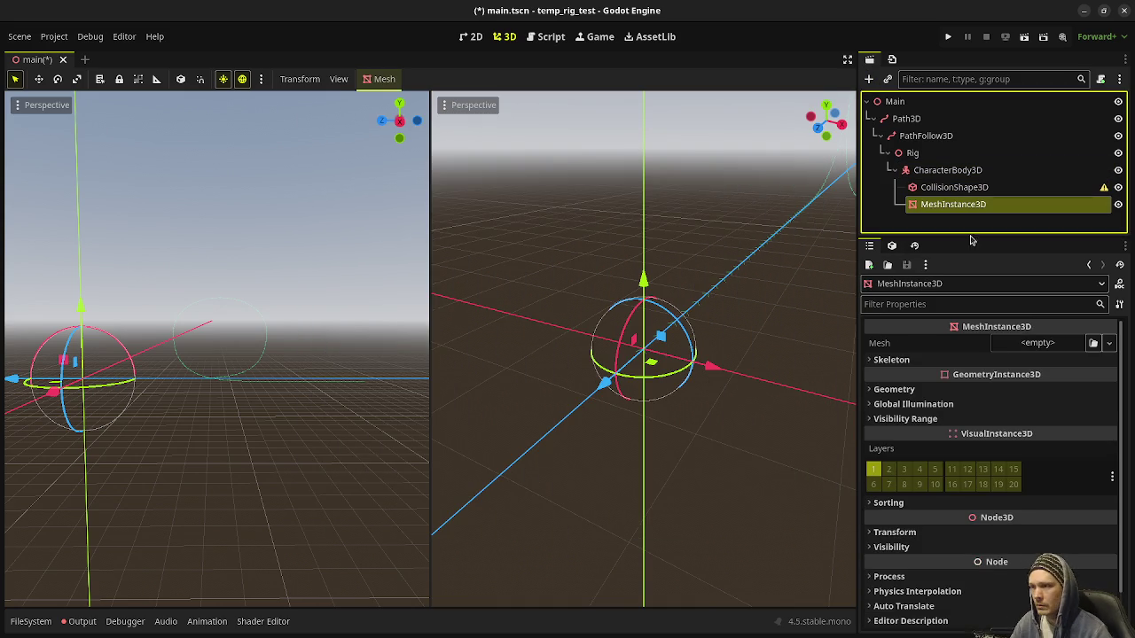
click(1036, 343)
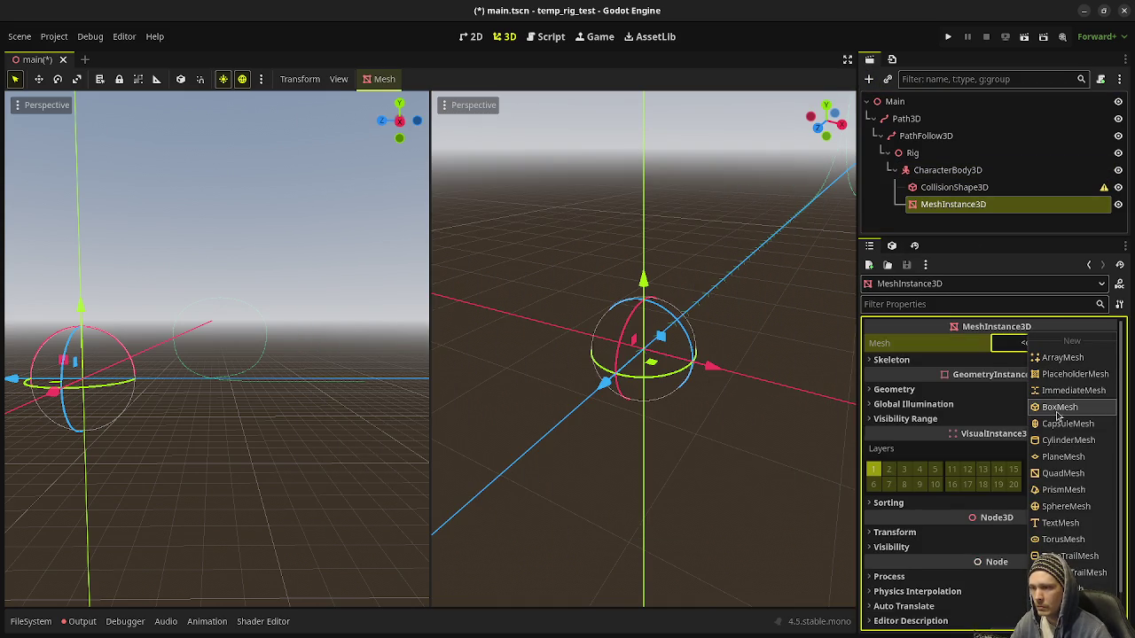
Give MeshInstance3D a new BoxMesh with Size y 2
click(1057, 407)
click(1074, 360)
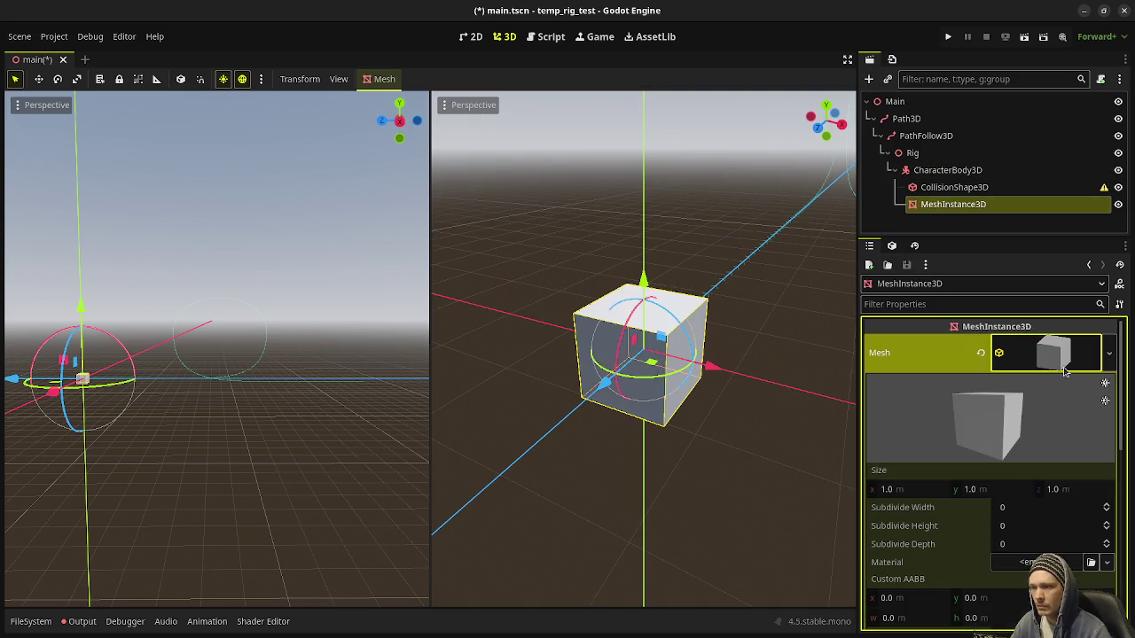
click(984, 493)
text(2)
key(Return)
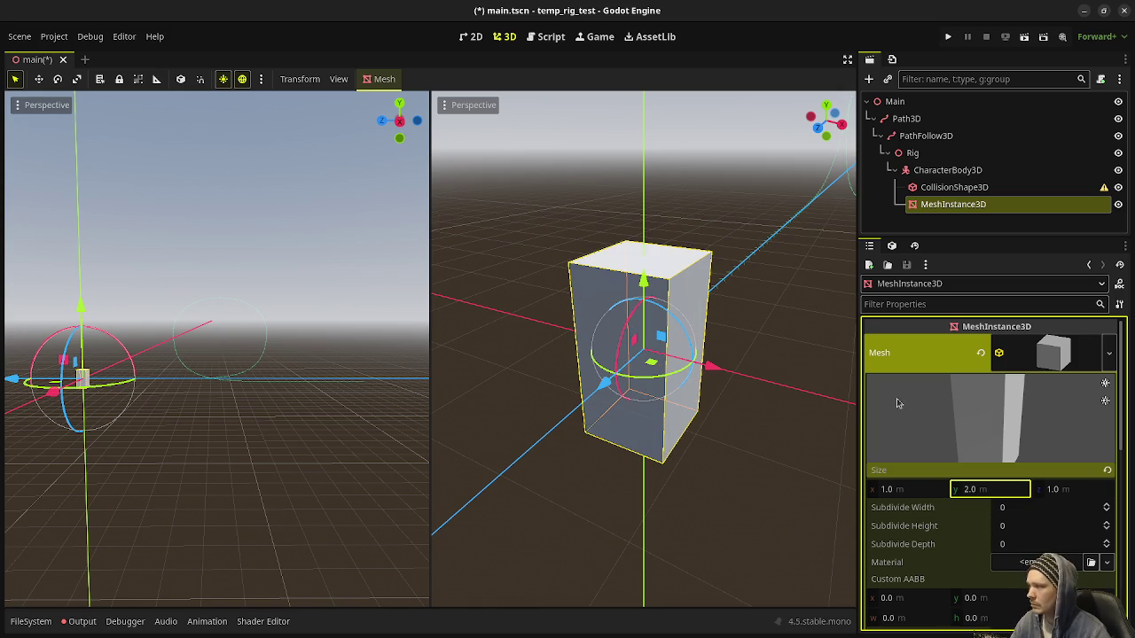
click(950, 206)
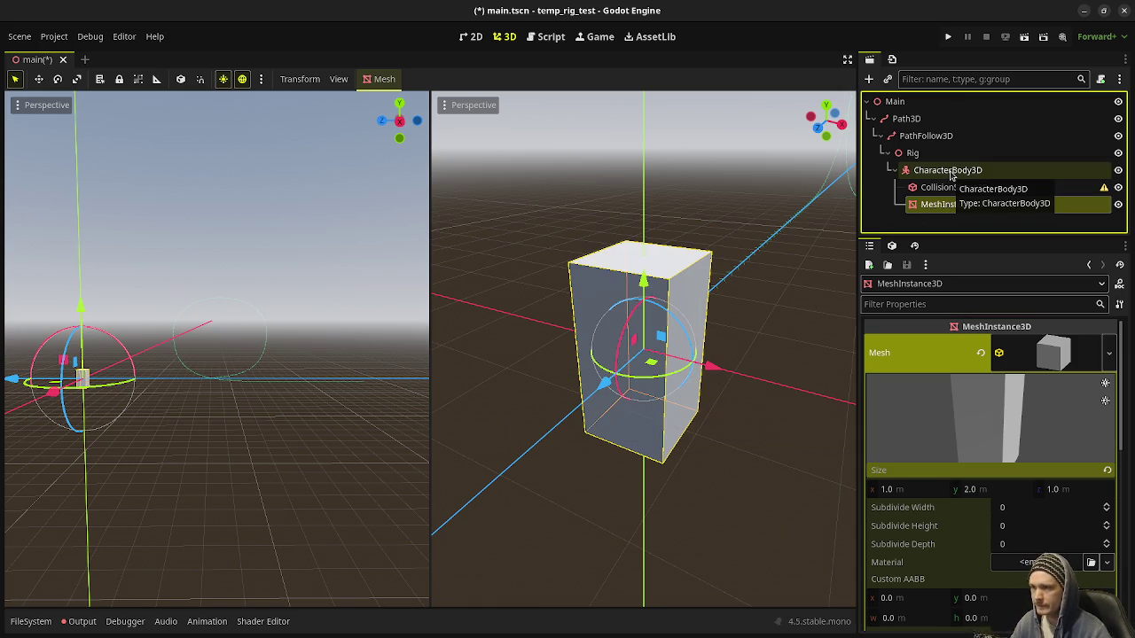
Raise CollisionShape3D to Position y 1
click(940, 173)
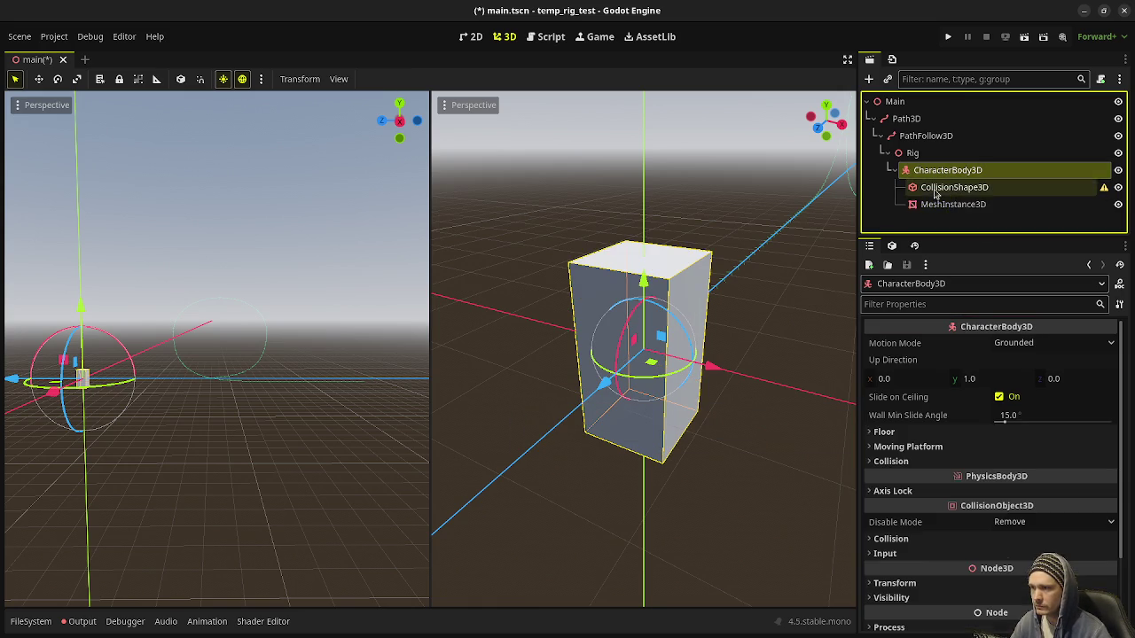
click(942, 188)
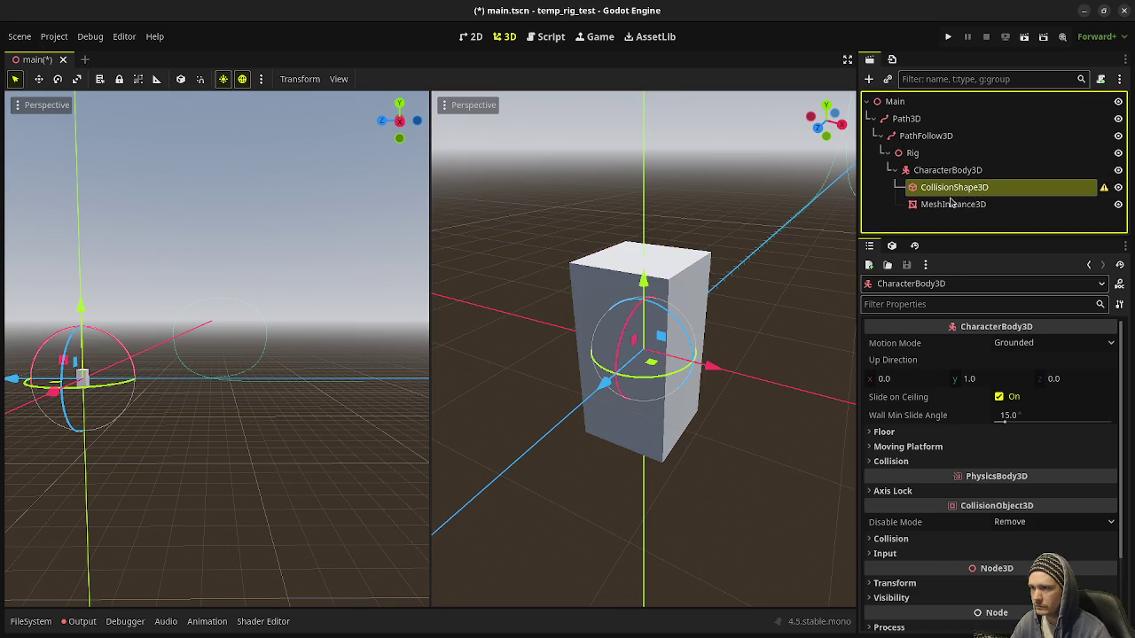
click(980, 428)
click(991, 467)
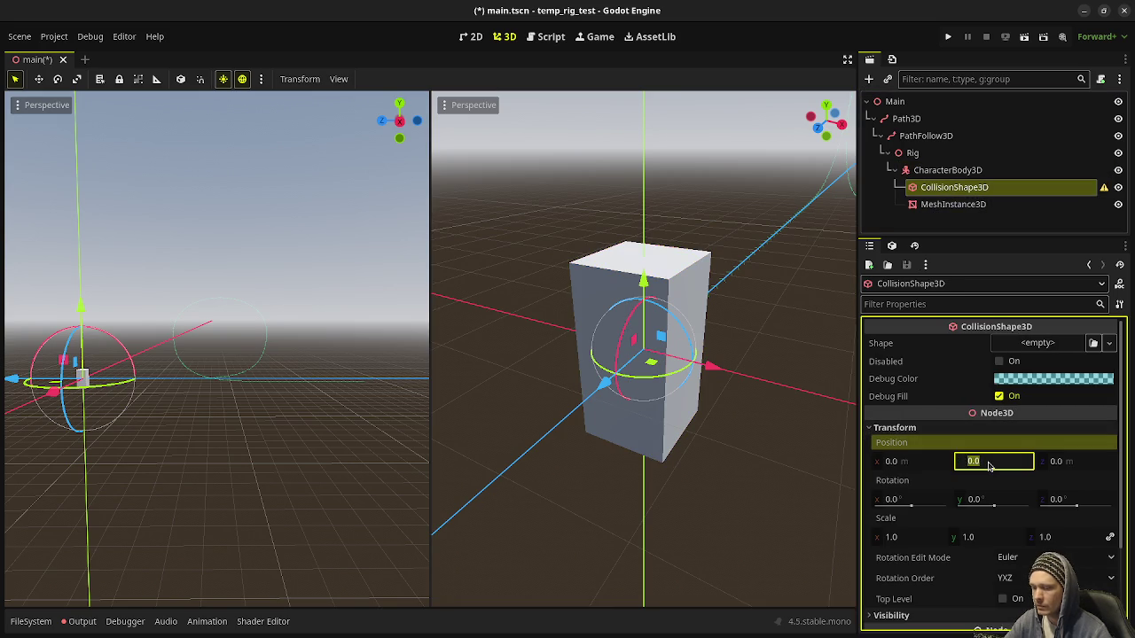
text(1)
key(Return)
Raise MeshInstance3D to Position y 1
click(953, 204)
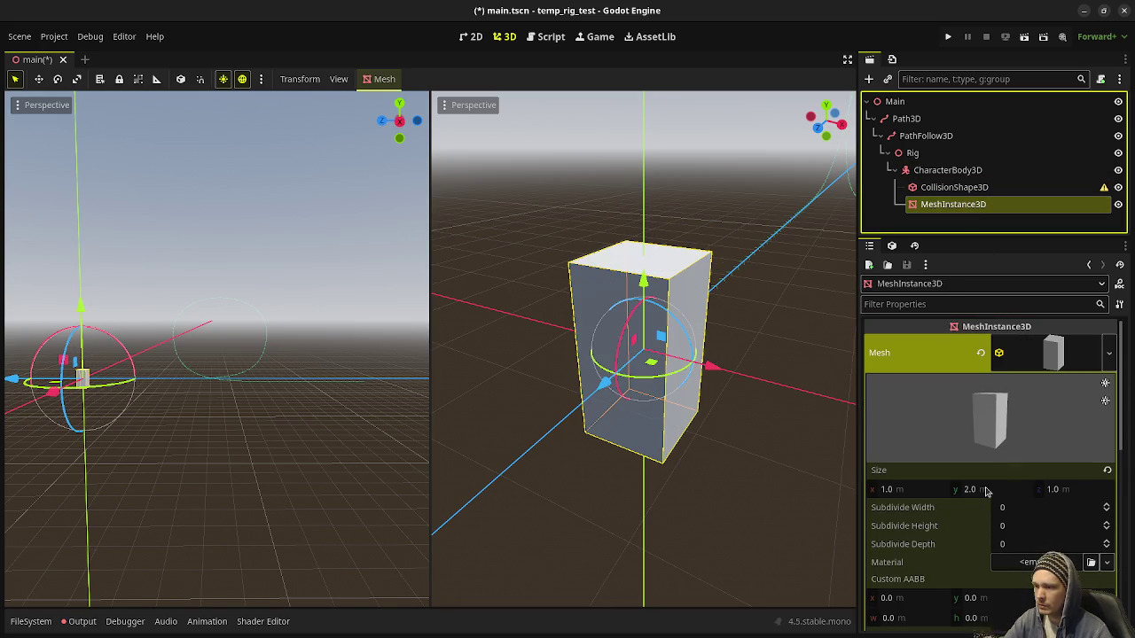
scroll(992, 486, down, 10)
scroll(940, 434, down, 1)
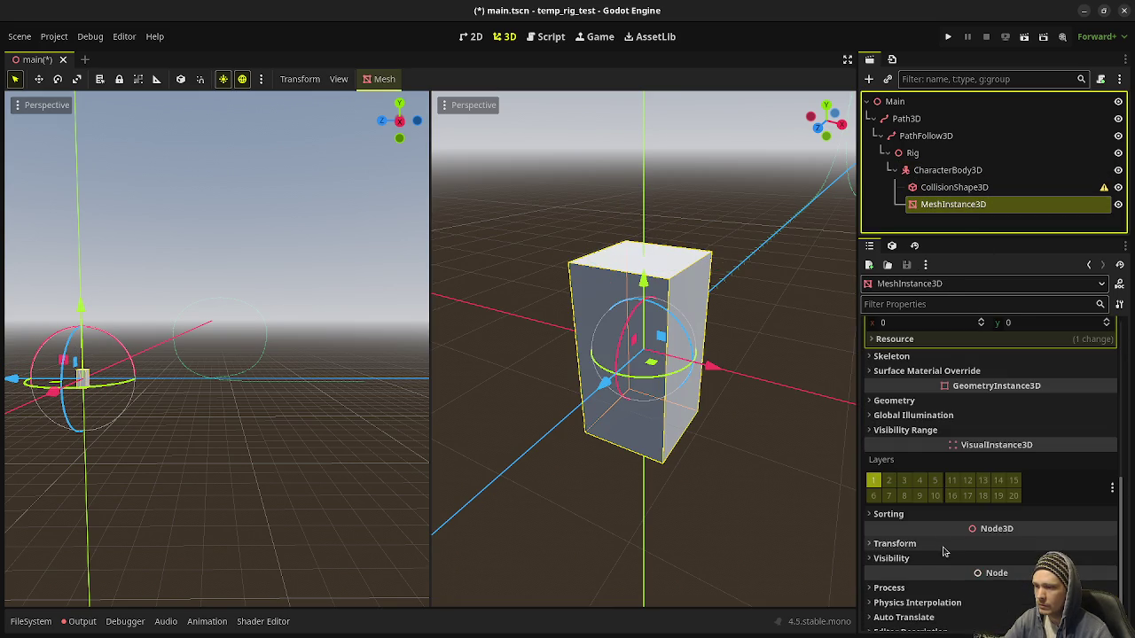
click(946, 544)
click(980, 577)
text(1)
key(Return)
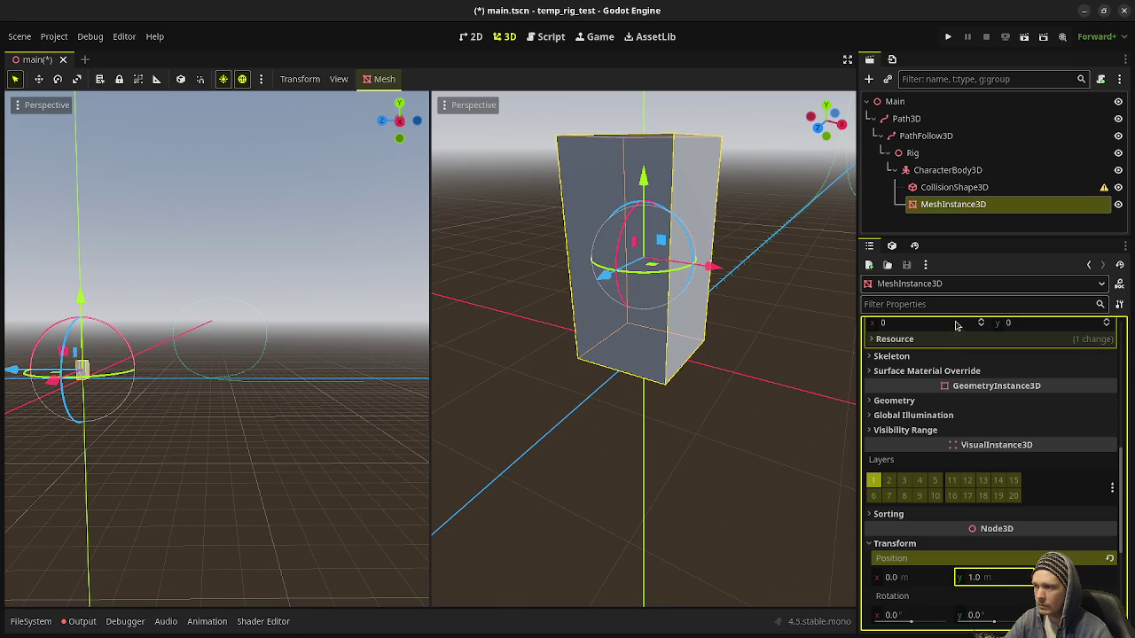
Give CollisionShape3D a BoxShape3D with Size y 2 m
click(938, 187)
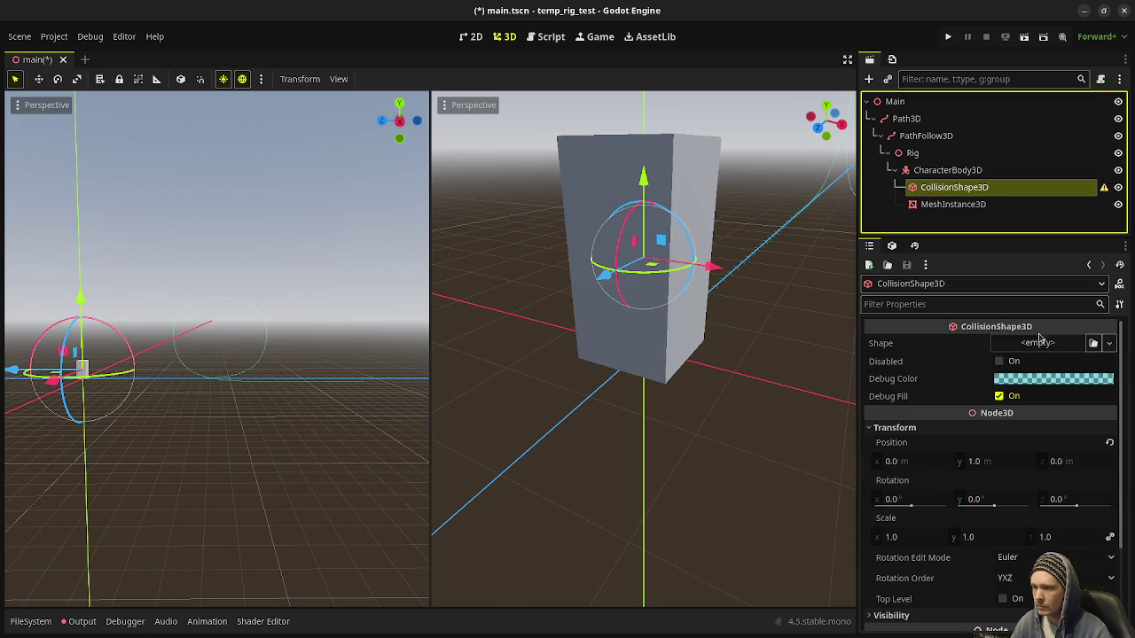
click(1040, 341)
click(1042, 410)
click(1052, 346)
click(976, 382)
key(Return)
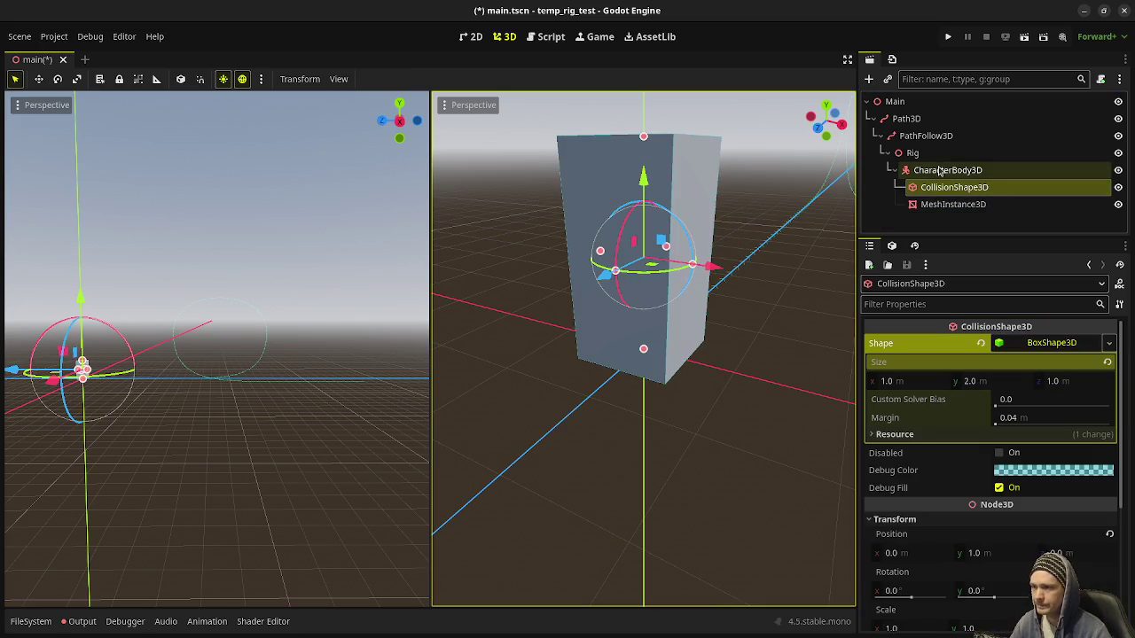
click(936, 182)
key(Down)
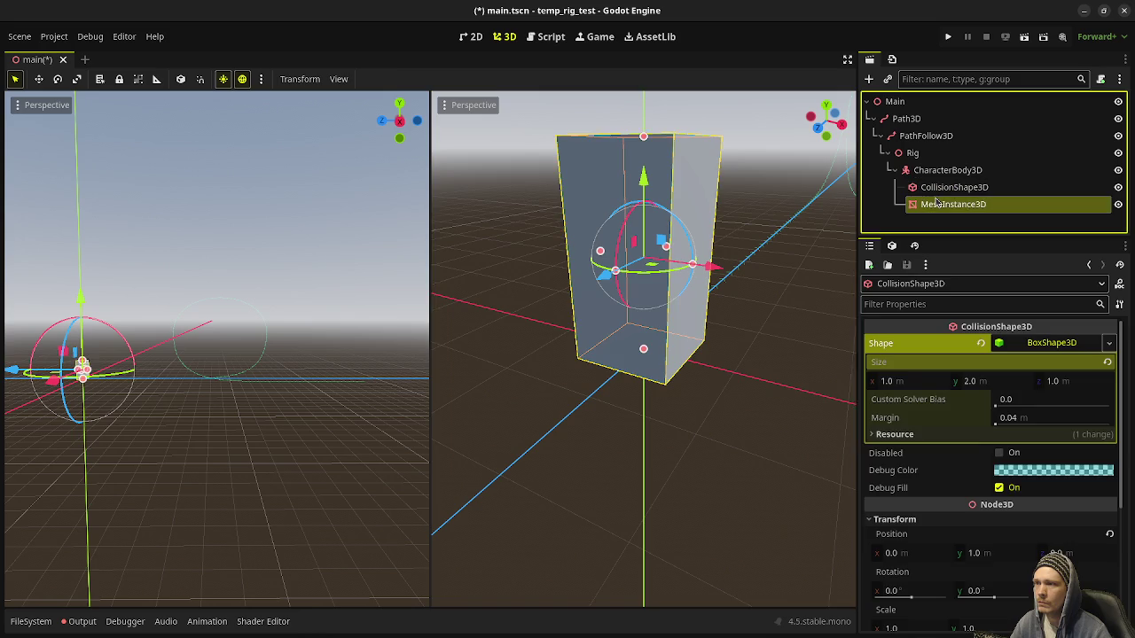
click(931, 169)
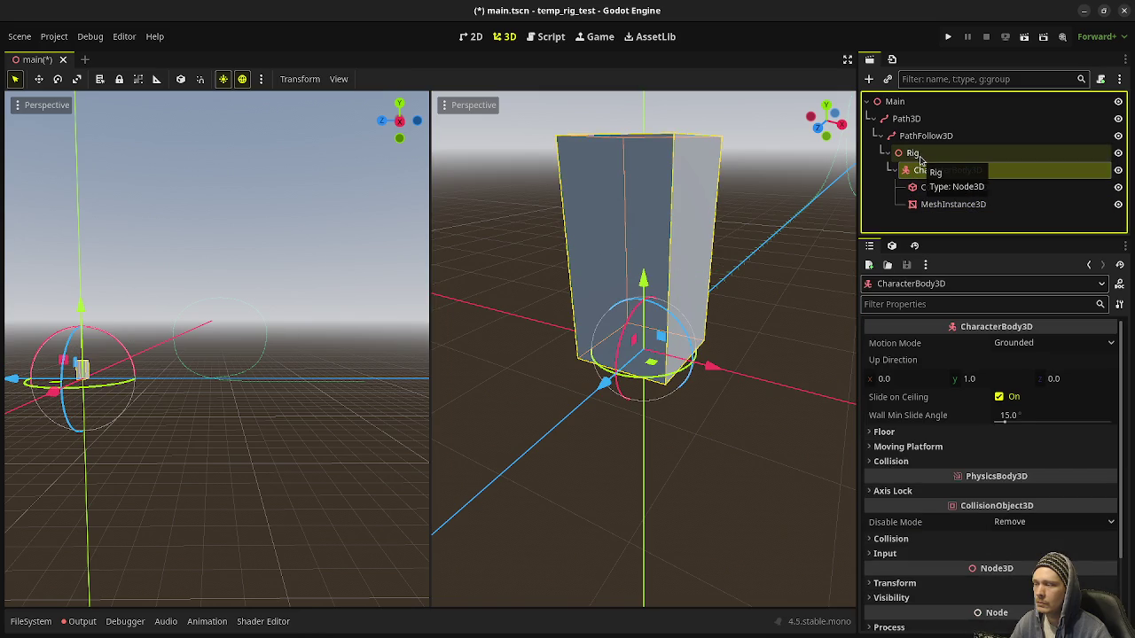
Open Create New Node for Rig with Ctrl+A, then switch over to Aseprite
click(920, 156)
key(ctrl+a)
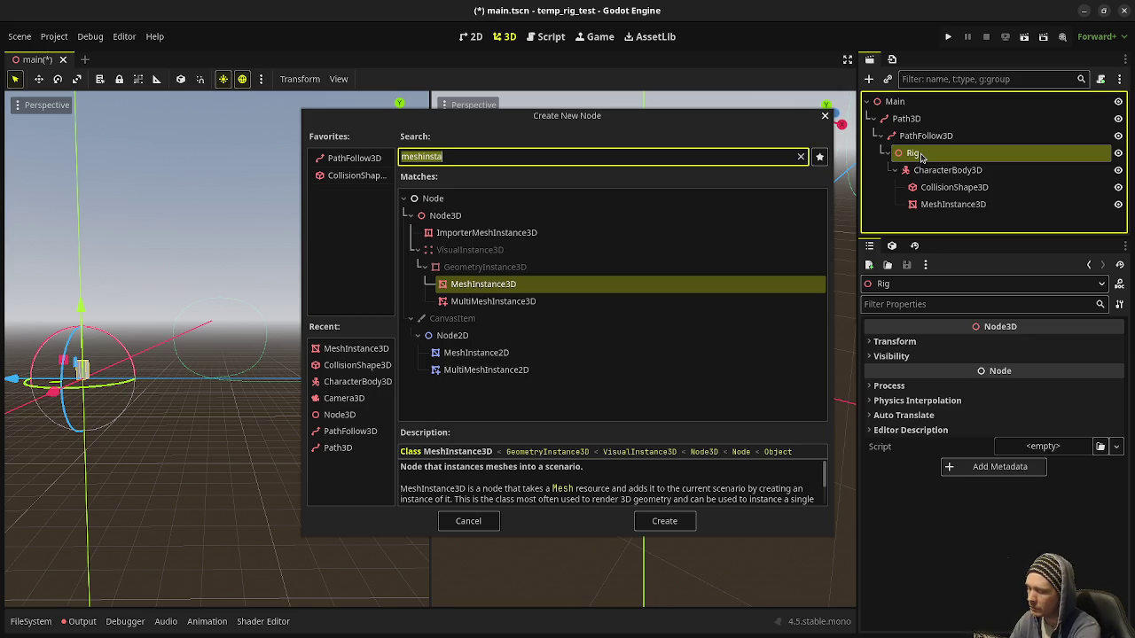
key(alt+Tab)
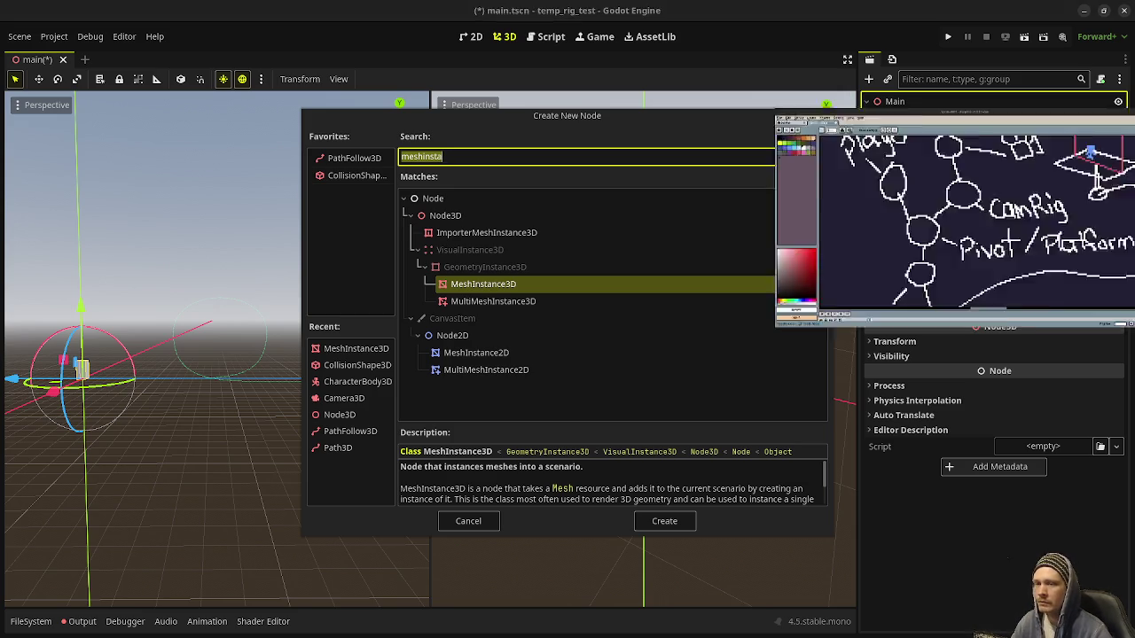
Pan the Aseprite canvas to an empty area, undoing the stray strokes
scroll(791, 294, right, 5)
scroll(792, 294, up, 4)
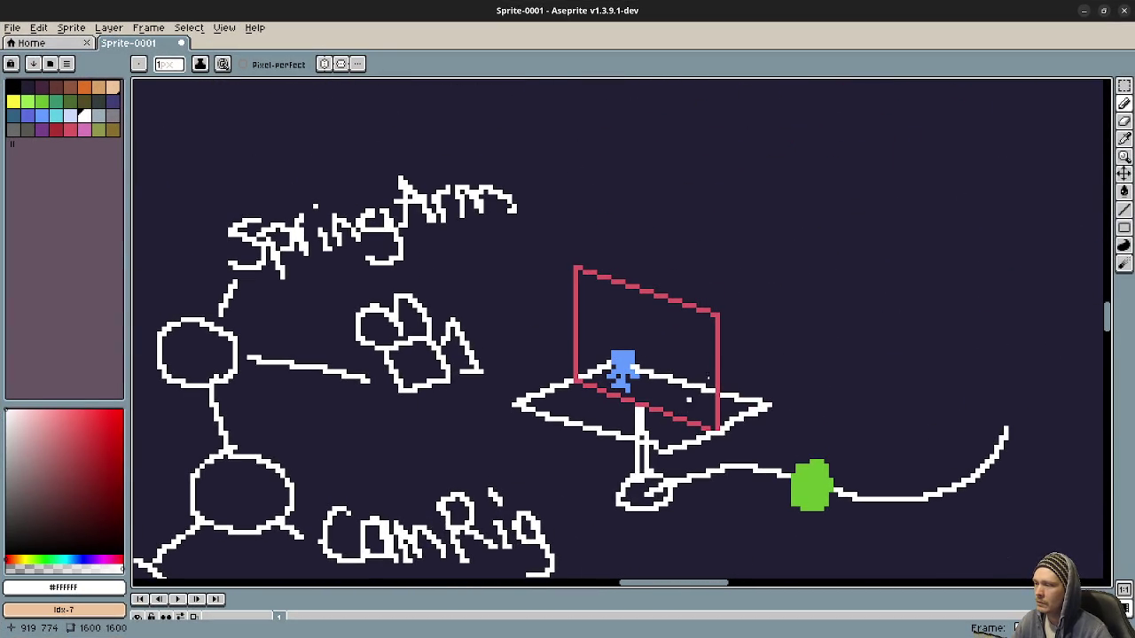
mouse_move(893, 214)
mouse_down()
mouse_move(887, 238)
mouse_move(907, 241)
mouse_up()
key(ctrl+z)
key(ctrl+z)
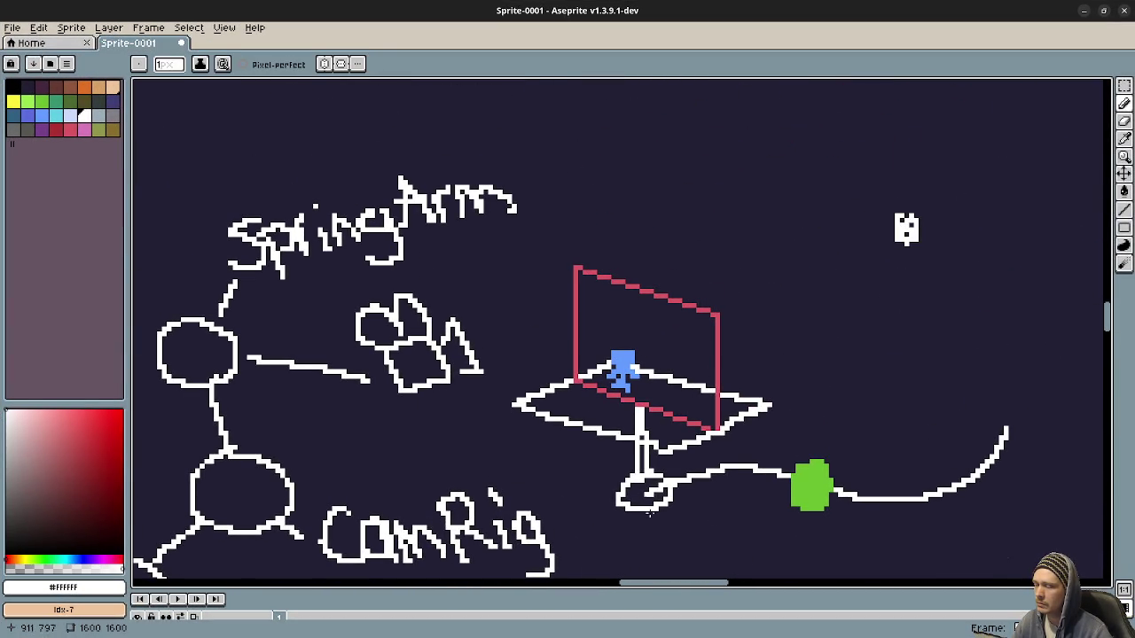
drag(645, 508, 714, 472)
scroll(714, 473, up, 3)
scroll(917, 261, right, 3)
key(ctrl+z)
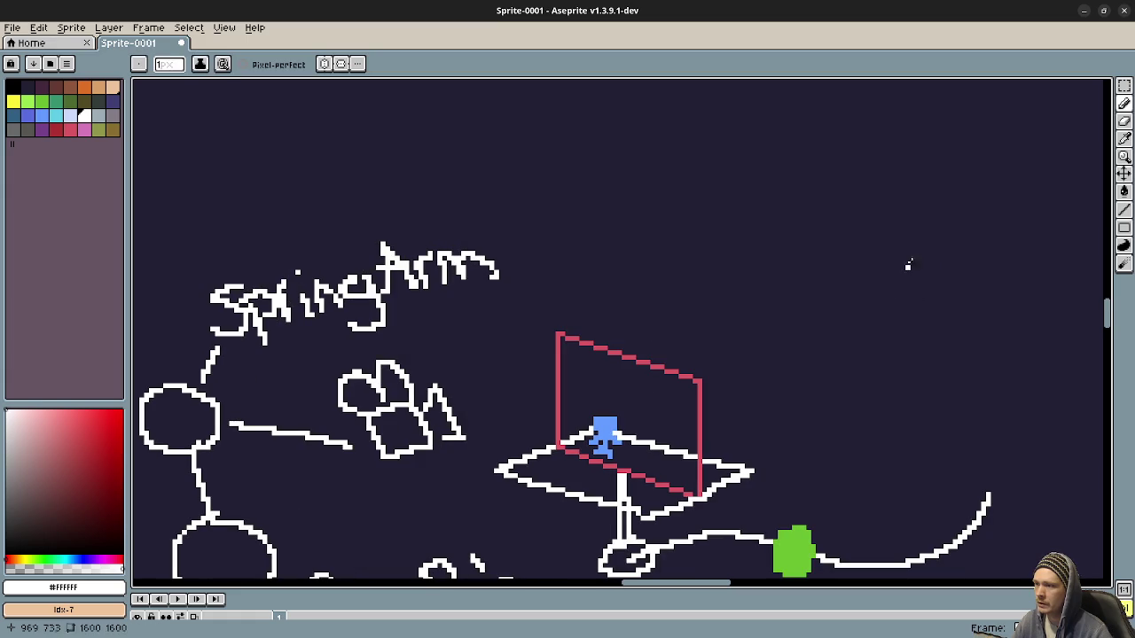
scroll(917, 261, down, 10)
scroll(917, 260, left, 10)
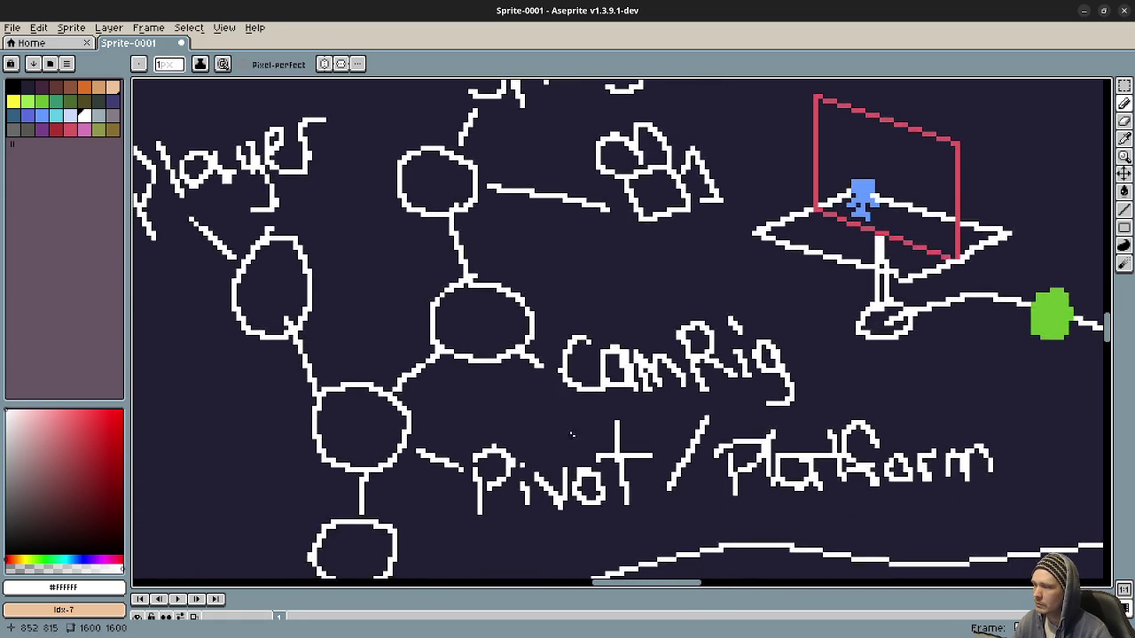
drag(601, 388, 610, 449)
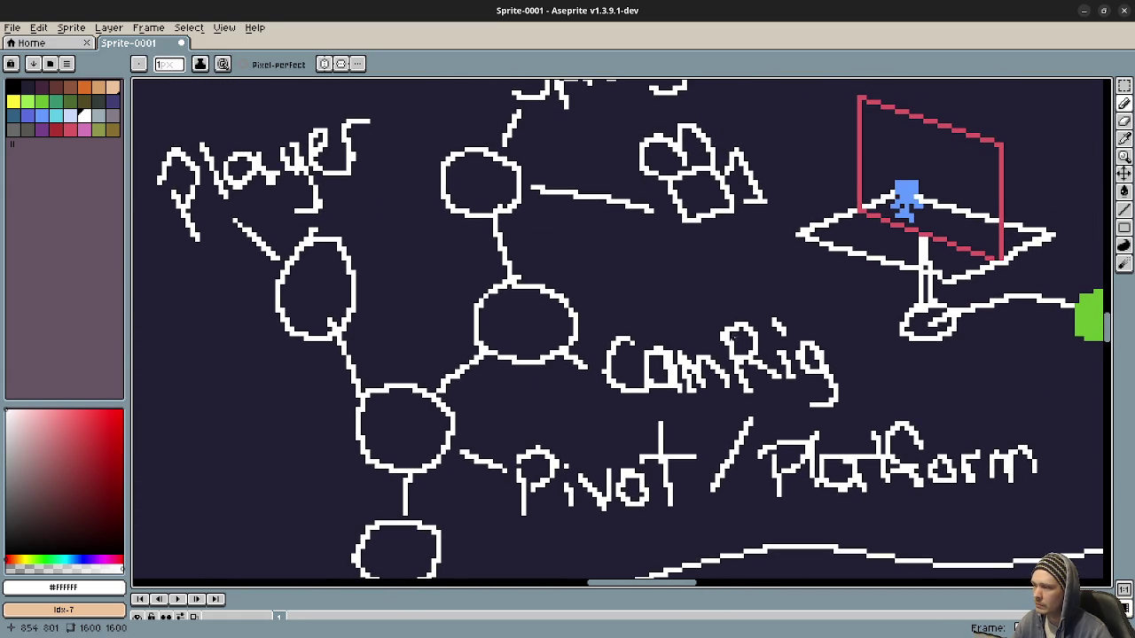
scroll(922, 139, up, 10)
scroll(922, 139, right, 12)
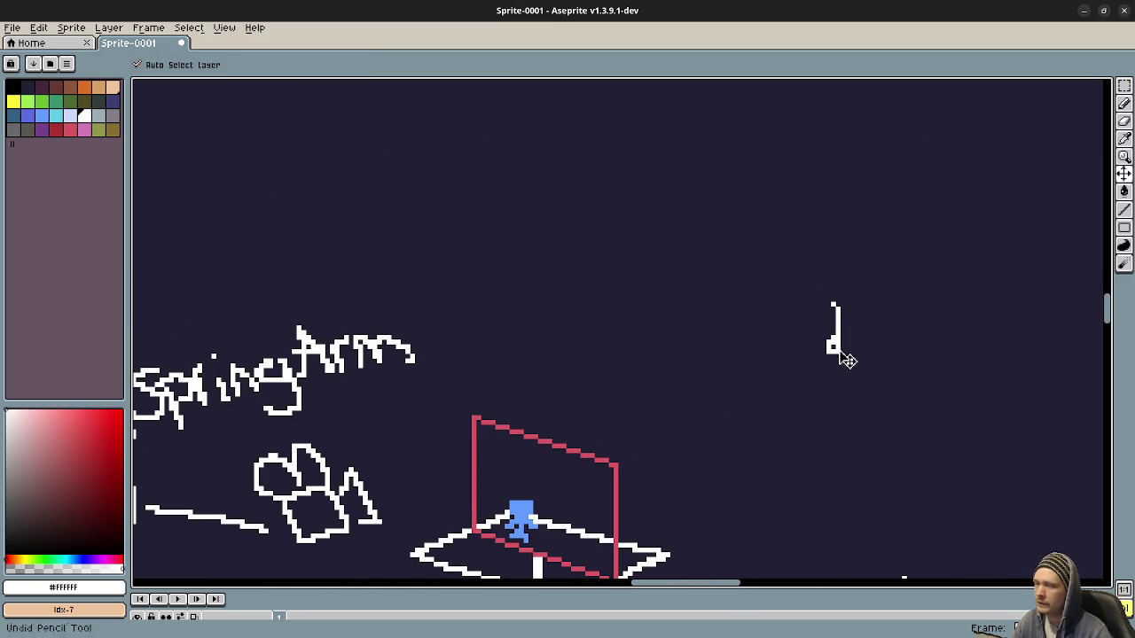
key(ctrl+z)
Draw a filled dot, a vertical line with loops, and a leftward arm ending in a loop
drag(837, 337, 837, 342)
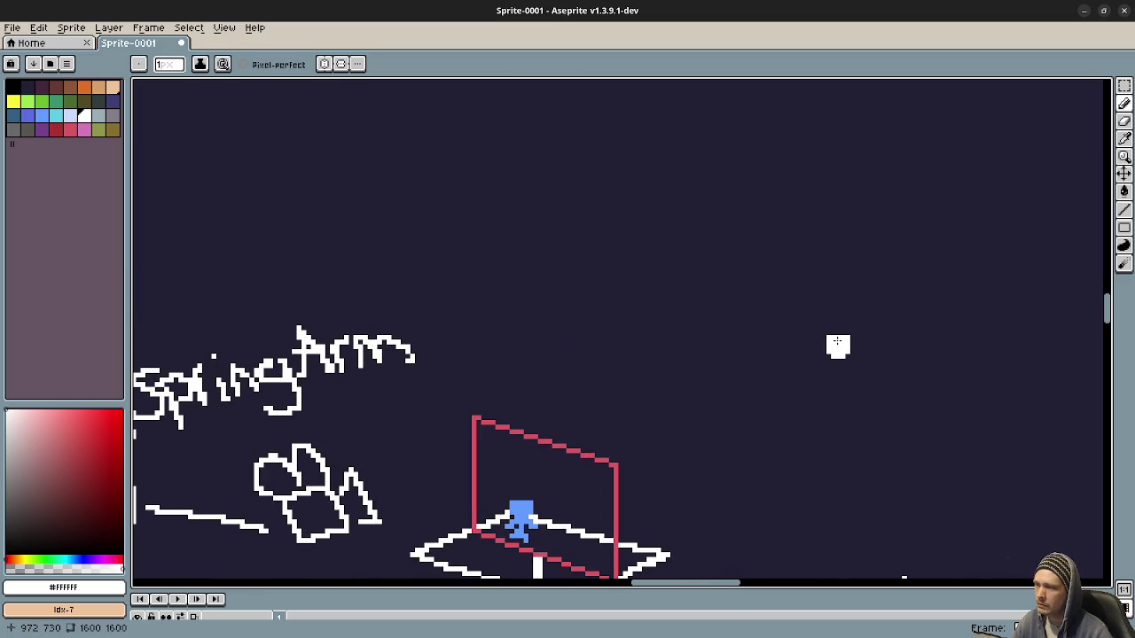
drag(834, 281, 837, 350)
mouse_move(824, 258)
mouse_down()
mouse_move(811, 268)
mouse_move(838, 263)
mouse_move(816, 252)
mouse_up()
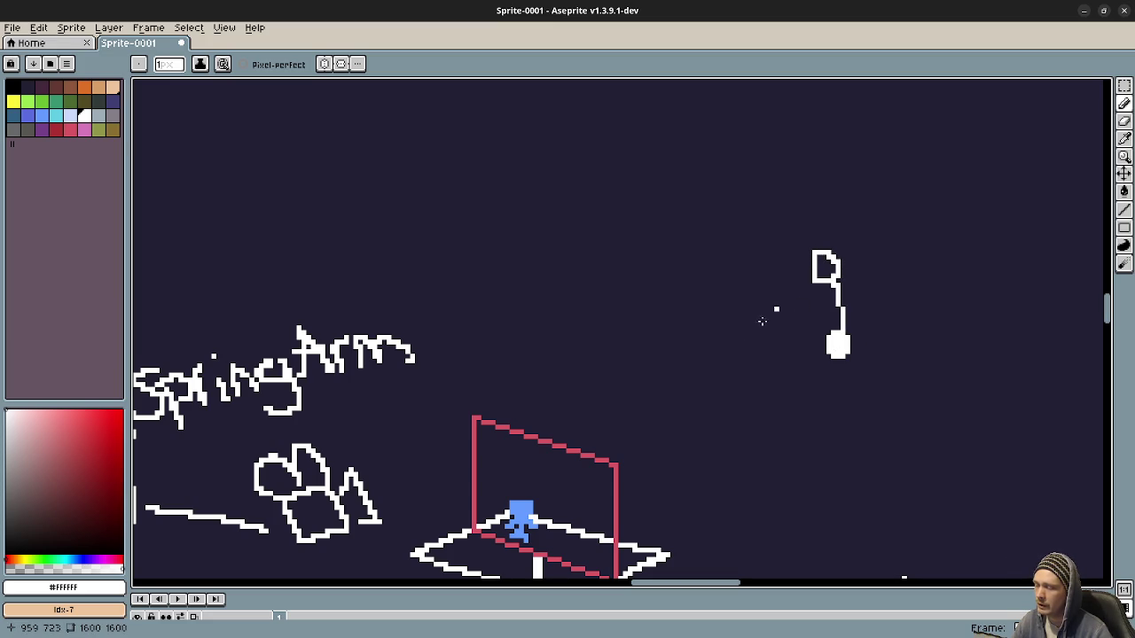
scroll(736, 351, up, 3)
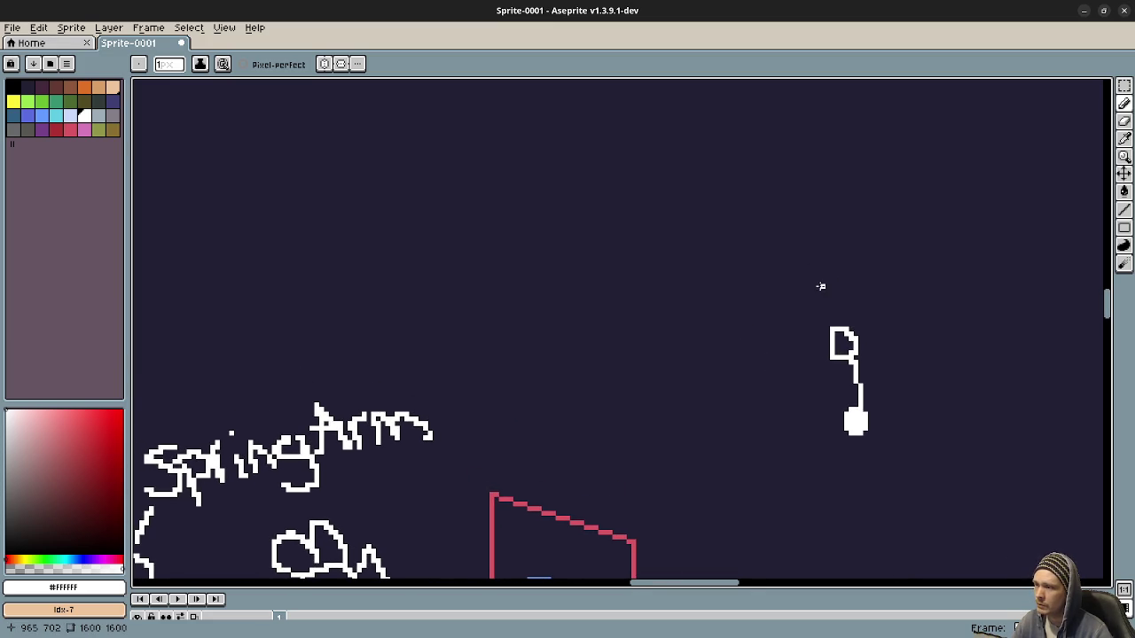
mouse_move(821, 280)
mouse_down()
mouse_move(808, 286)
mouse_move(829, 293)
mouse_move(836, 331)
mouse_up()
drag(808, 287, 674, 276)
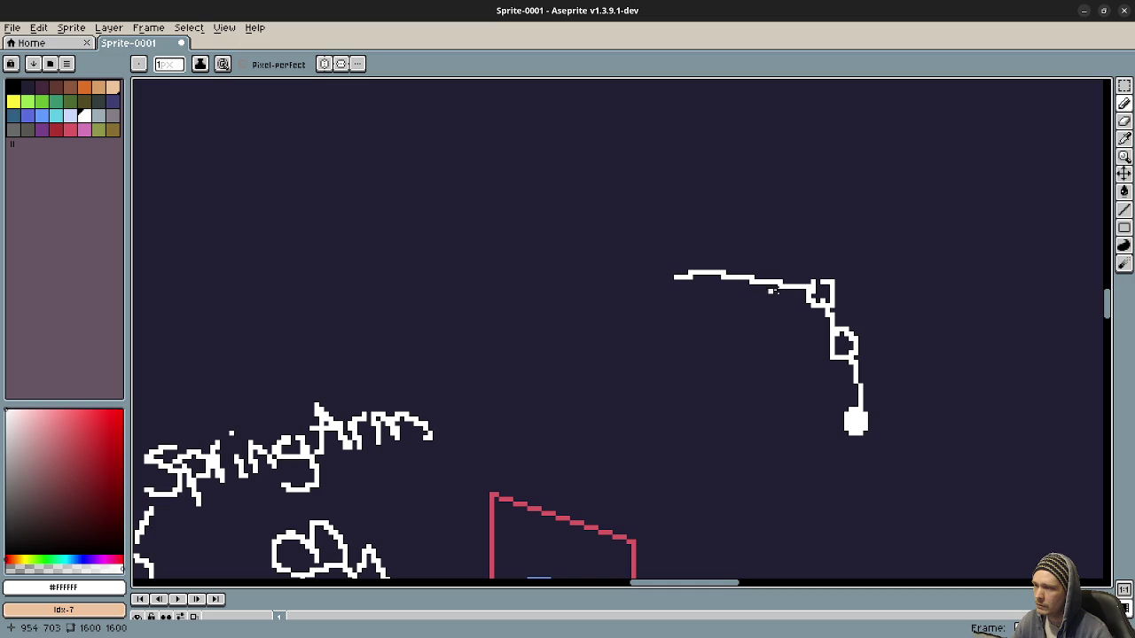
mouse_move(684, 279)
mouse_down()
mouse_move(644, 280)
mouse_move(667, 275)
mouse_up()
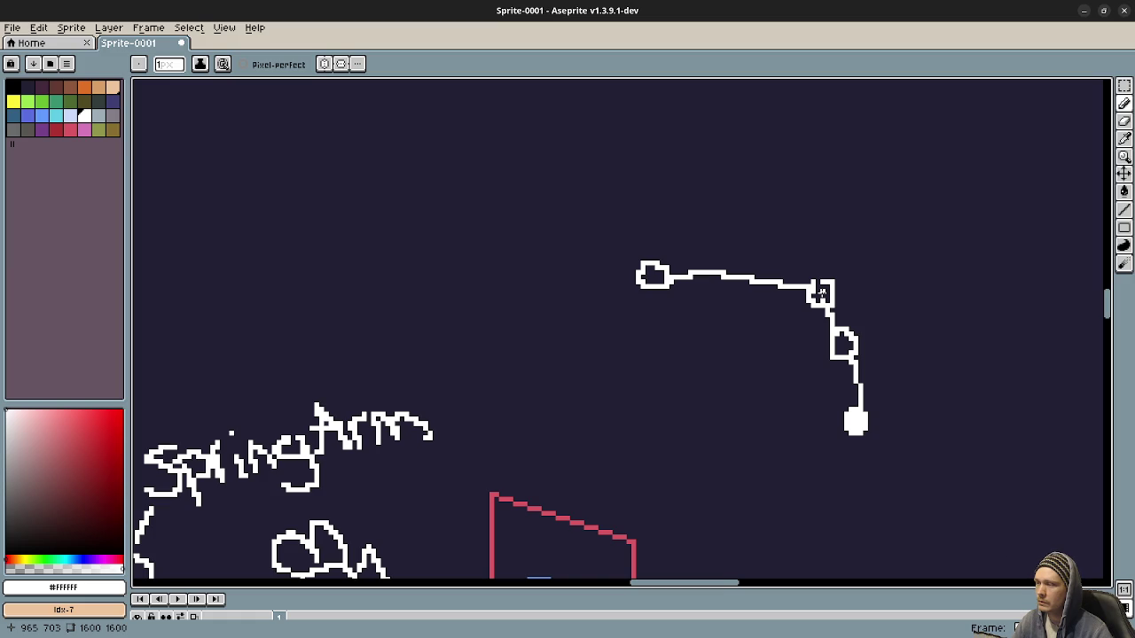
click(1083, 11)
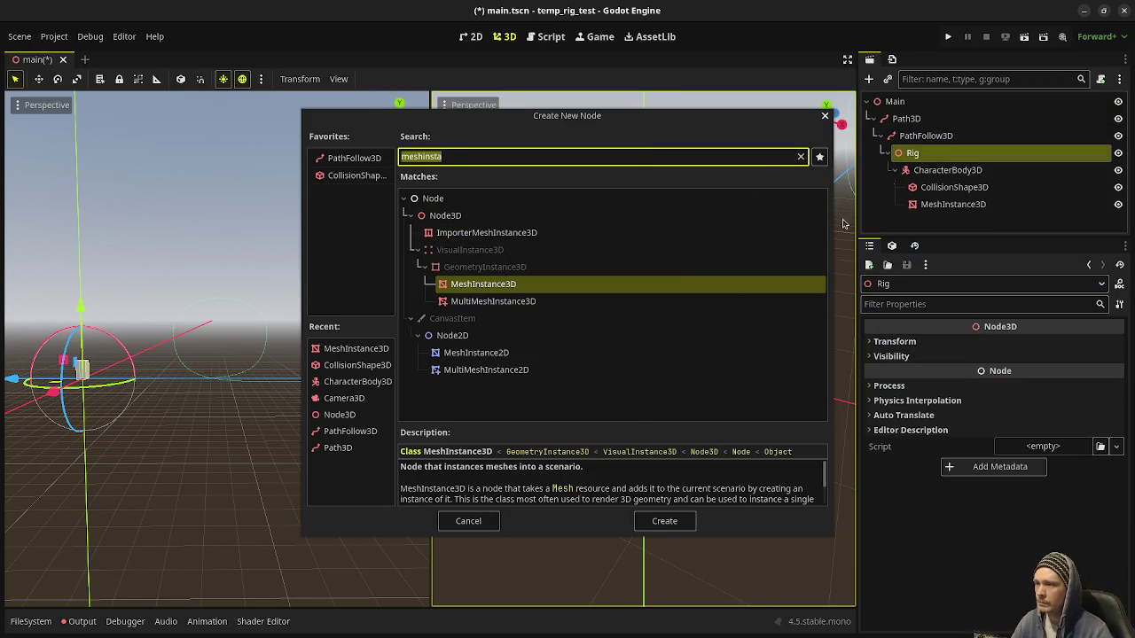
Add a Node3D under Rig and name it CameraRig
click(468, 522)
mouse_move(947, 169)
mouse_down()
mouse_move(905, 178)
mouse_move(918, 157)
mouse_up()
click(919, 158)
key(ctrl+a)
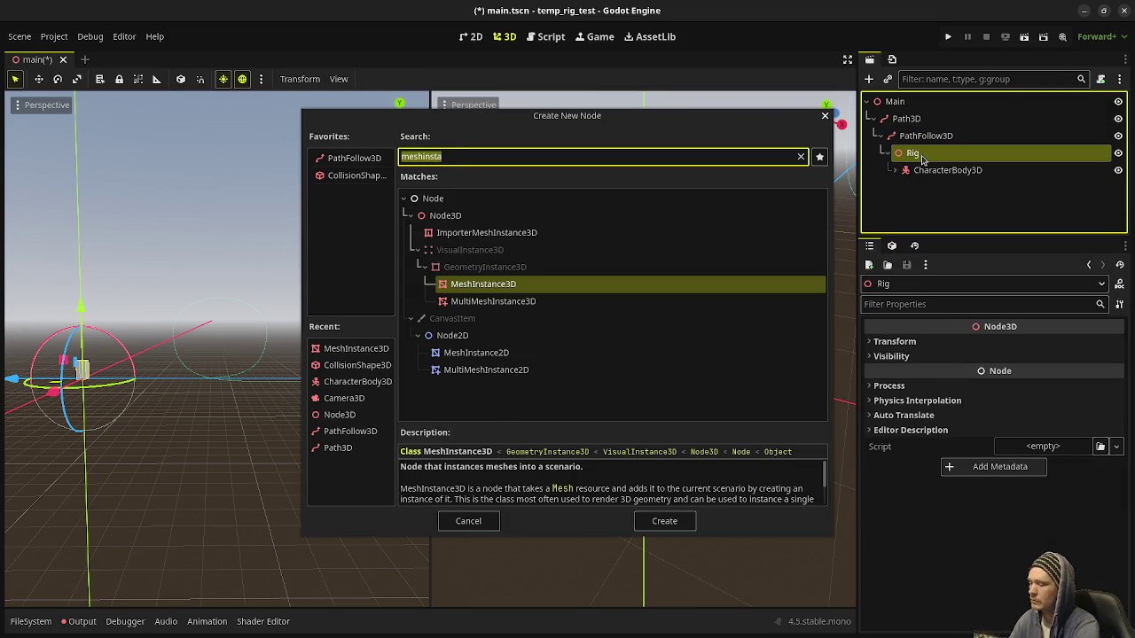
text(node3d)
key(Return)
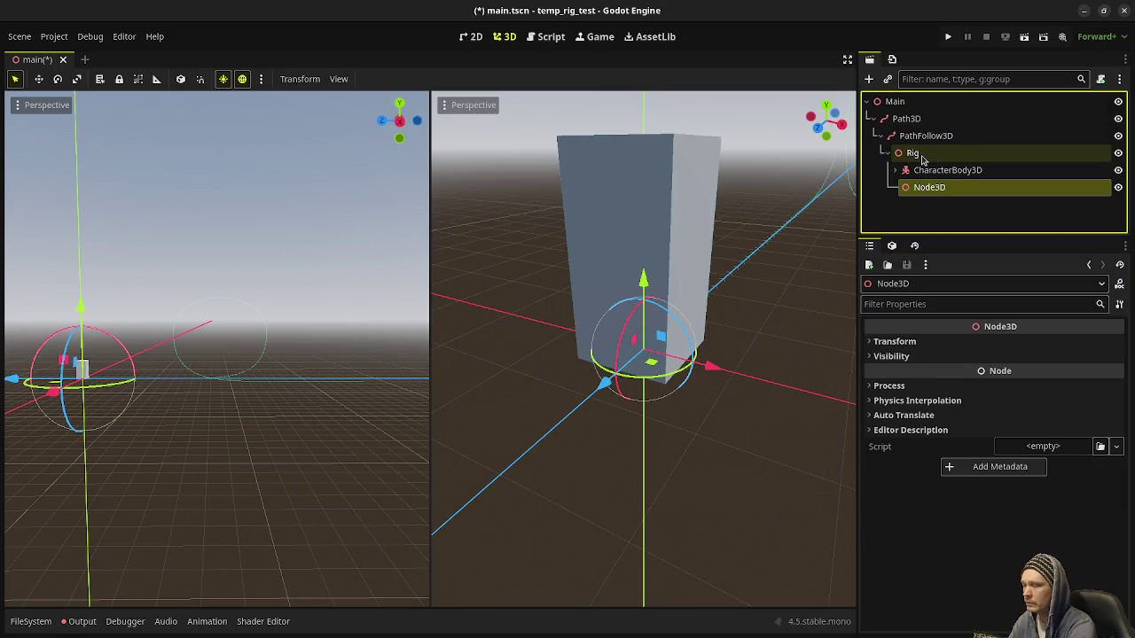
text(CameraRig)
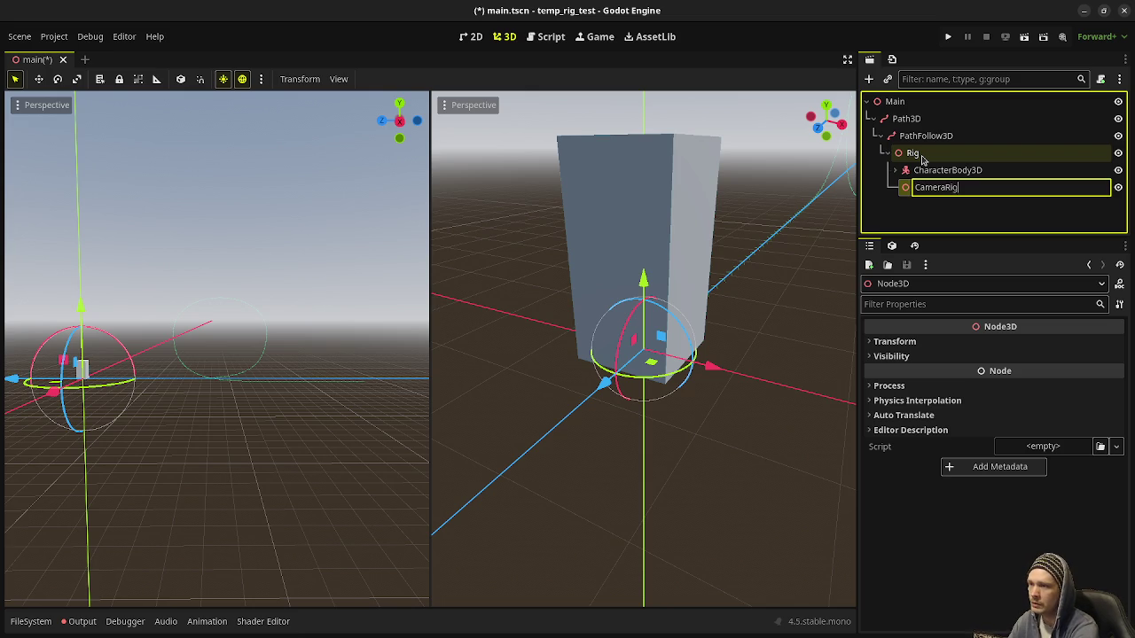
key(Return)
Nest a SpringArm3D under CameraRig and a Camera3D under the SpringArm3D
key(ctrl+a)
text(spring)
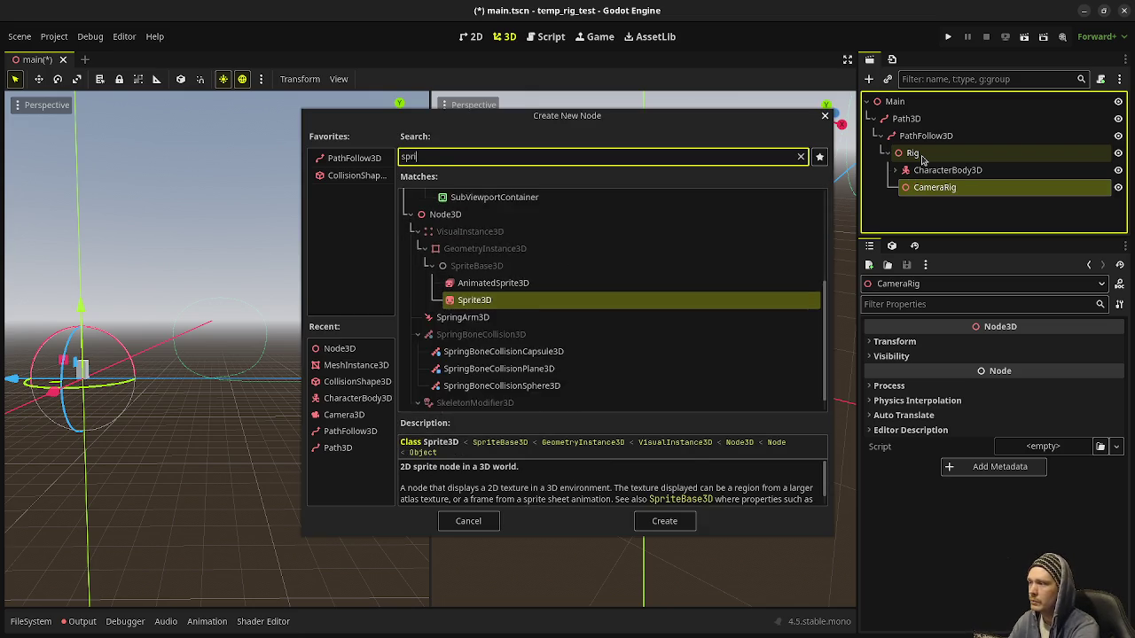
key(Return)
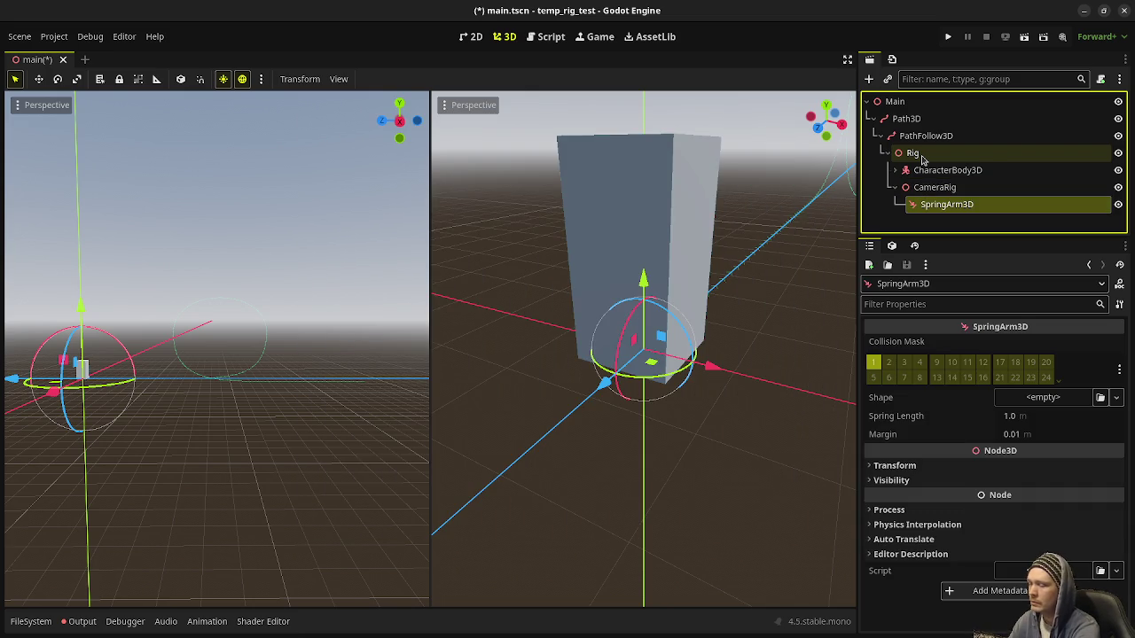
key(ctrl+a)
text(camera)
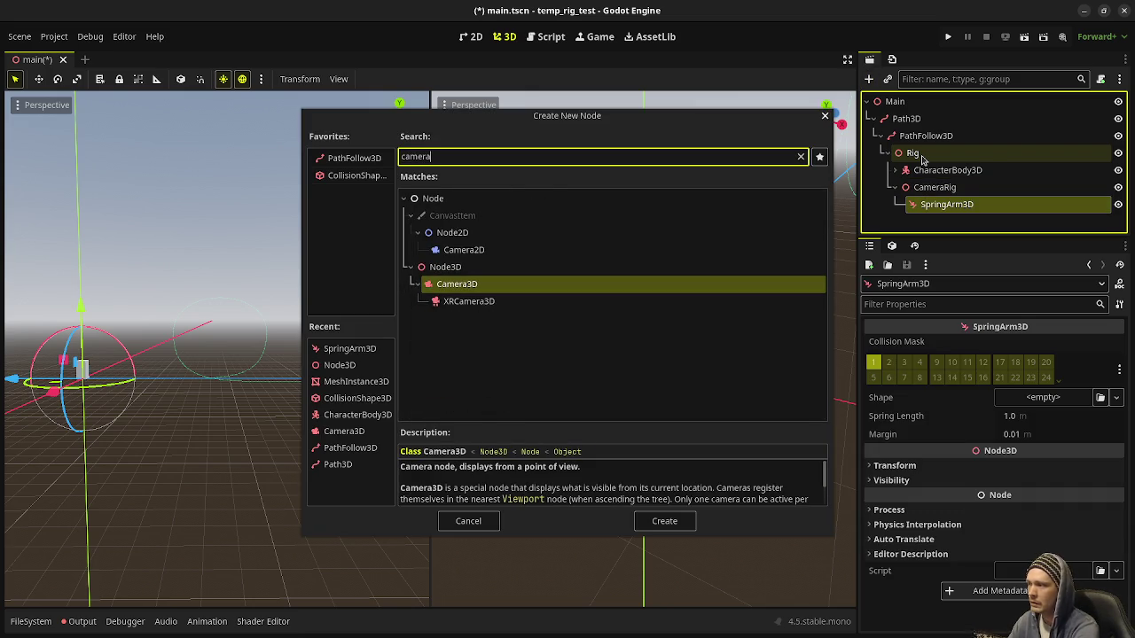
key(Return)
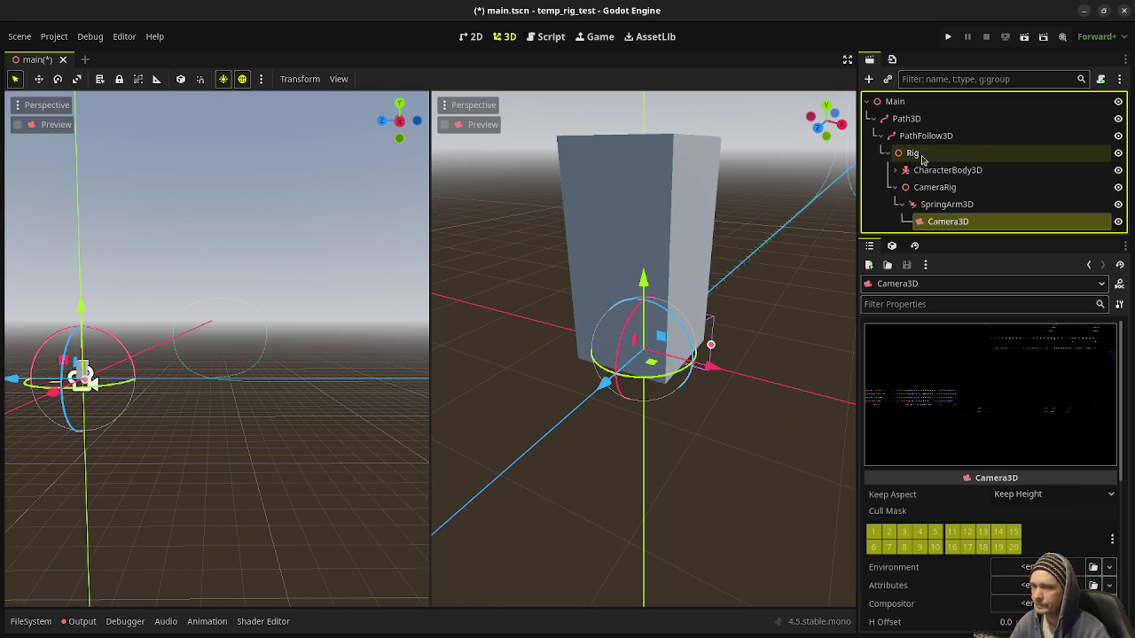
Begin attaching a script to the Rig node
drag(698, 323, 657, 333)
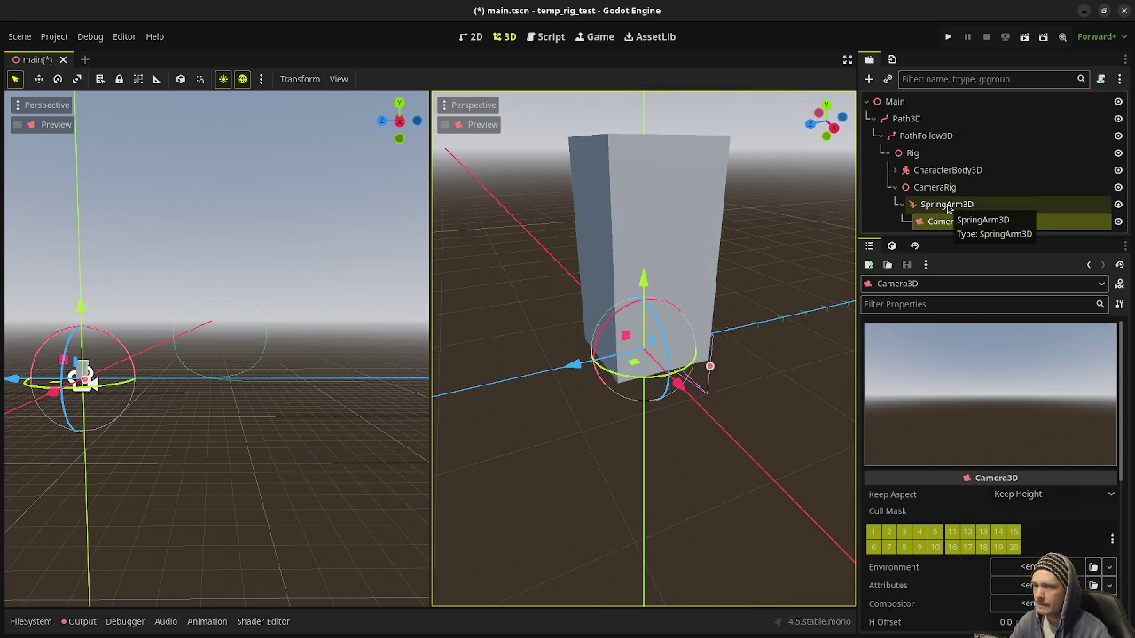
click(942, 155)
click(1100, 80)
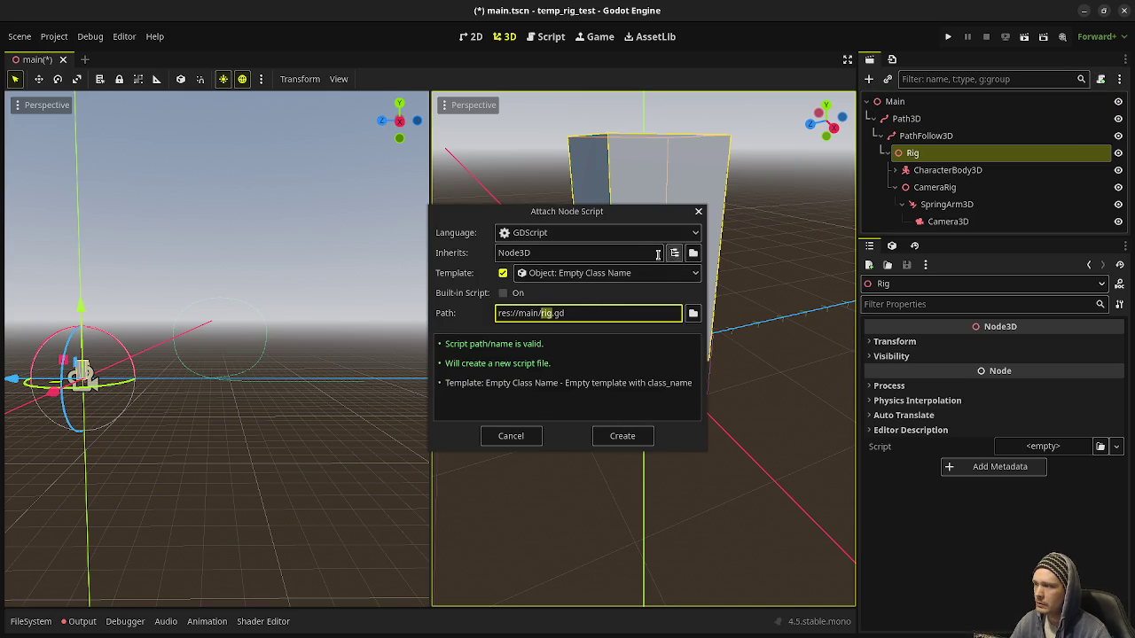
Save the Rig branch as rig.tscn in a new res://rig folder, then save main.tscn
click(516, 436)
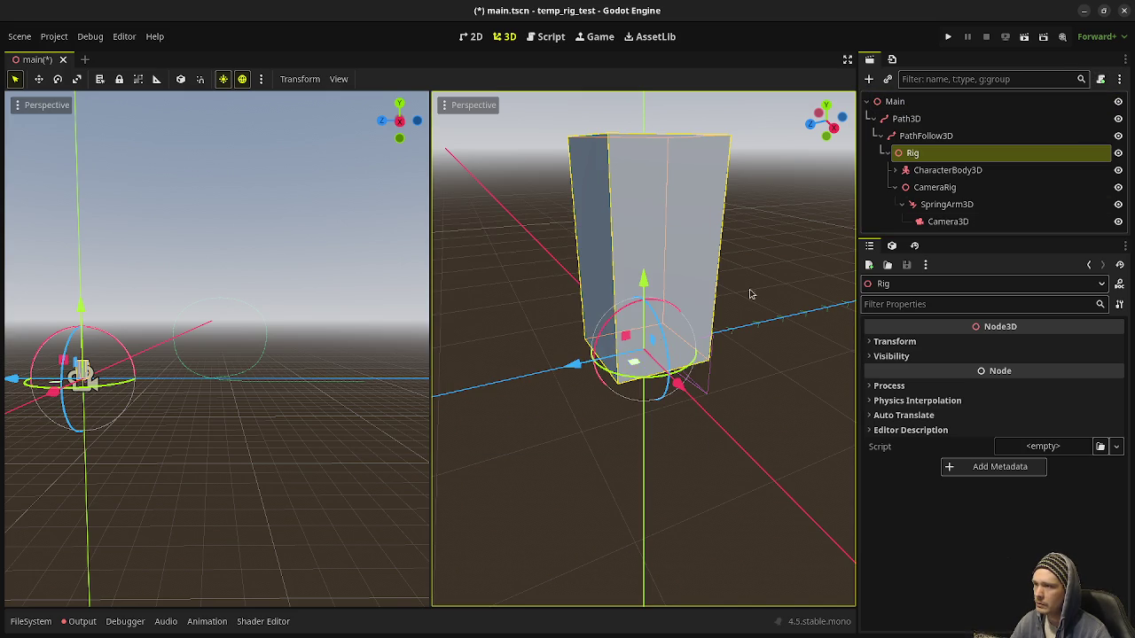
right_click(913, 153)
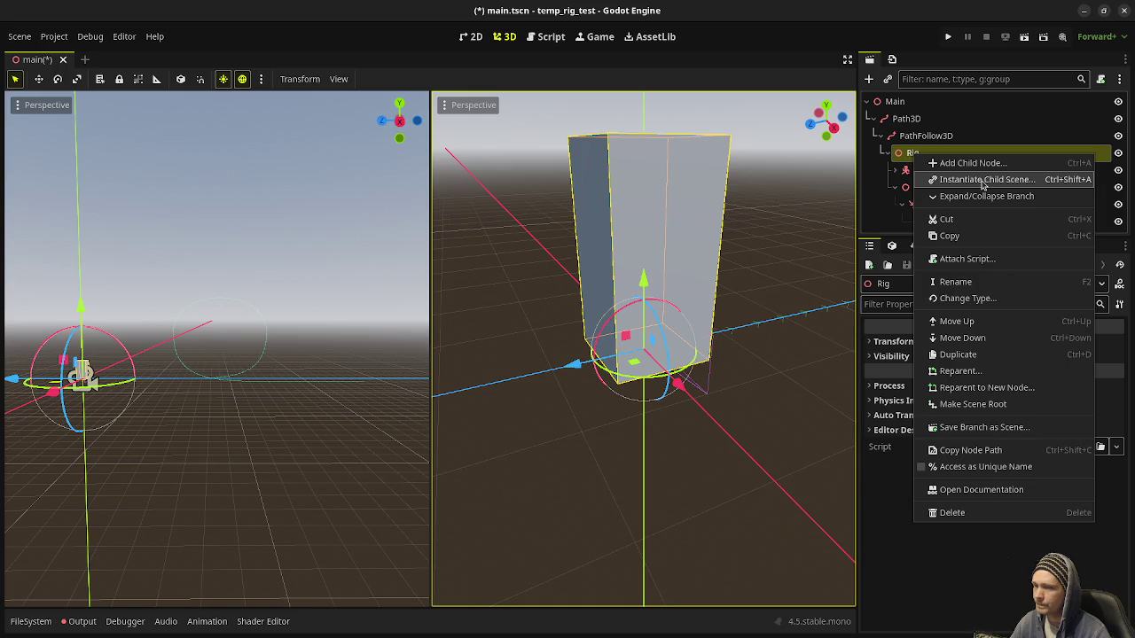
click(977, 426)
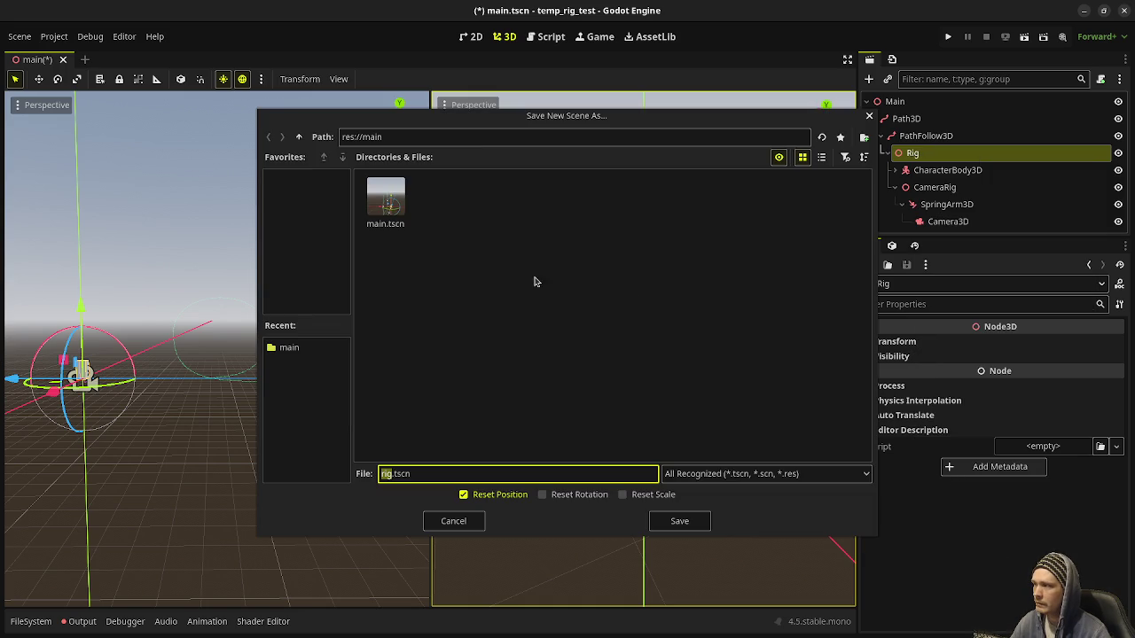
click(298, 137)
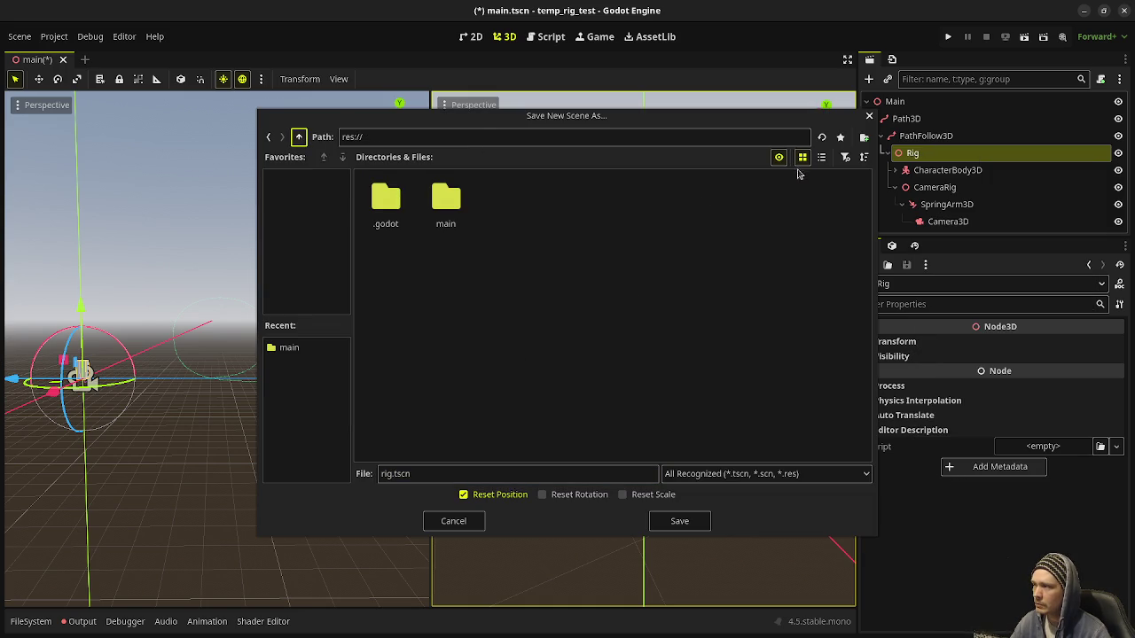
click(864, 137)
text(ig)
key(Return)
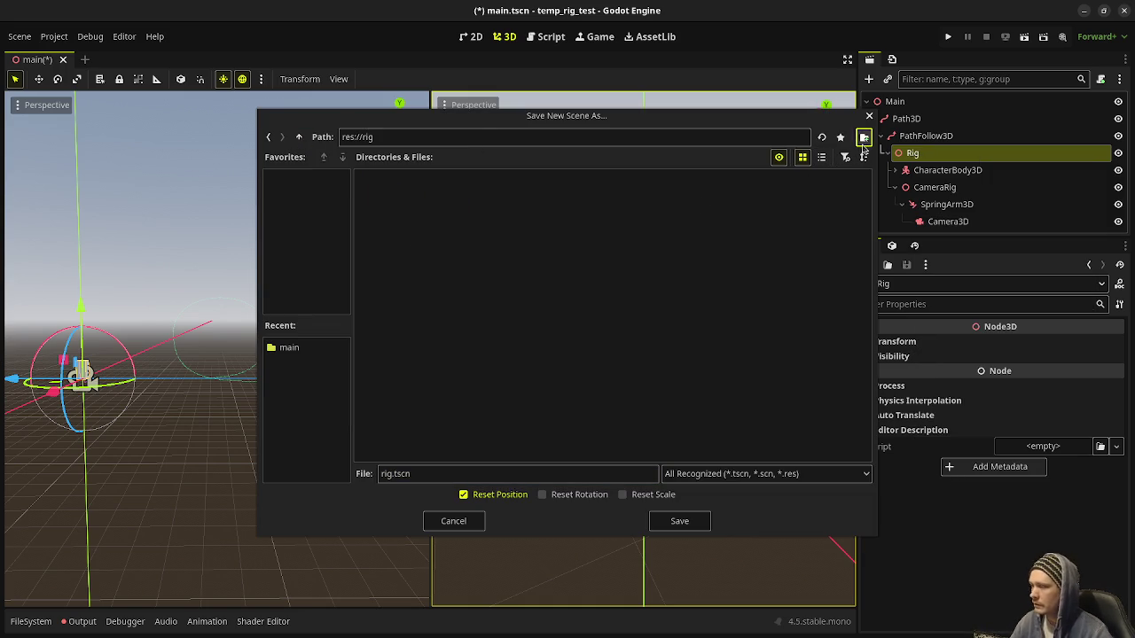
click(680, 521)
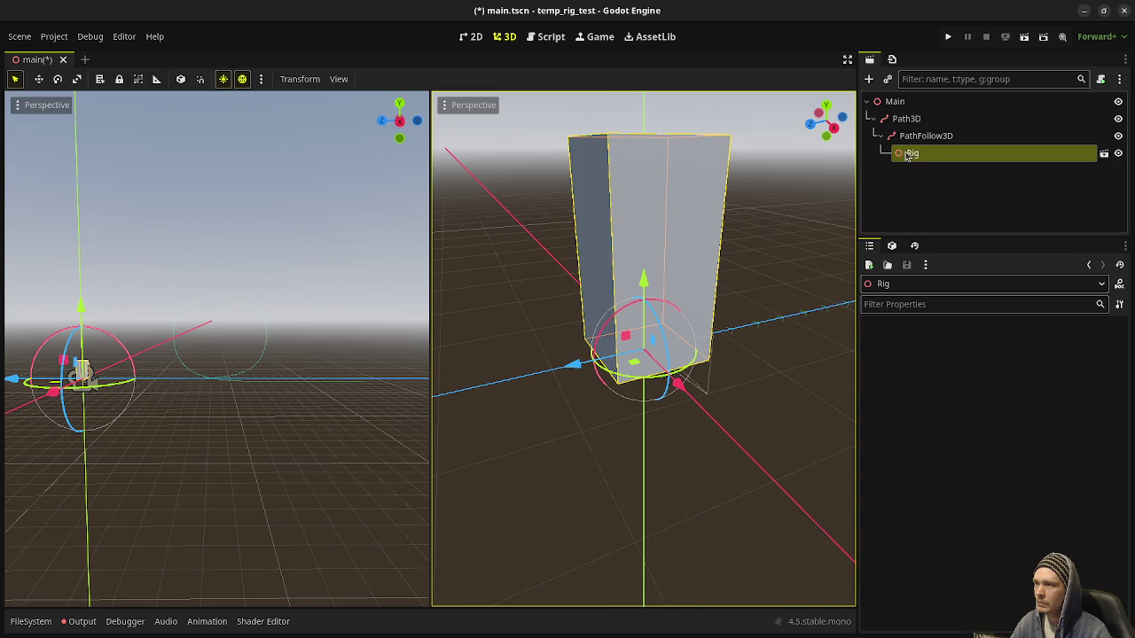
key(ctrl+s)
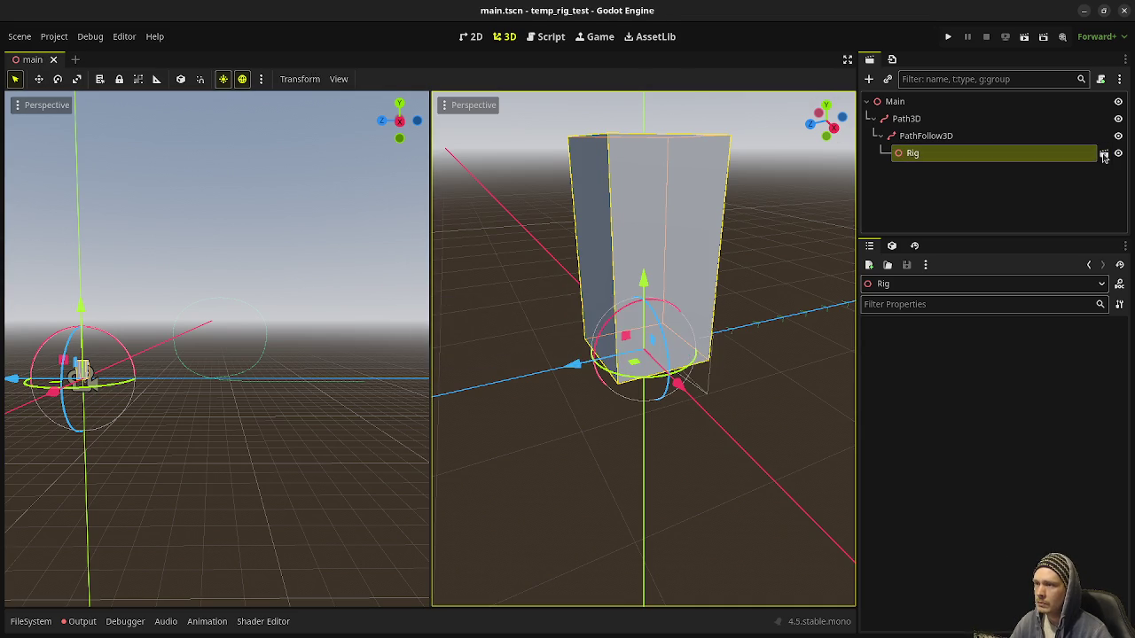
Open rig.tscn and attach a new rig.gd script to the Rig root node
click(1104, 155)
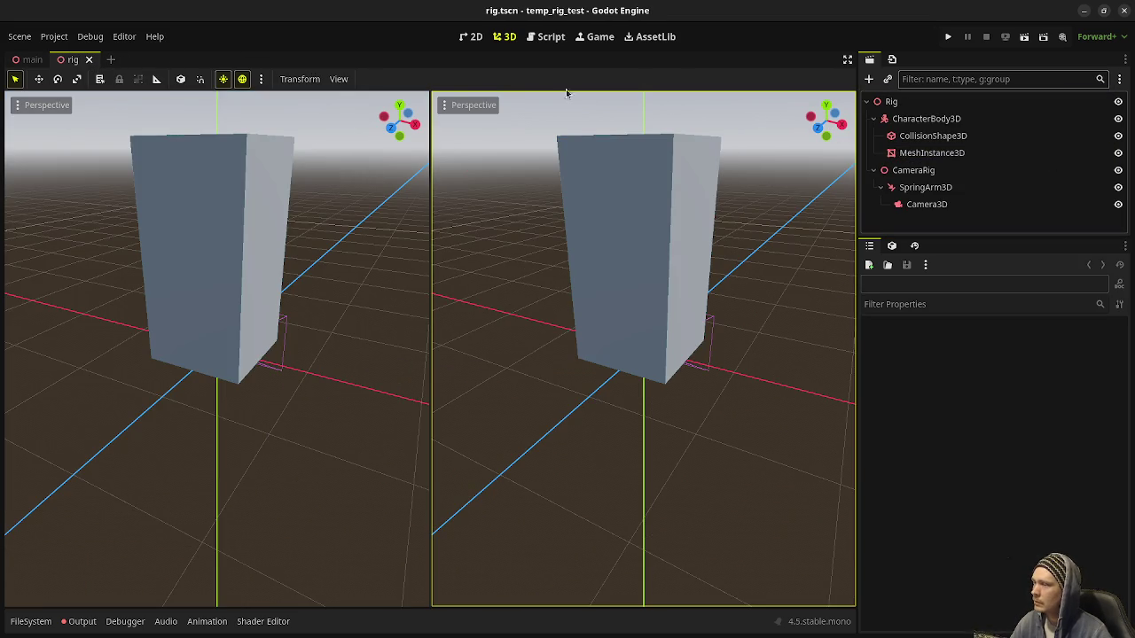
click(891, 101)
click(1101, 78)
click(622, 430)
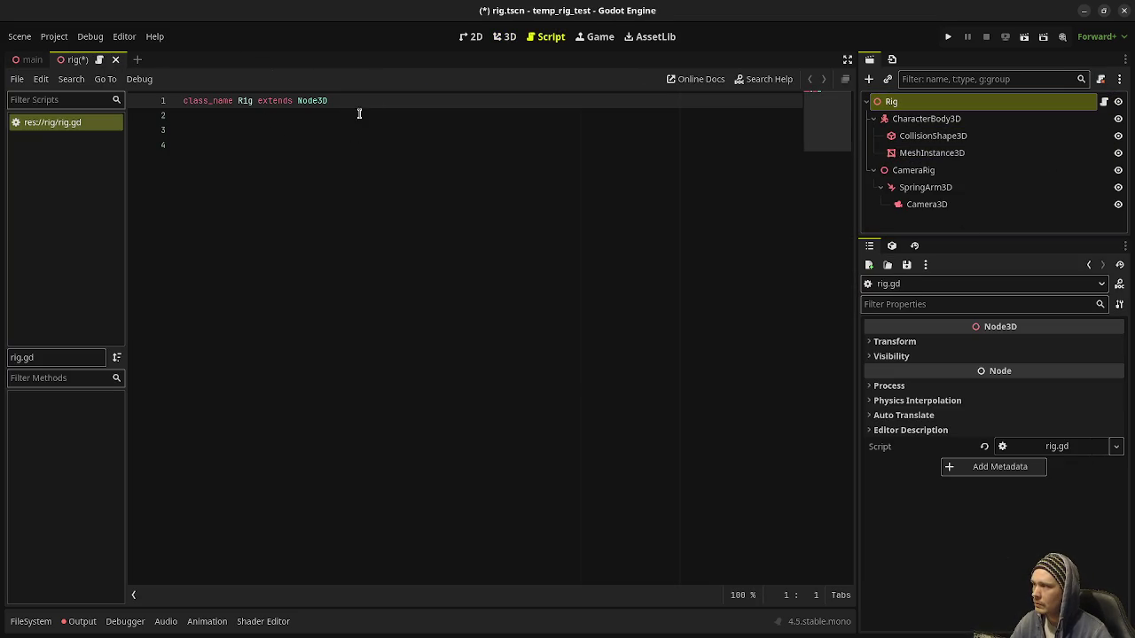
Set the MeshInstance3D's BoxMesh size z to 0.5 m
click(504, 36)
click(933, 136)
click(932, 153)
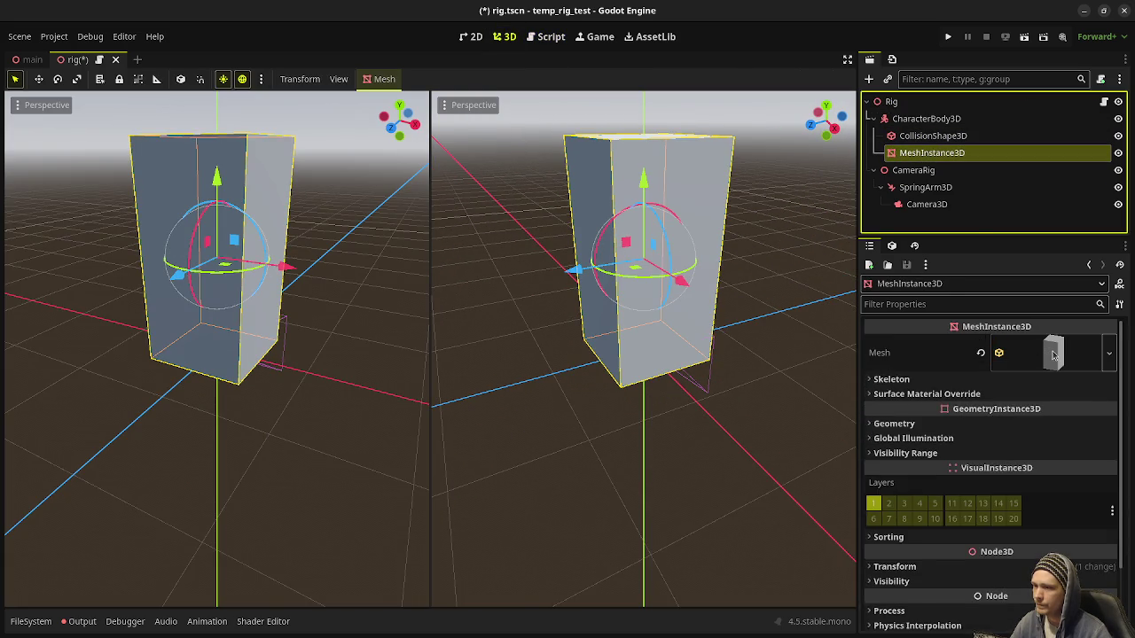
click(1051, 346)
click(1068, 489)
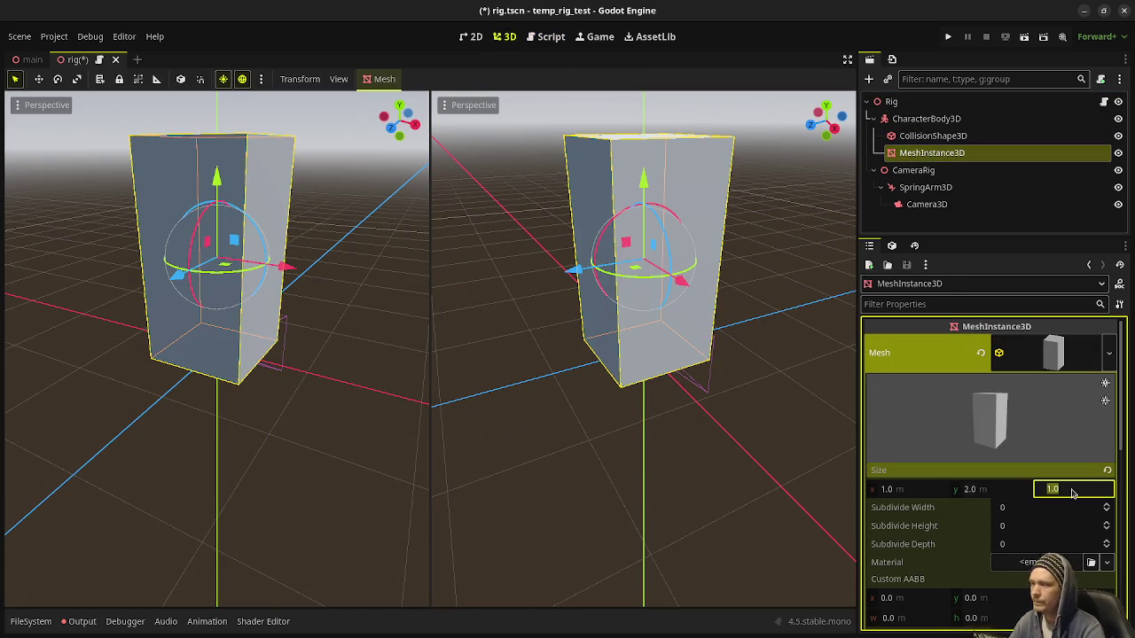
text(0.5)
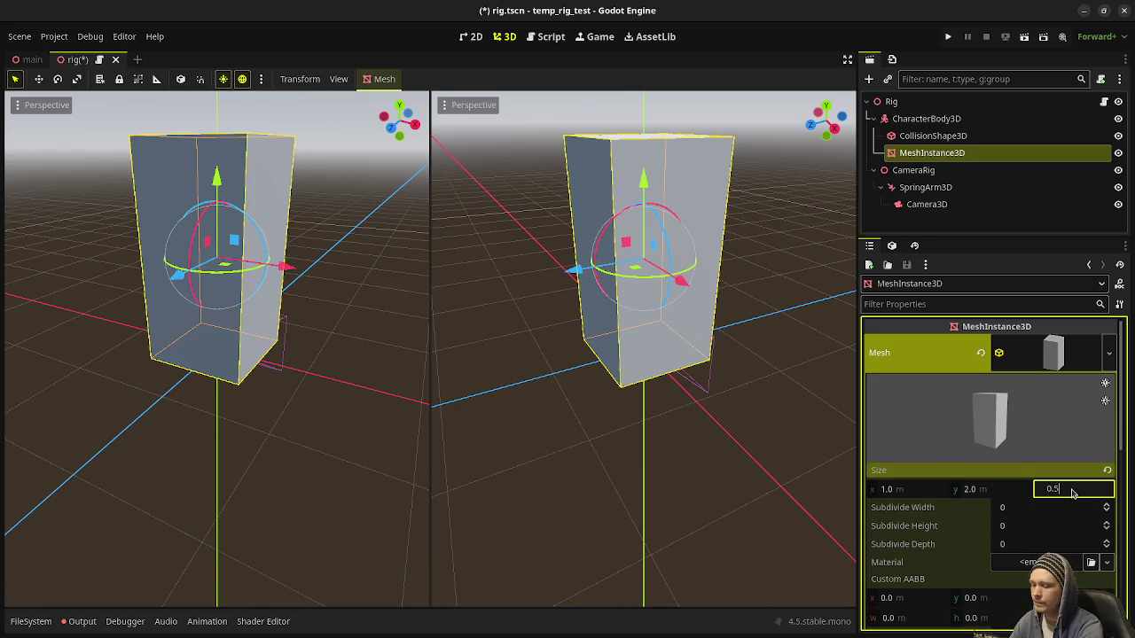
key(Return)
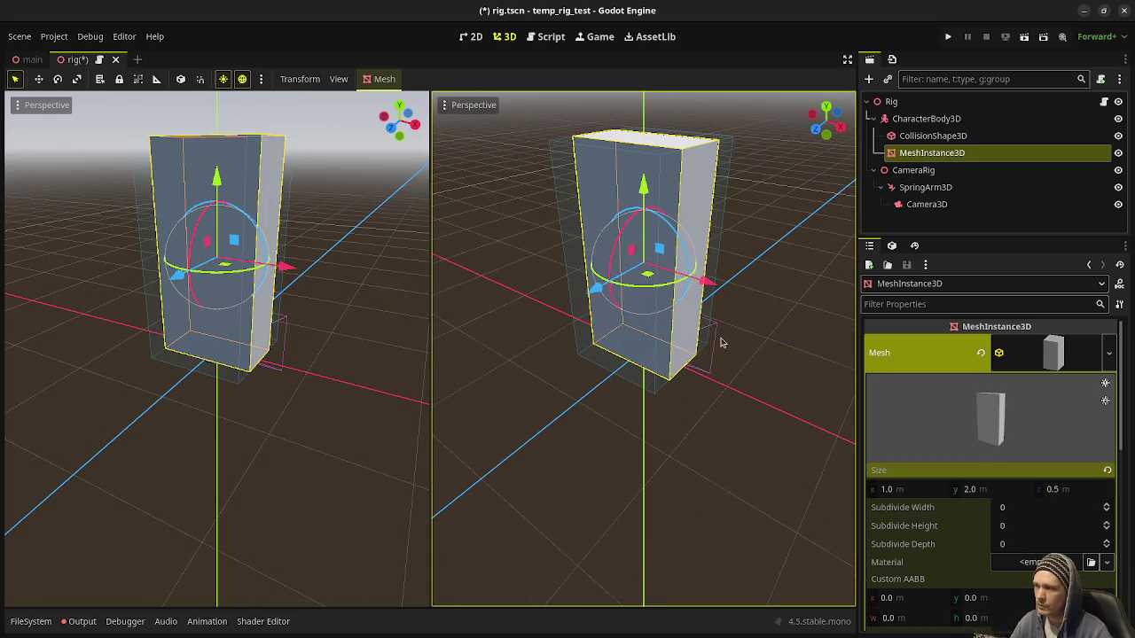
Check the CollisionShape3D box size settings and save rig.tscn
click(933, 136)
click(1052, 348)
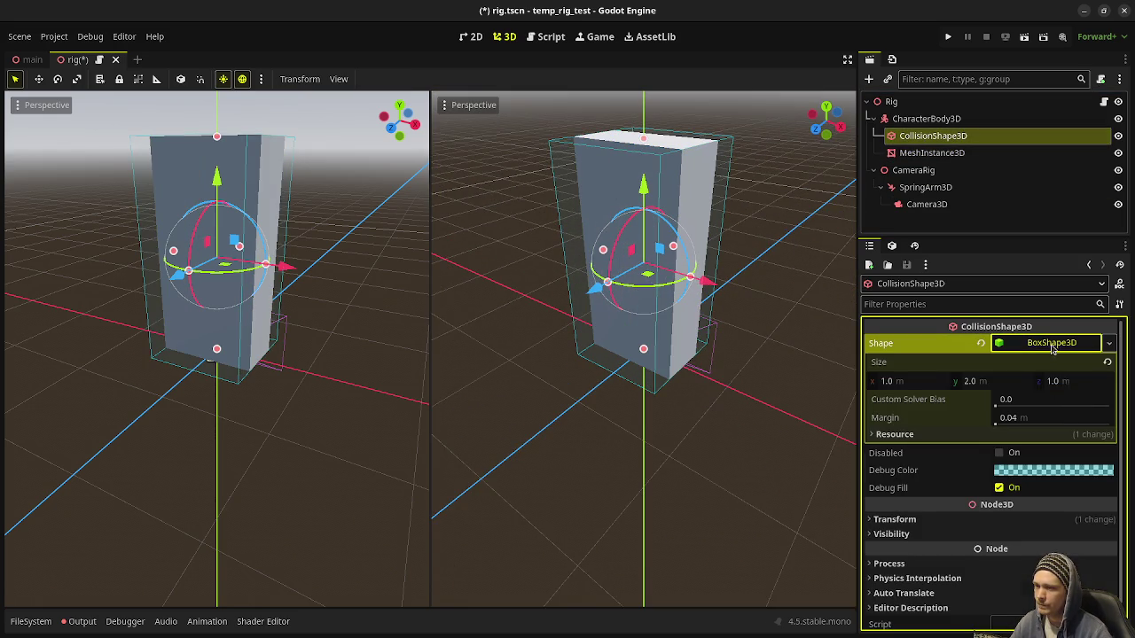
drag(710, 354, 663, 345)
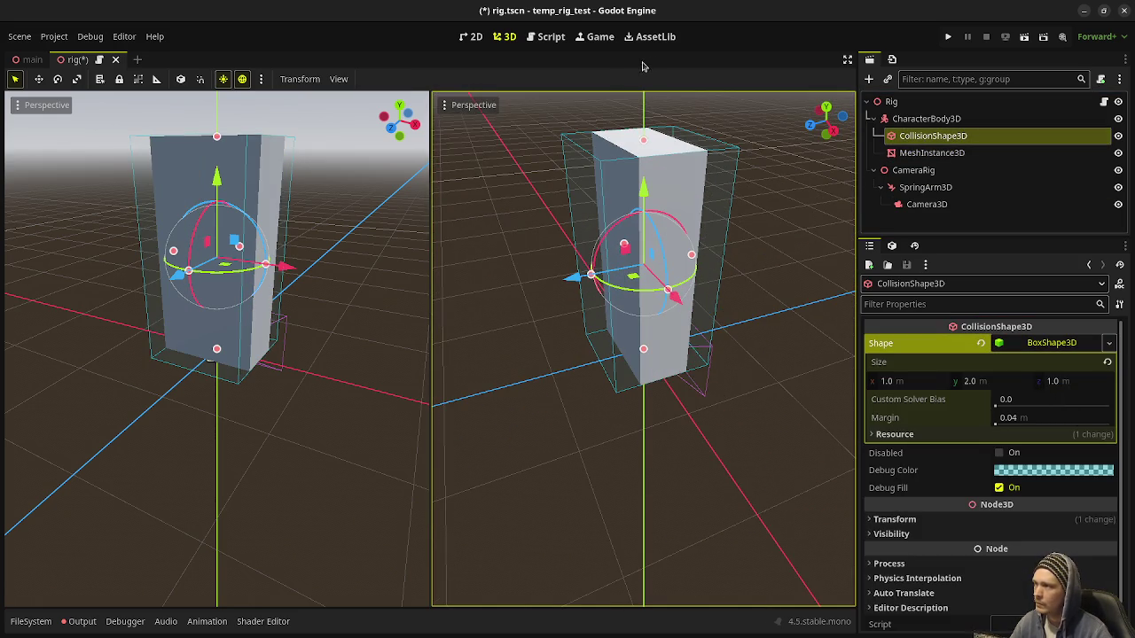
key(ctrl+s)
Set the SpringArm3D's Spring Length to 5.0 m
click(944, 174)
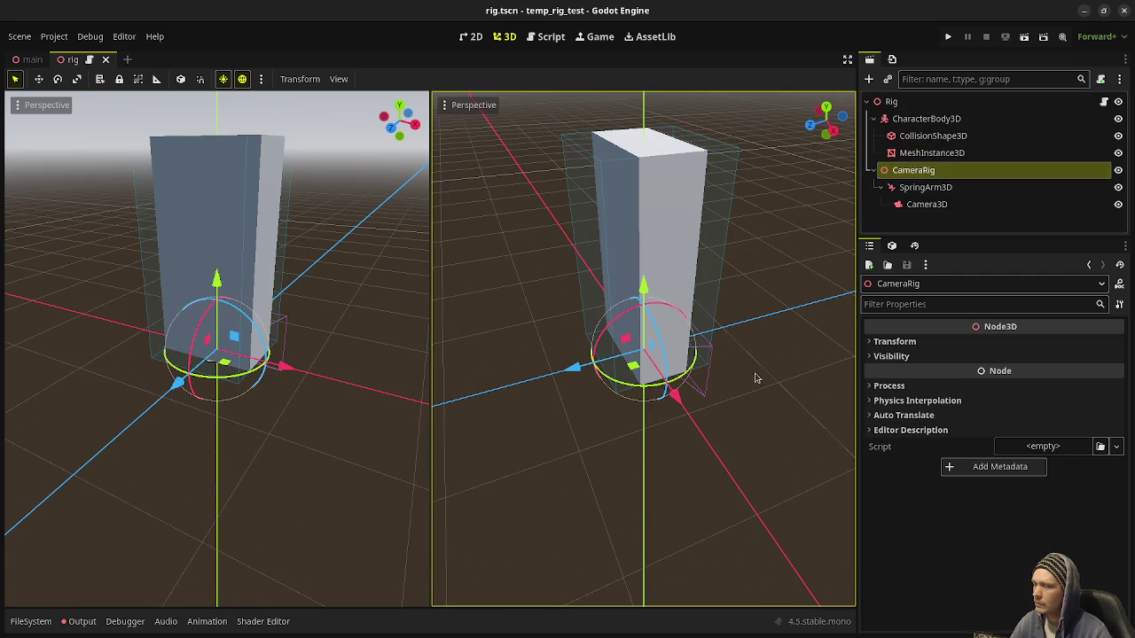
click(918, 187)
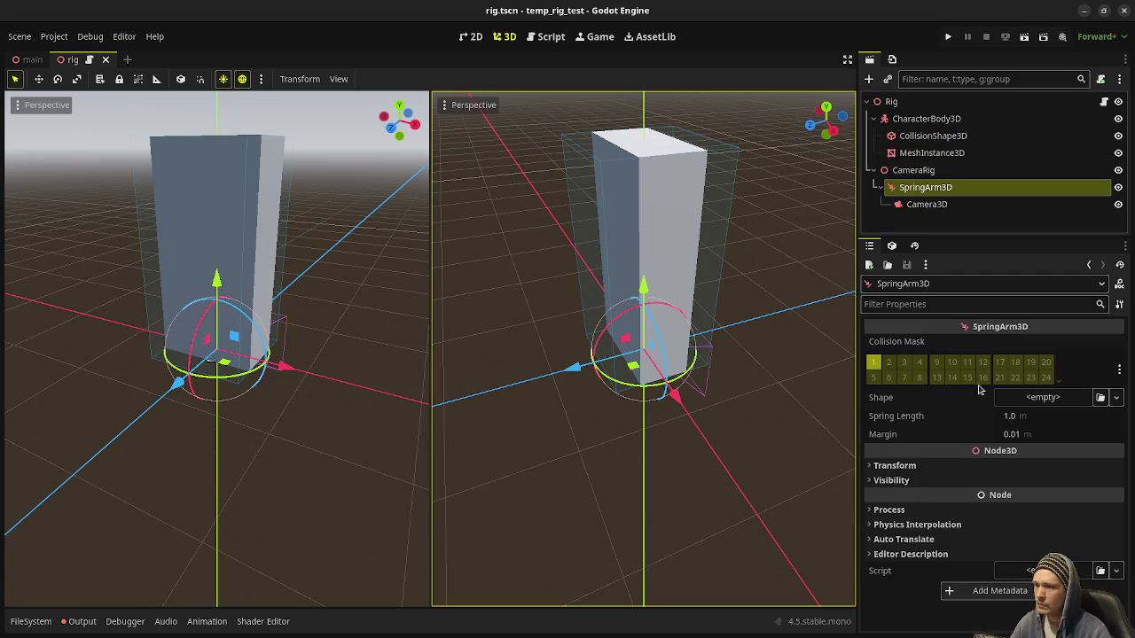
click(1023, 418)
text(5)
key(Return)
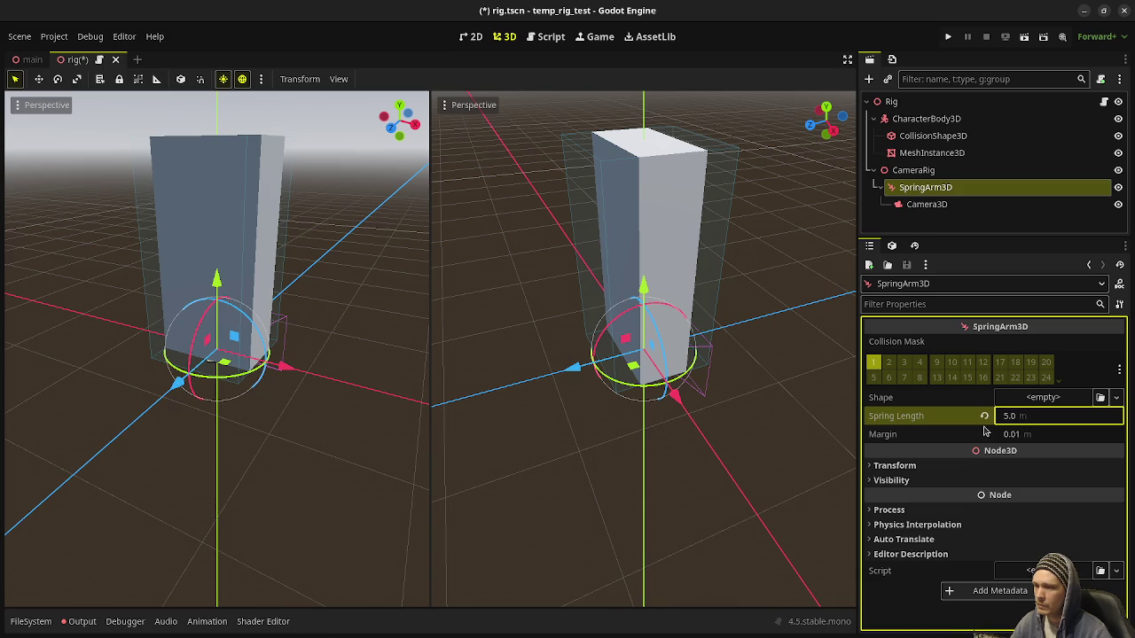